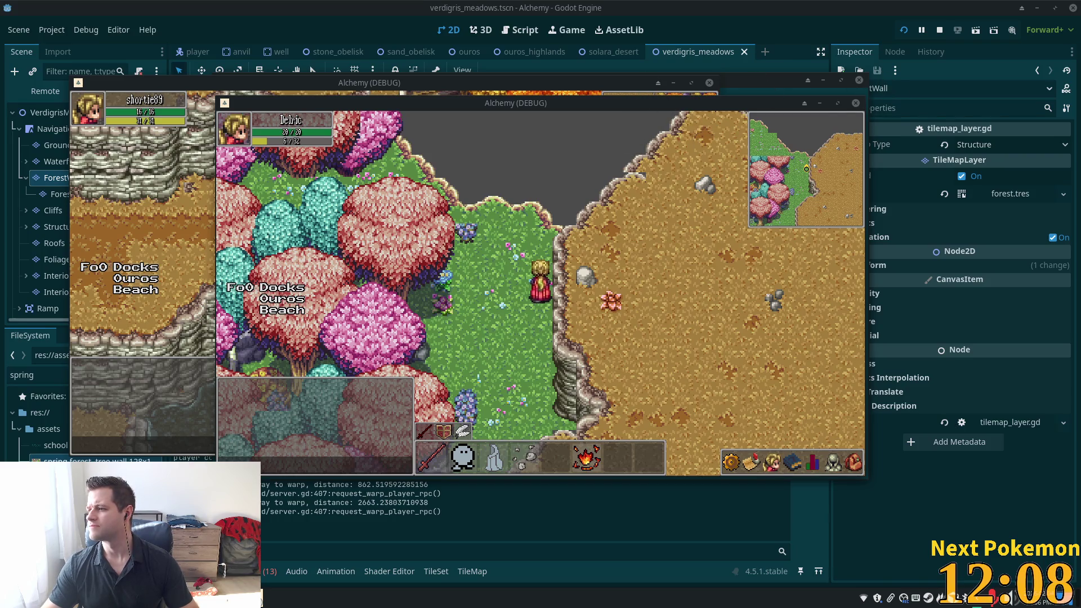
Open a new Brave browser window over the Godot editor with Super+B.
key("super+b")
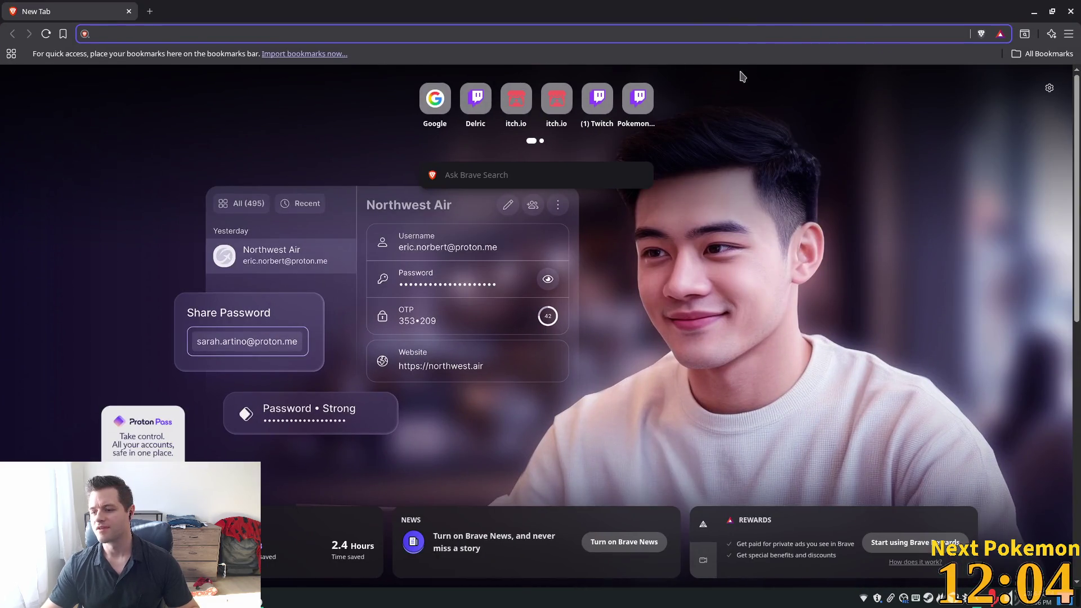
Load the Twitch Extensions page and search all extensions for 'digimon'.
type("https://dashboard.twitch.tv/u/delric/extensions")
key("Return")
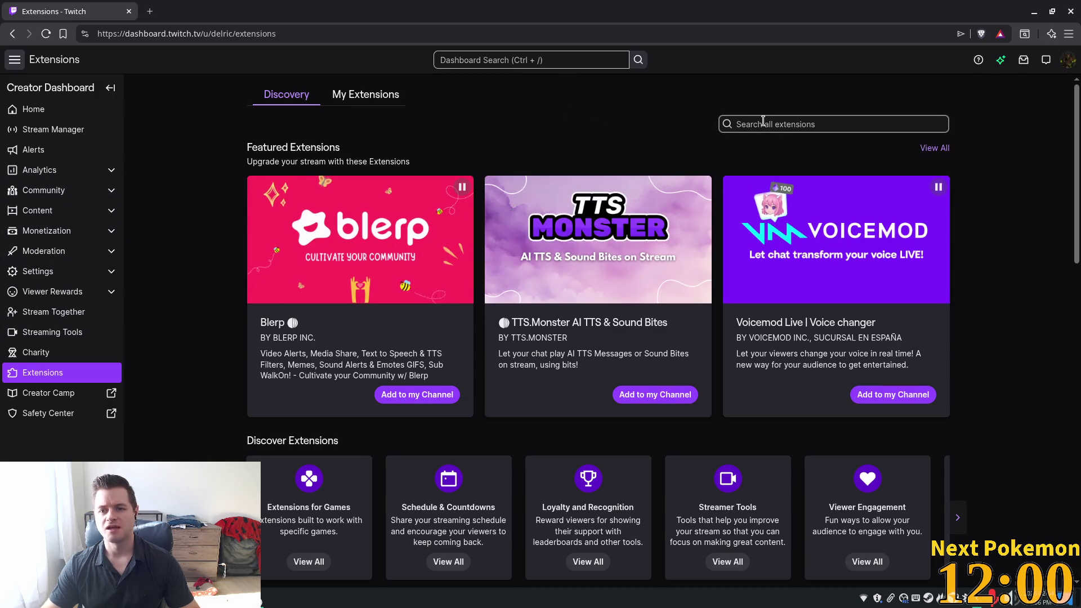
left_click(737, 123)
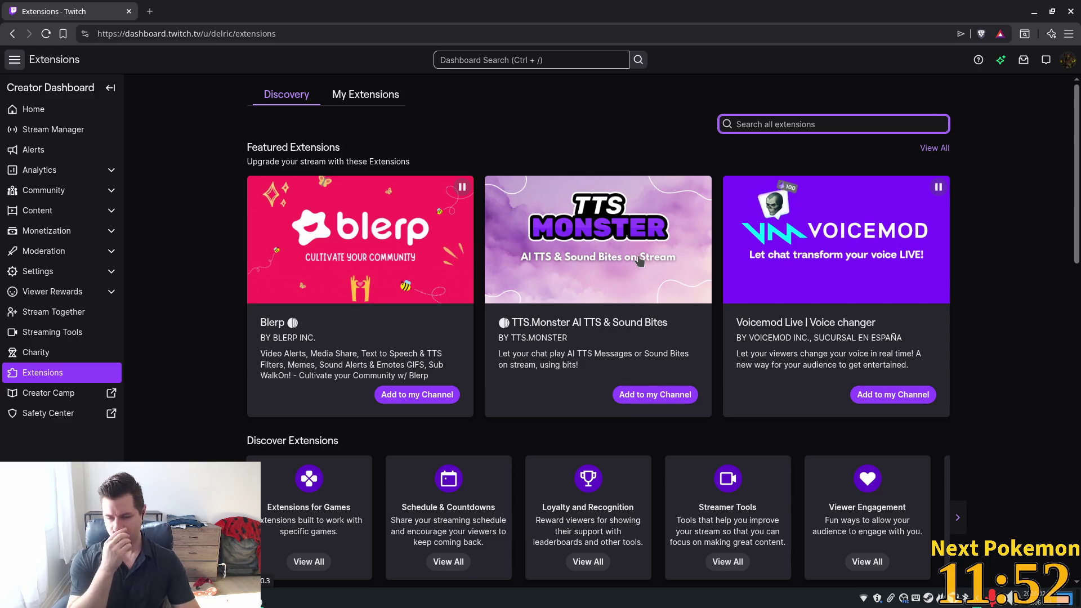
type("digi")
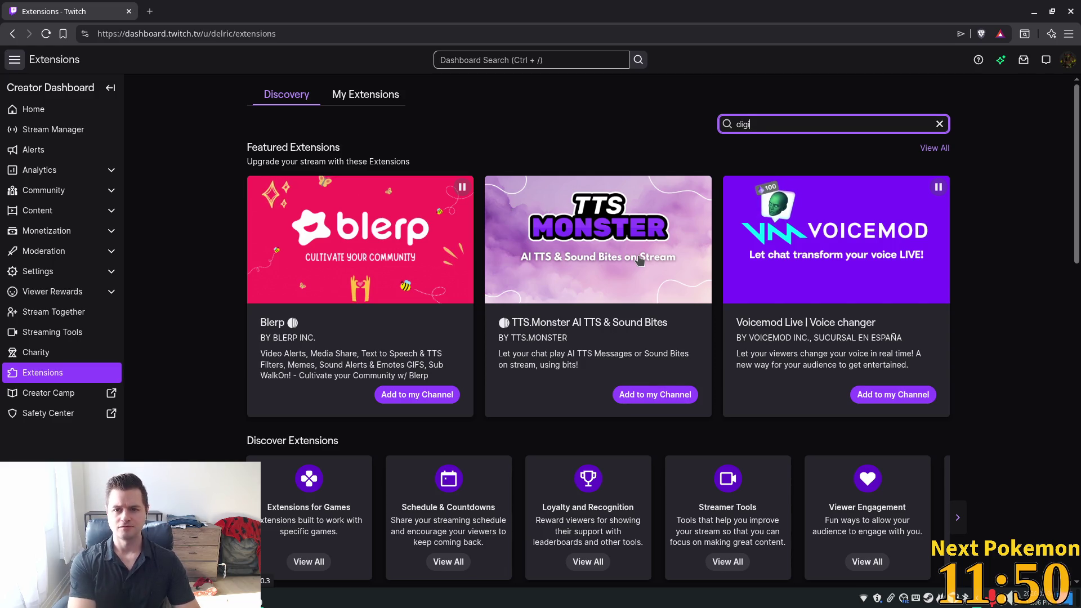
type("mon")
key("Return")
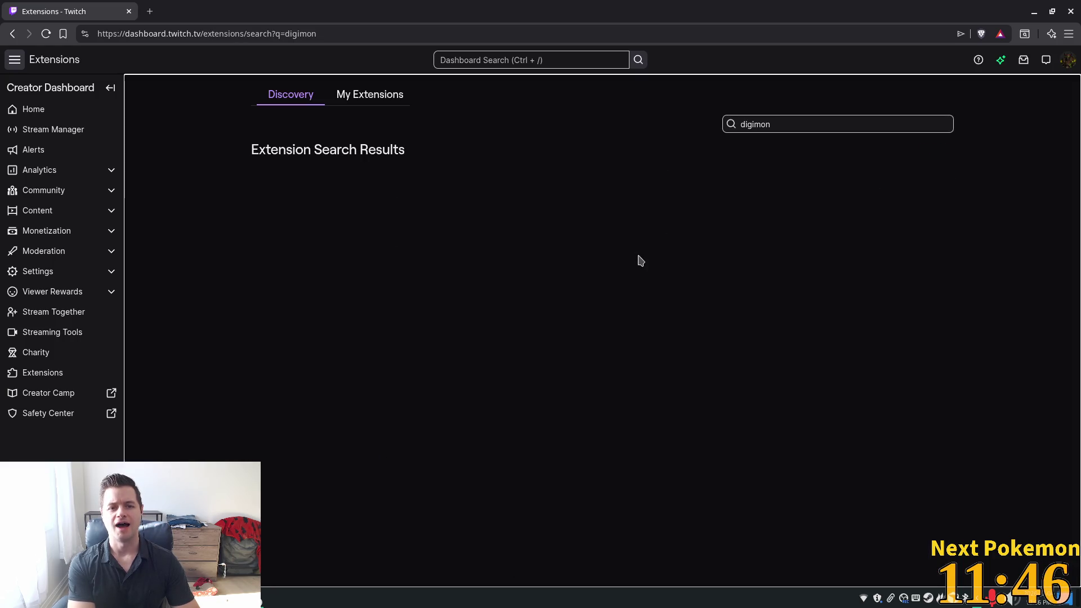
Replace the search with 'pokemon', review the results, then close the browser.
double_click(781, 129)
type("pokemon")
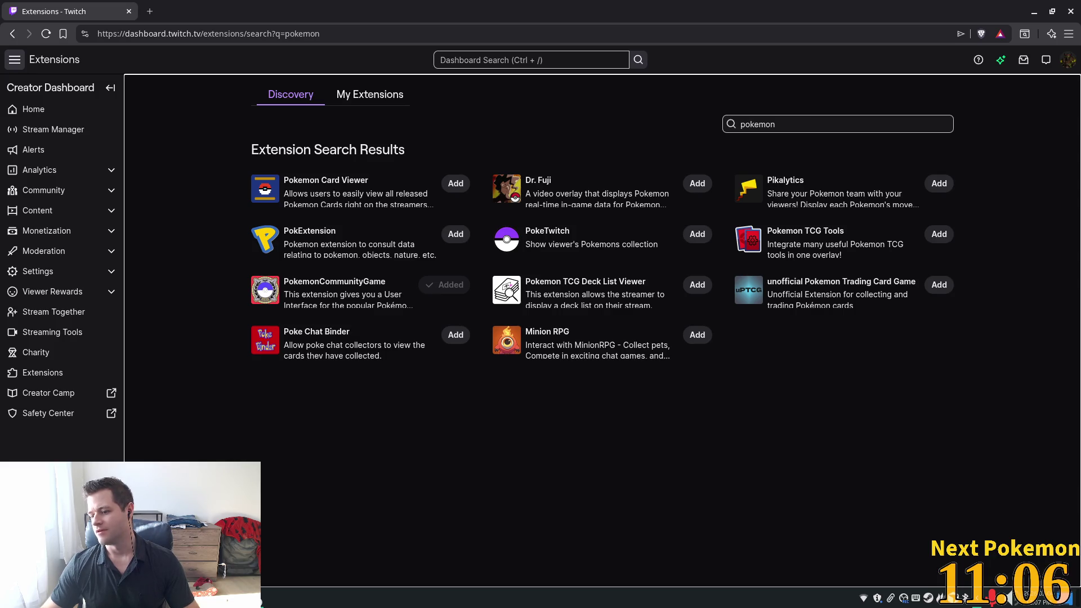
left_click(128, 12)
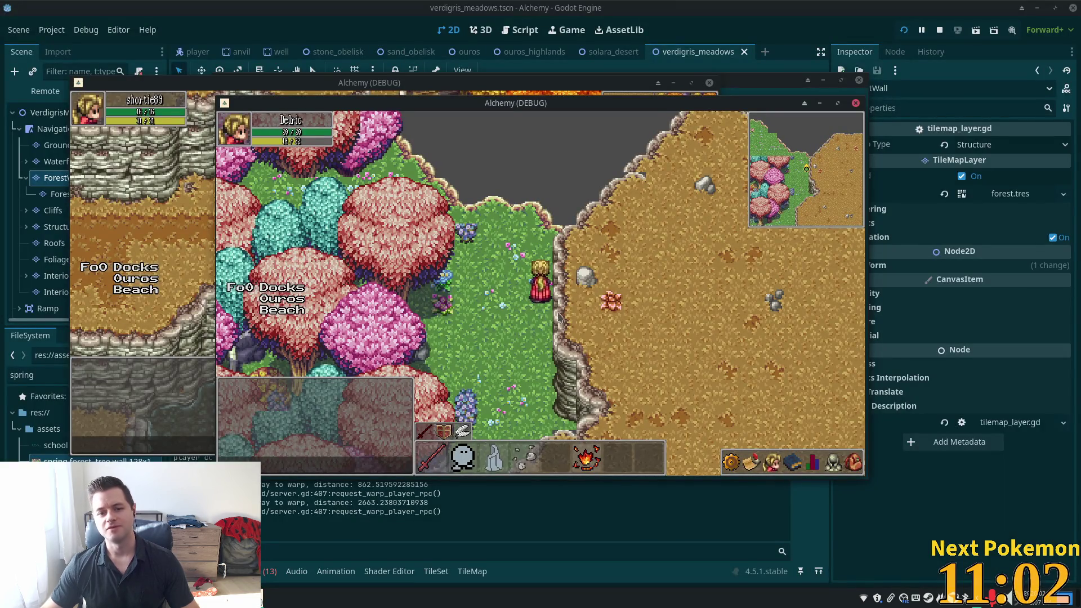
Walk the player north, south through the grass, then down-left; bring the editor forward.
key("w")
key("s")
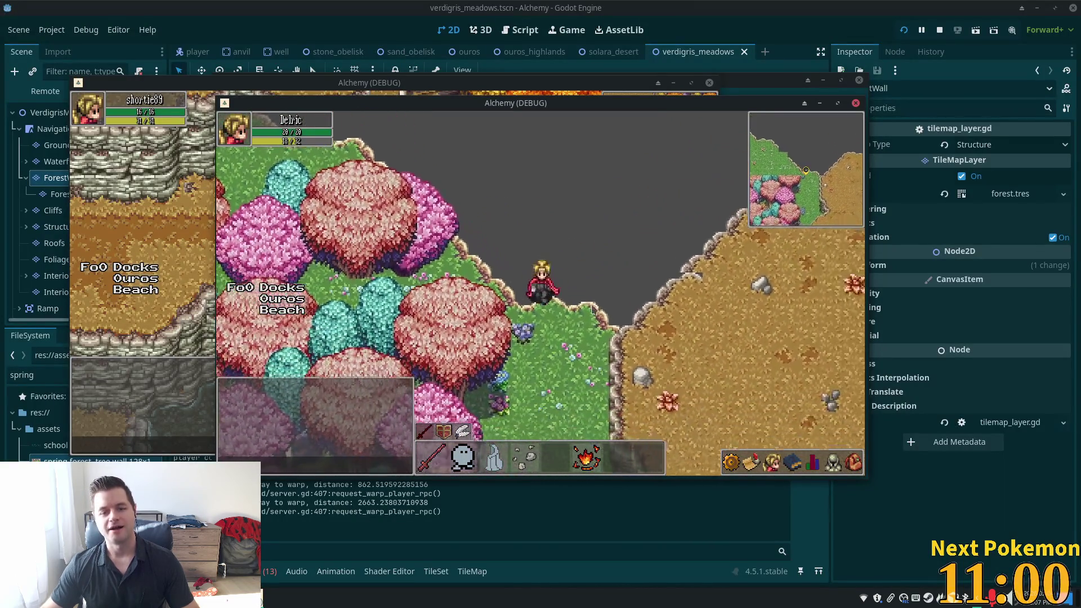
key("s")
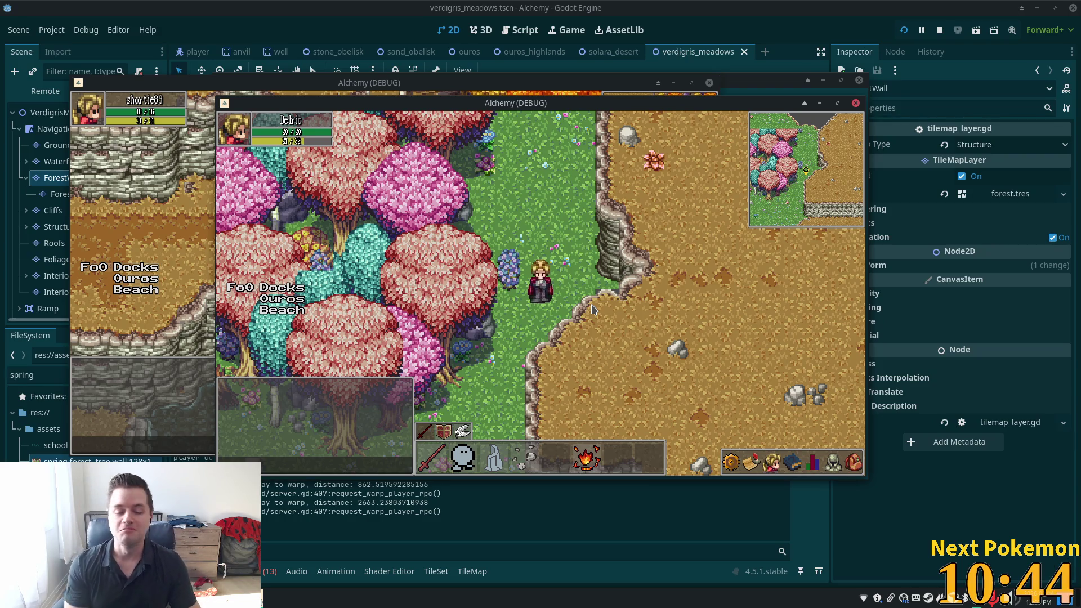
key("Left")
key("Down")
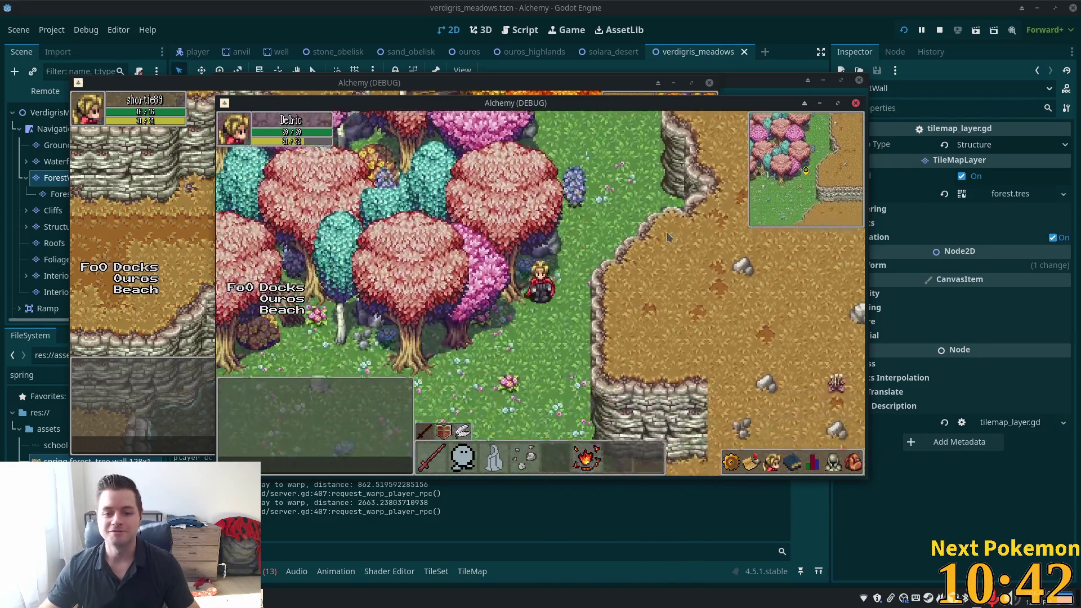
key("Down")
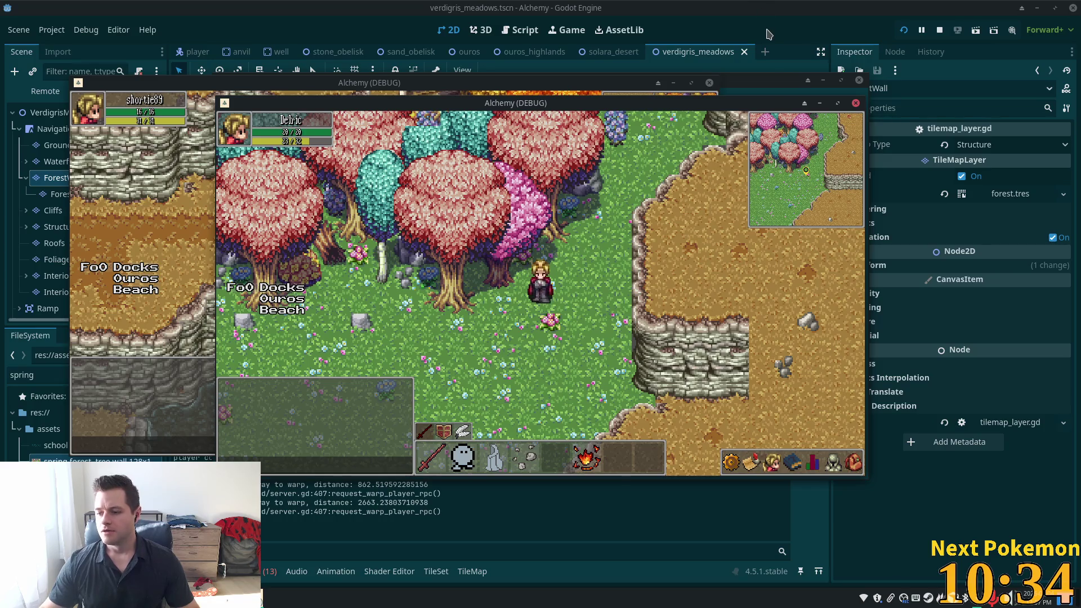
left_click(742, 8)
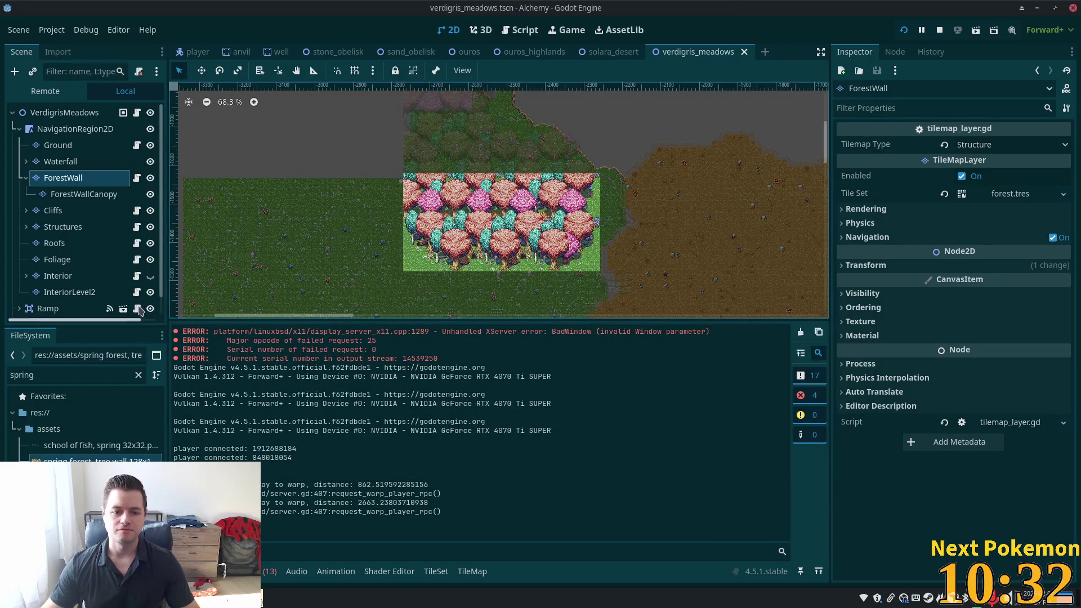
Switch the Foliage layer's Tile Set from ouros.tres to verdigris_meadows.tres via Quick Load.
left_click(59, 145)
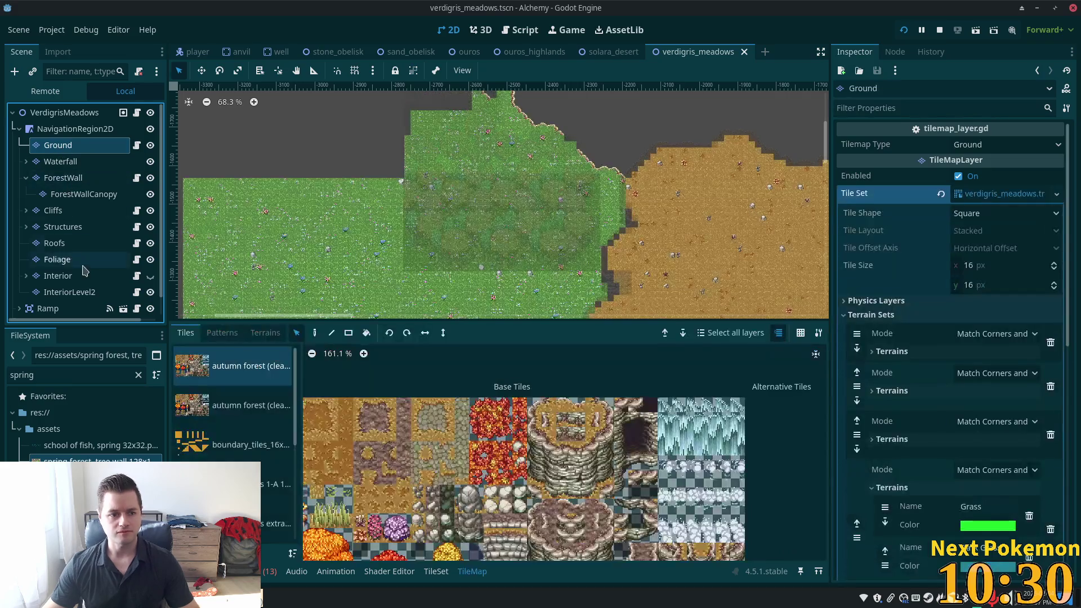
left_click(57, 260)
scroll(229, 454, "down", 2)
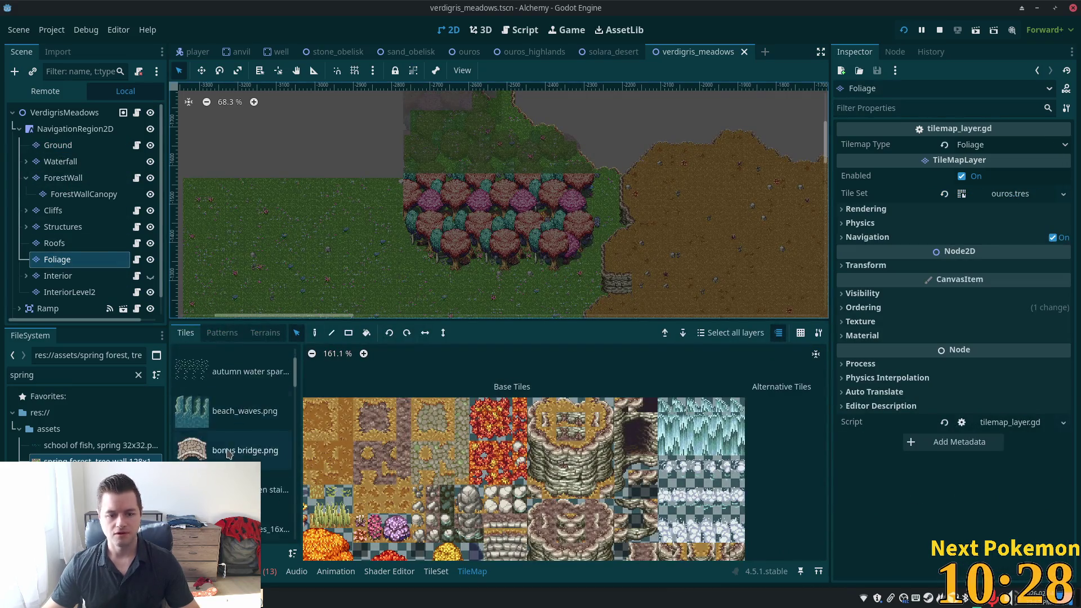
scroll(229, 454, "down", 10)
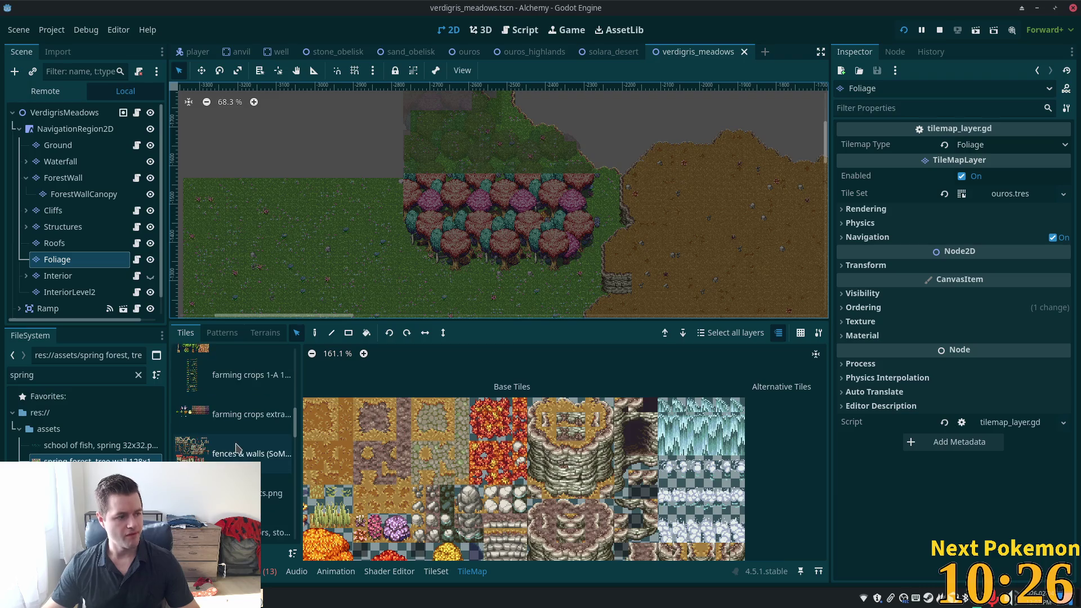
scroll(236, 447, "down", 4)
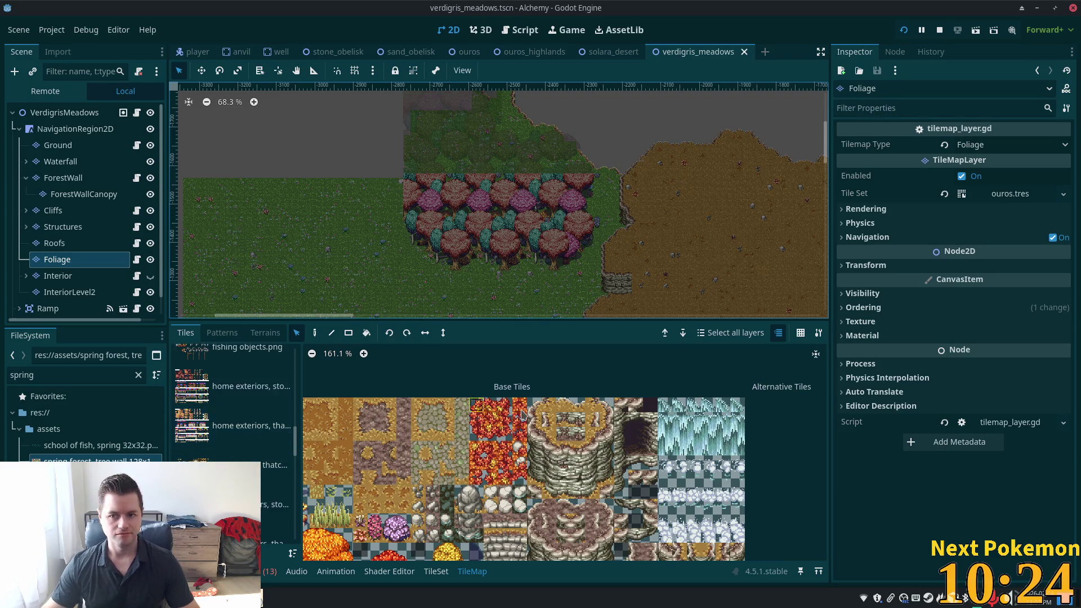
left_click(1013, 197)
left_click(1002, 197)
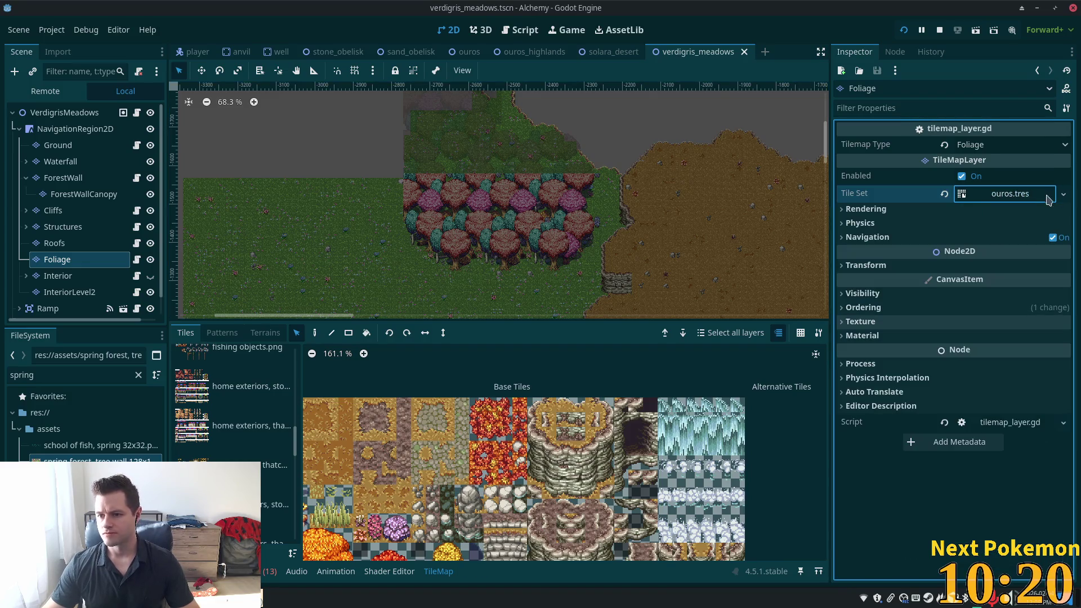
left_click(1063, 193)
left_click(997, 247)
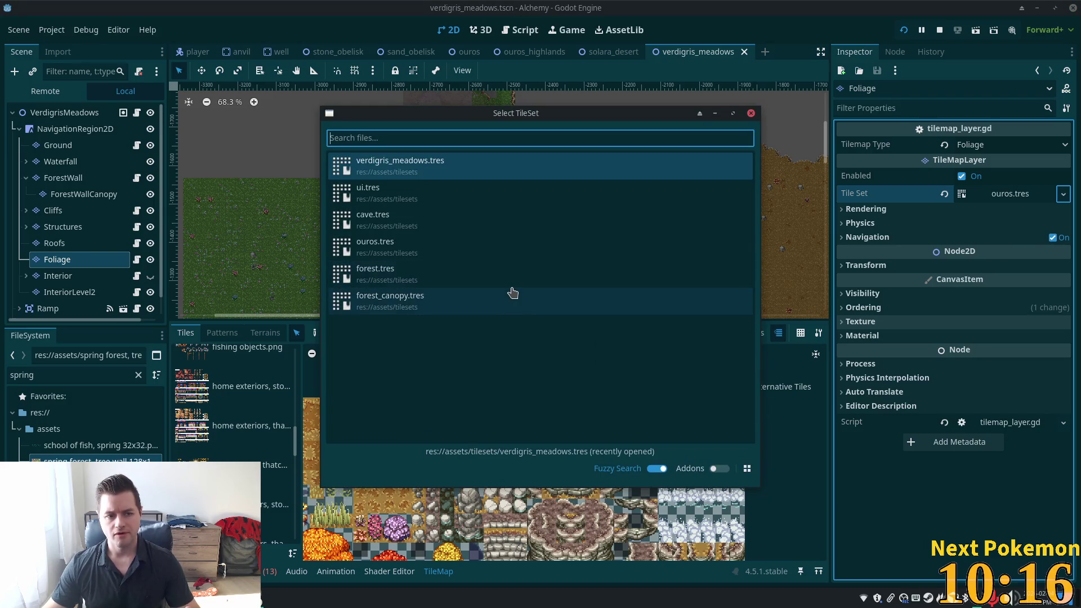
double_click(443, 169)
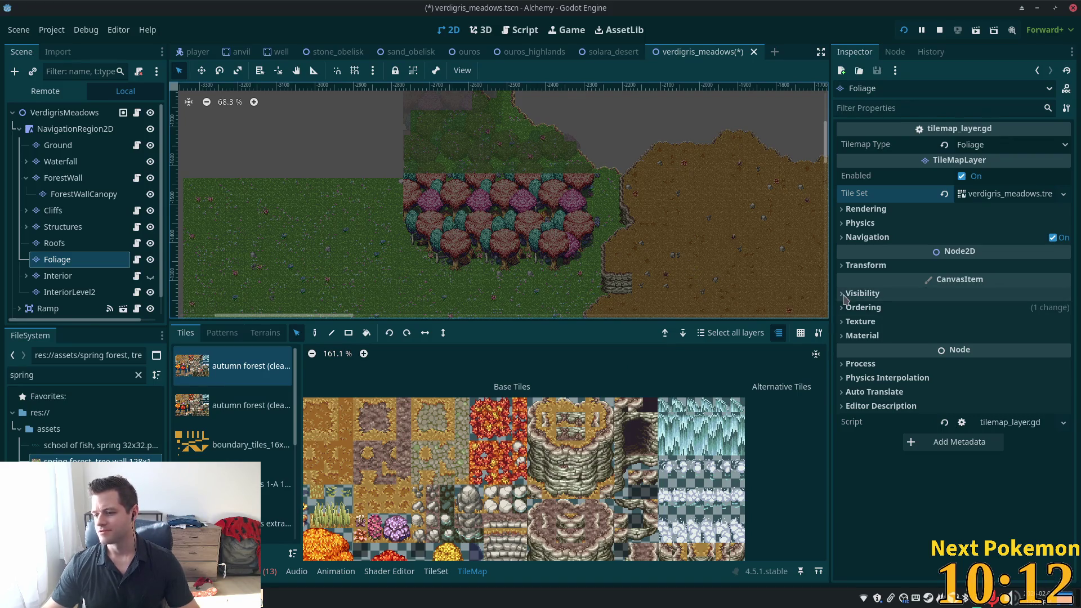
Zoom the canvas and choose spring forest.png as the tile source.
scroll(619, 257, "up", 3)
scroll(619, 262, "up", 2)
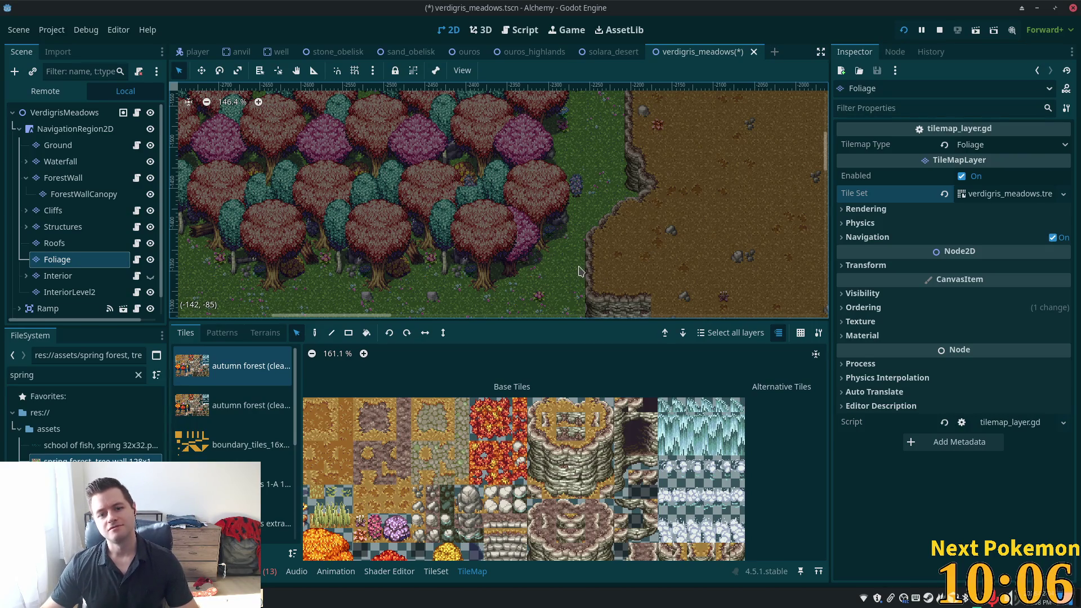
scroll(566, 279, "up", 1)
scroll(552, 248, "down", 2)
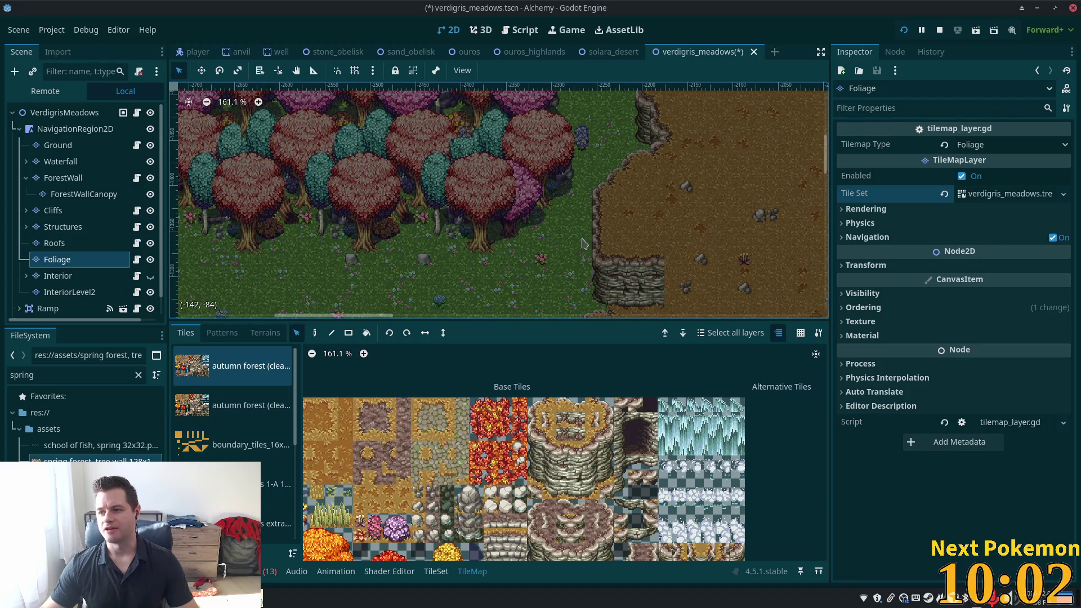
scroll(569, 247, "up", 3)
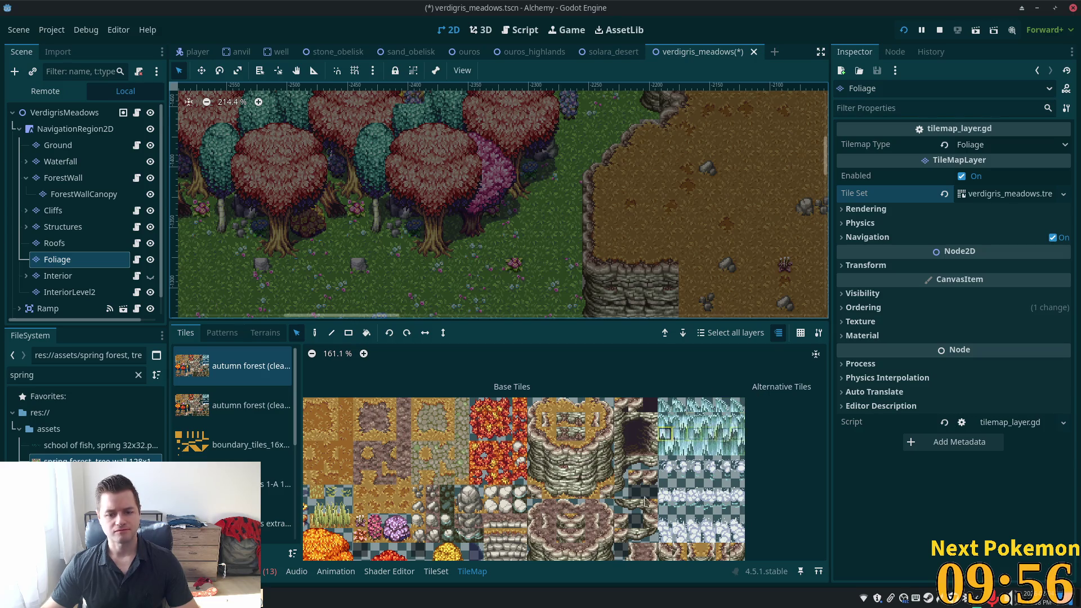
scroll(488, 465, "down", 2)
scroll(488, 465, "up", 5)
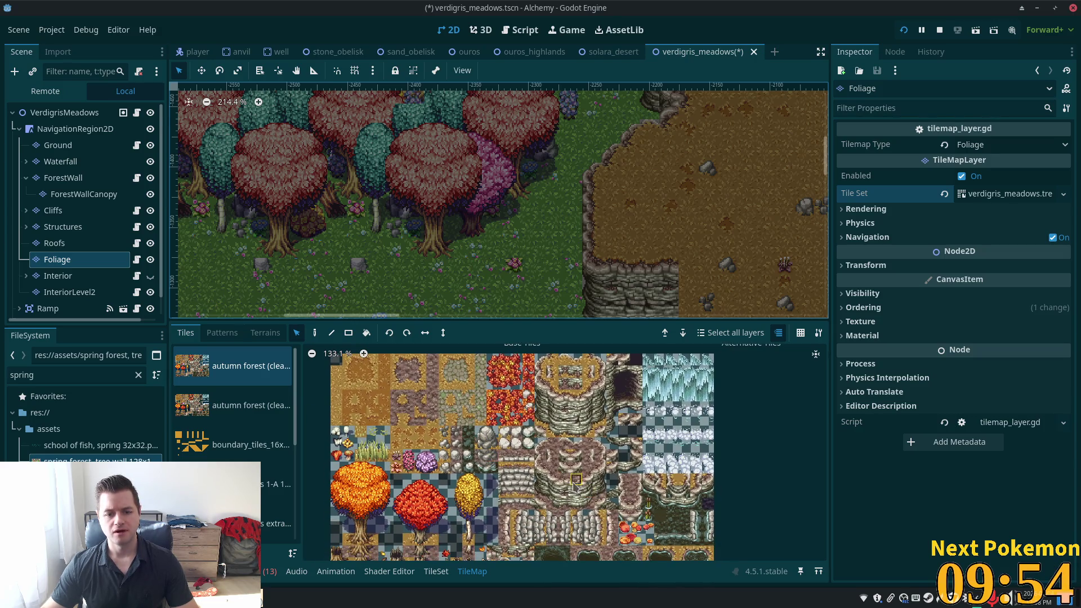
scroll(631, 465, "left", 3)
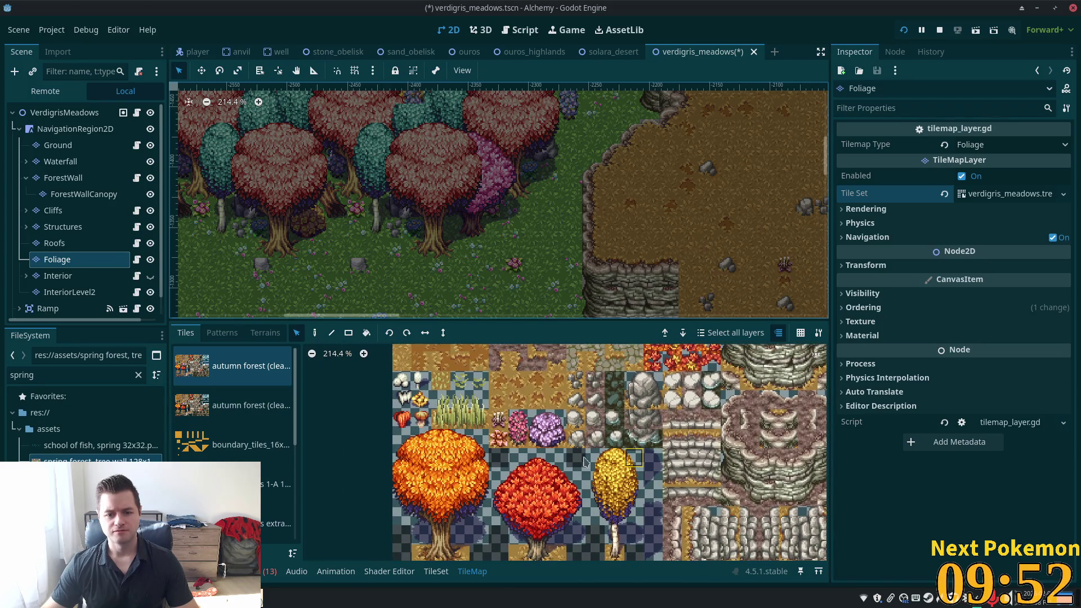
scroll(236, 427, "down", 3)
left_click(244, 416)
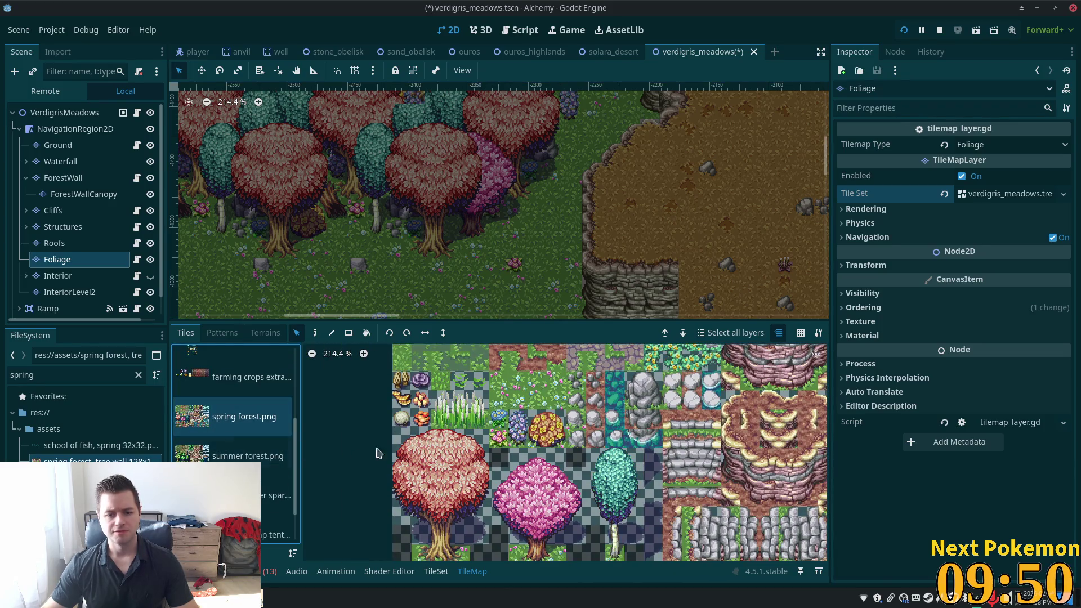
Pan the spring forest atlas and pick a tile to paint, settling on the first one.
scroll(558, 440, "down", 3)
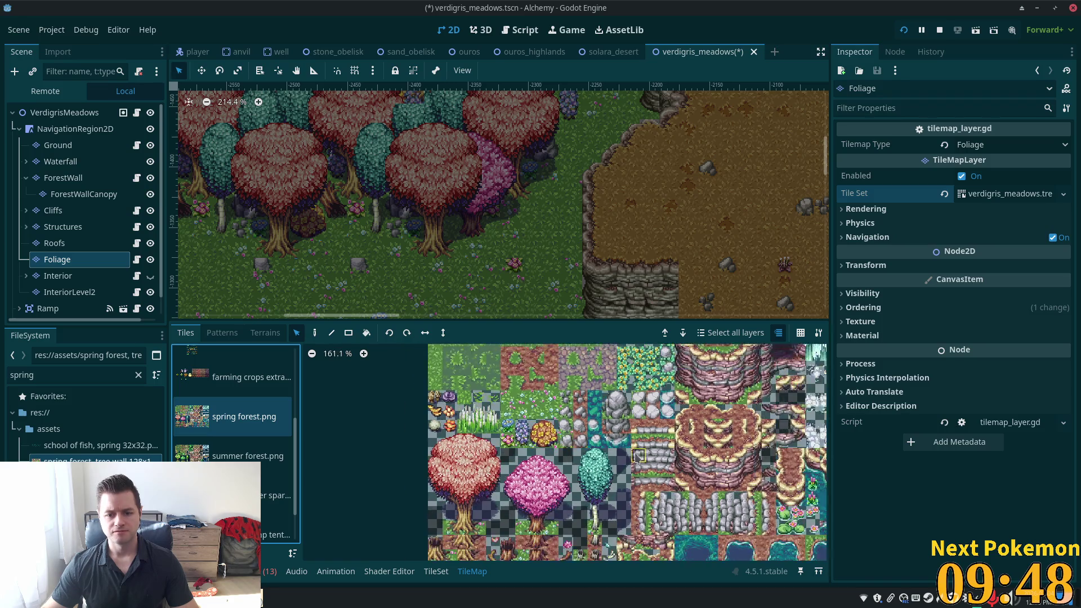
mouse_move(635, 455)
left_mouse_down()
mouse_move(589, 484)
mouse_move(610, 479)
left_mouse_up()
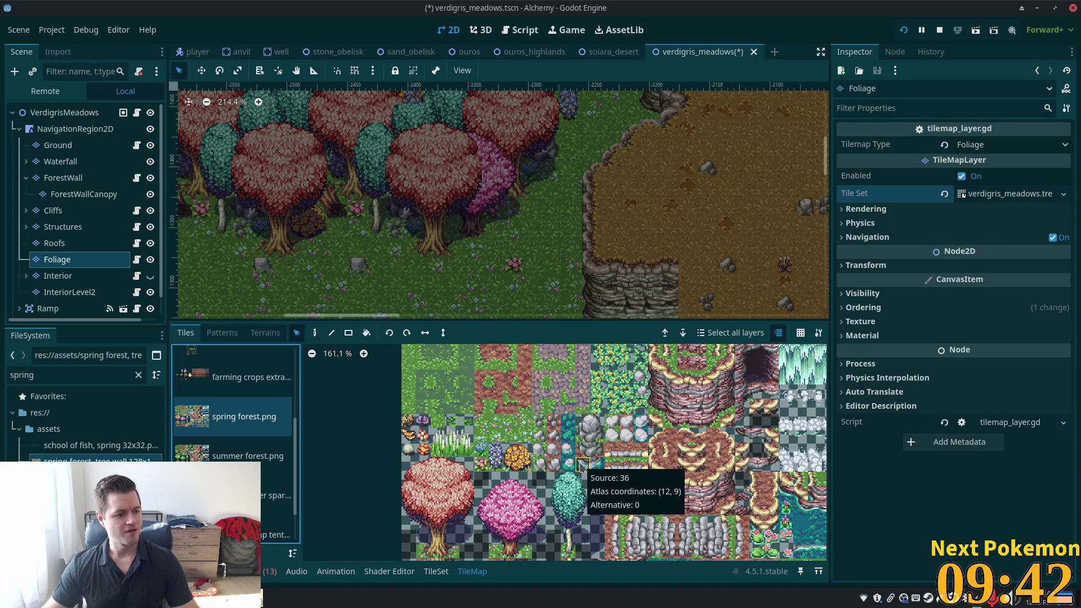
left_click(571, 465)
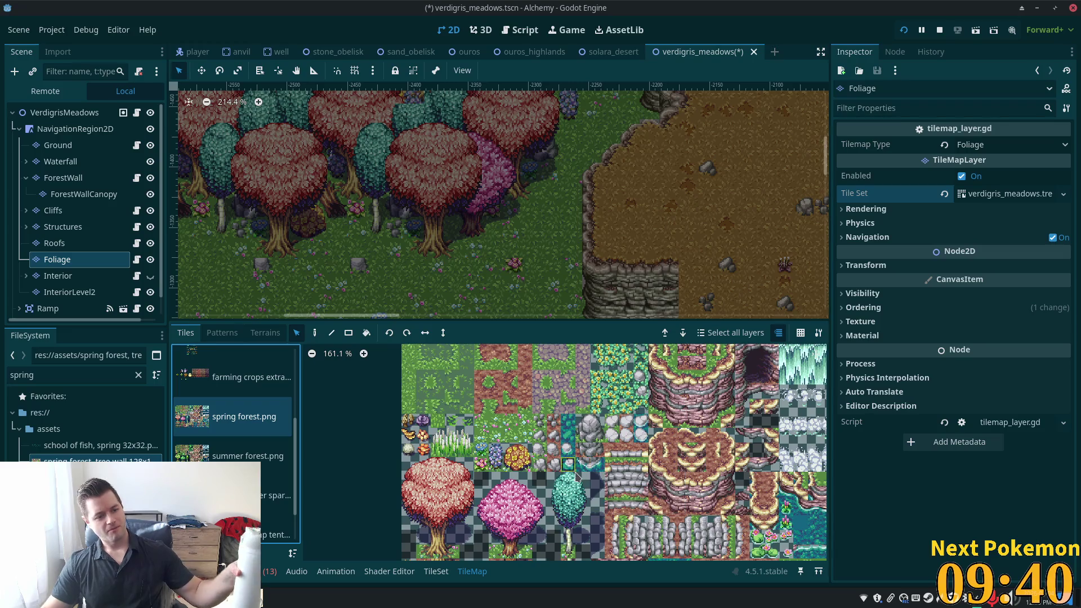
left_click(569, 478)
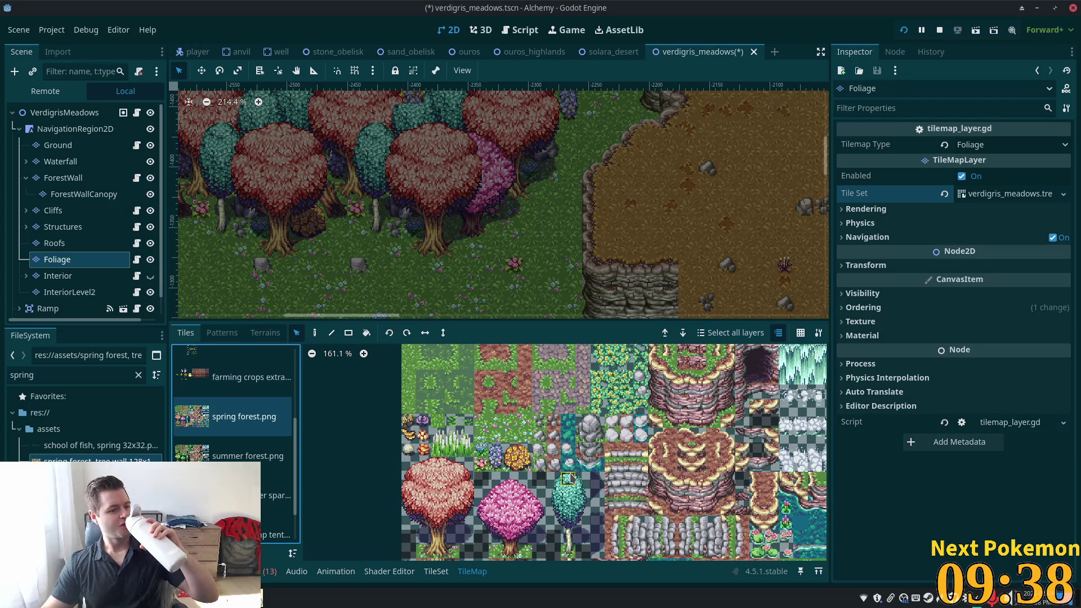
left_click(569, 465)
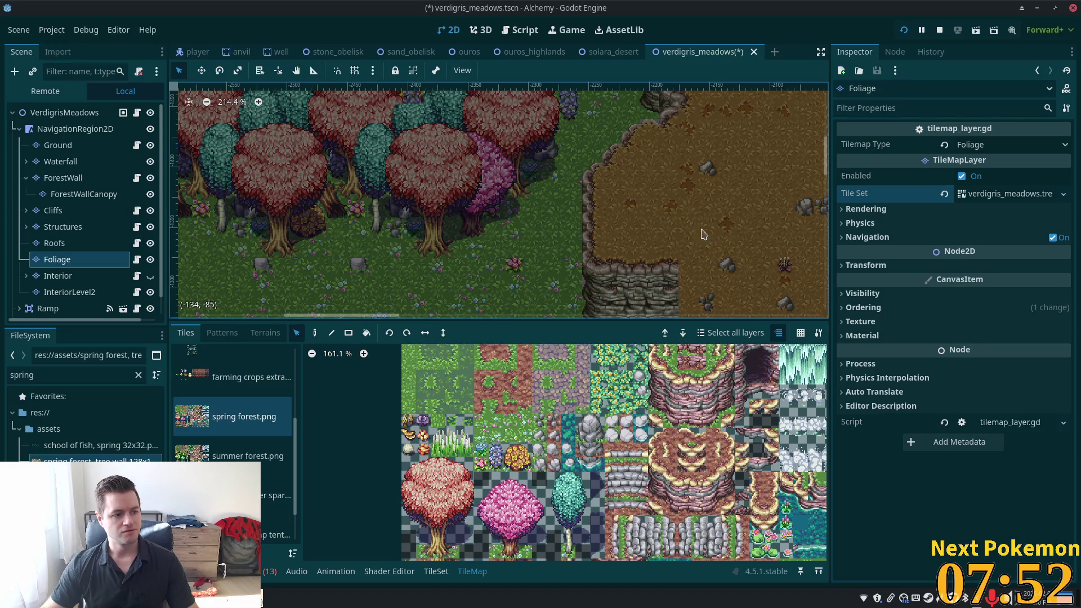
scroll(575, 224, "up", 4)
Switch to the TileSet editor and select a single flower tile in the spring forest atlas.
scroll(574, 224, "down", 6)
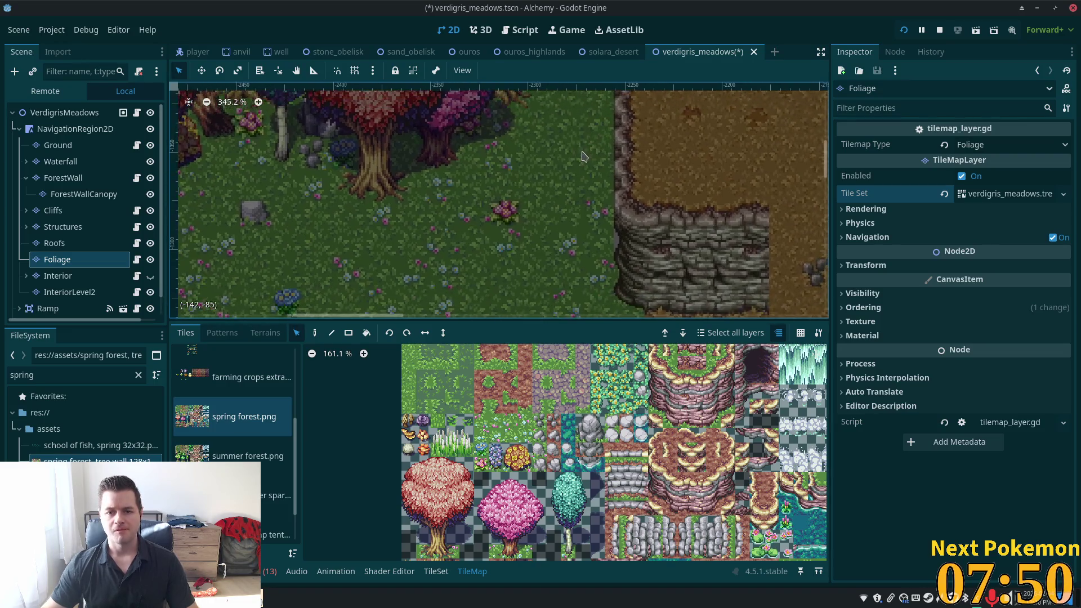
scroll(524, 287, "down", 2)
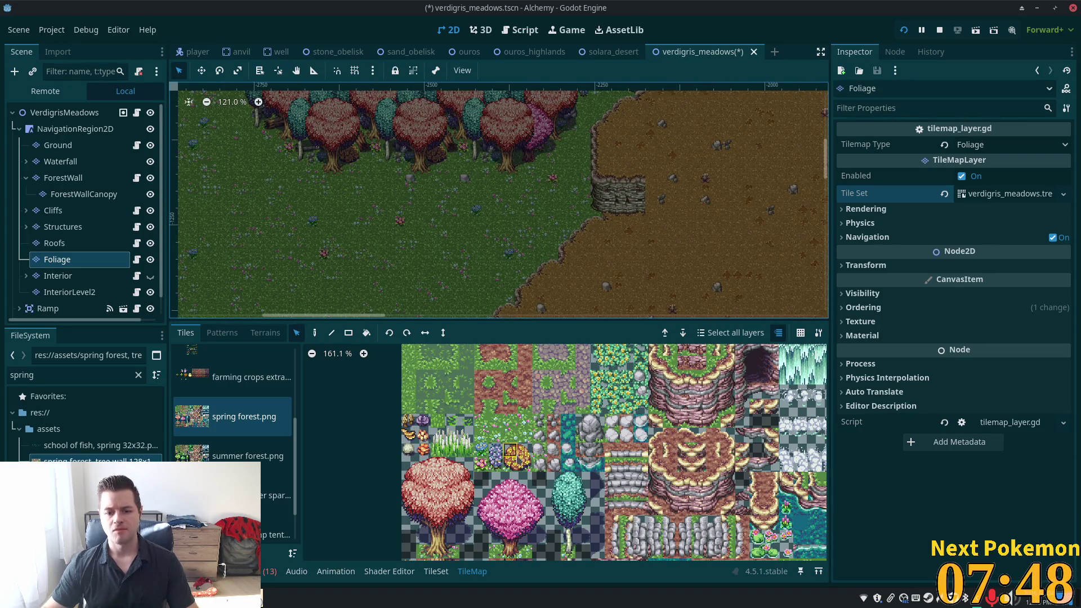
scroll(528, 488, "up", 3)
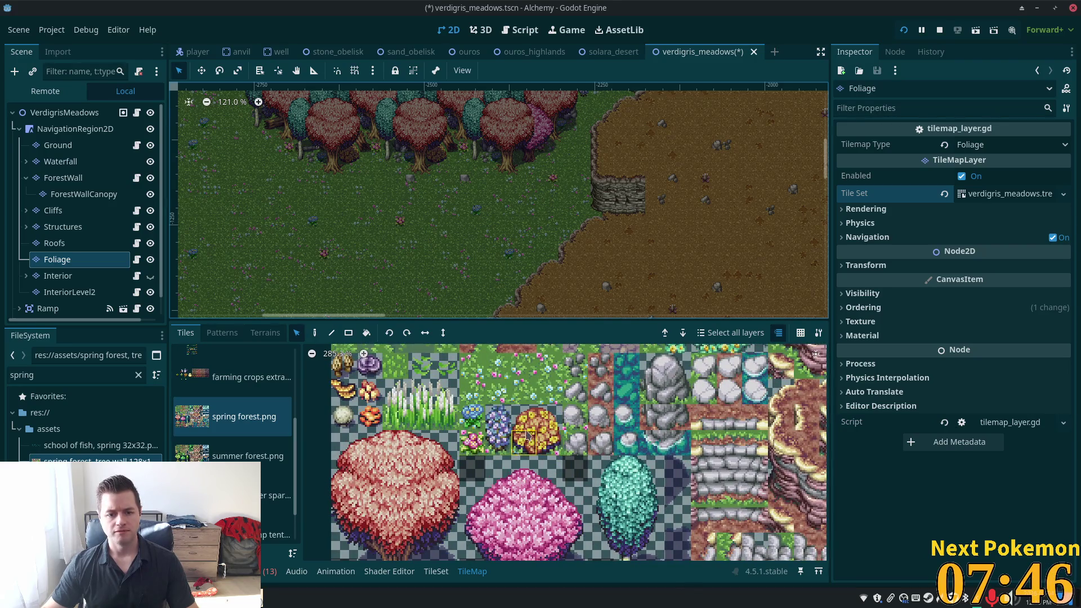
left_click(344, 417)
left_click(436, 571)
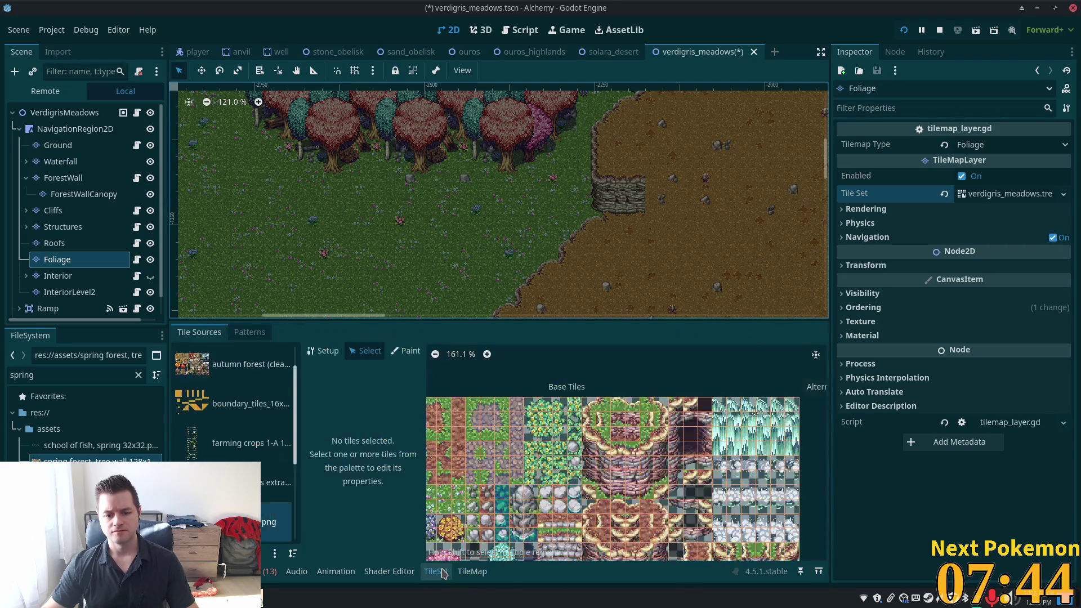
scroll(533, 529, "up", 3)
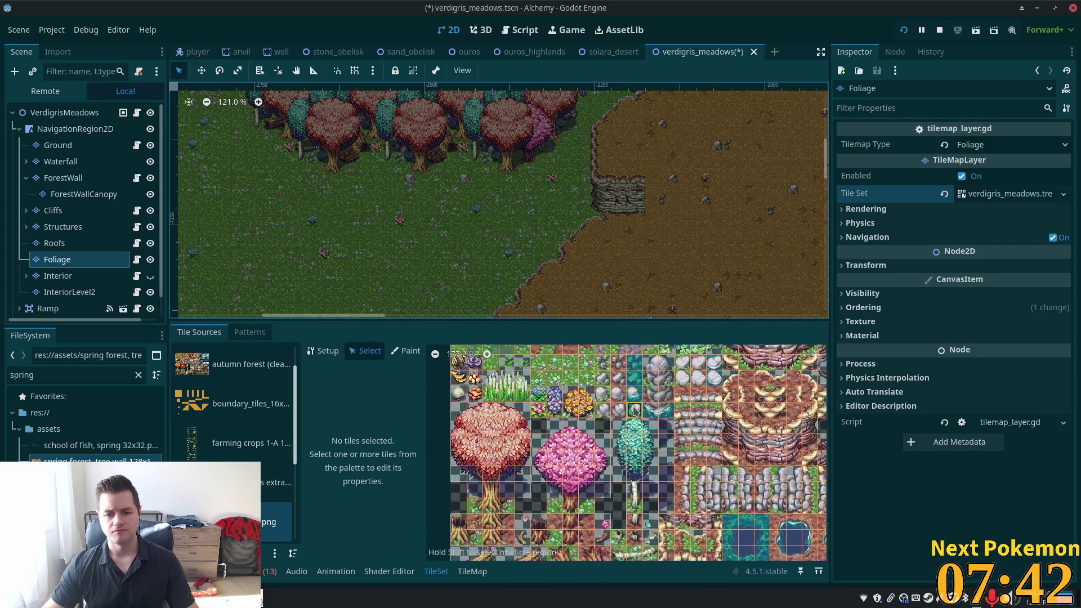
left_click_drag(567, 394, 584, 411)
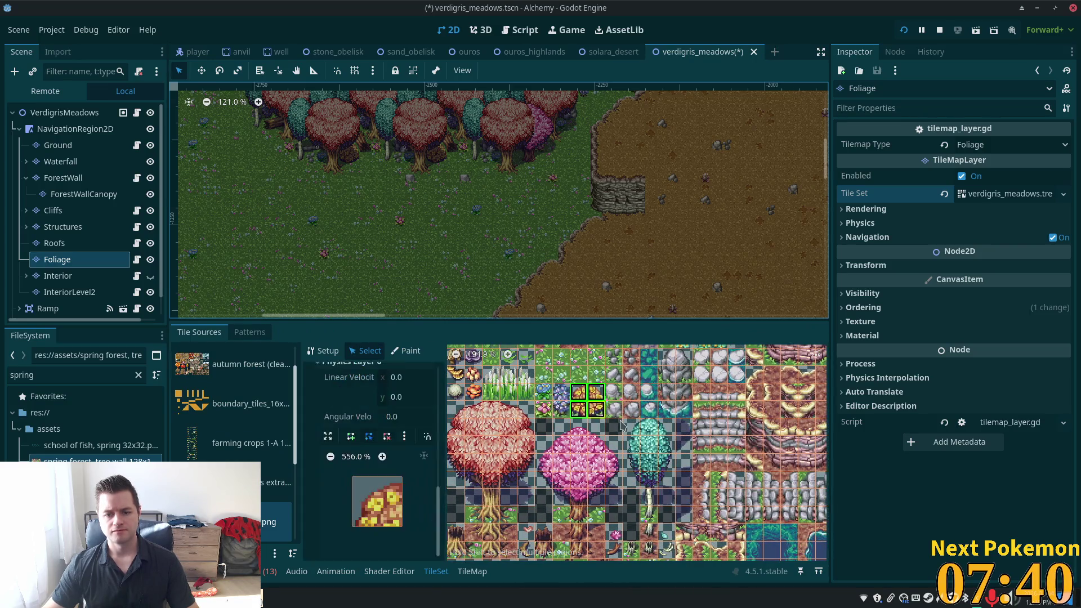
scroll(554, 495, "up", 5)
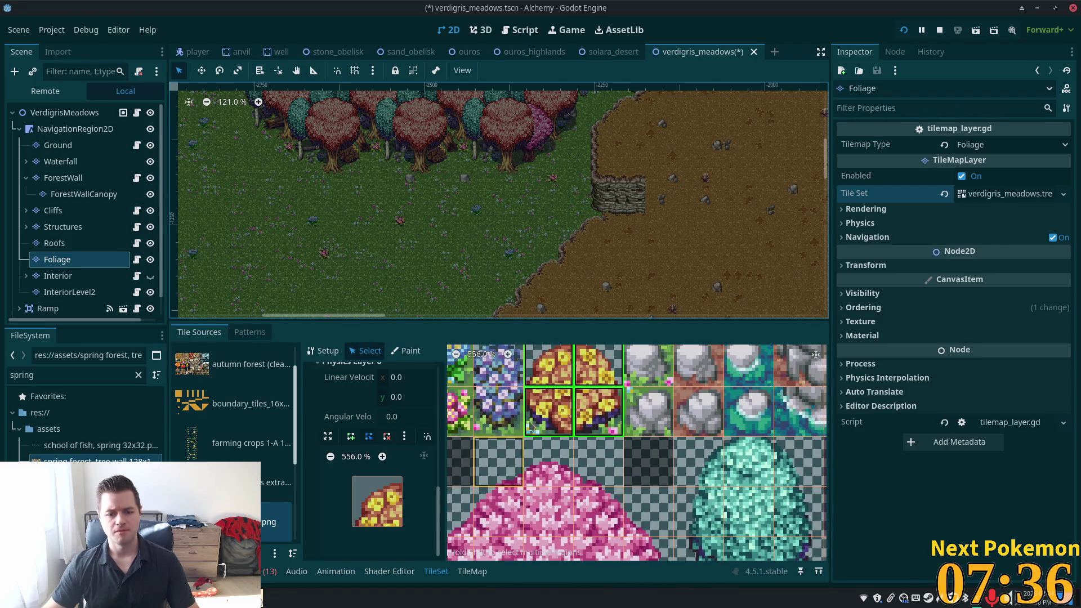
left_click(548, 411)
scroll(379, 478, "down", 3)
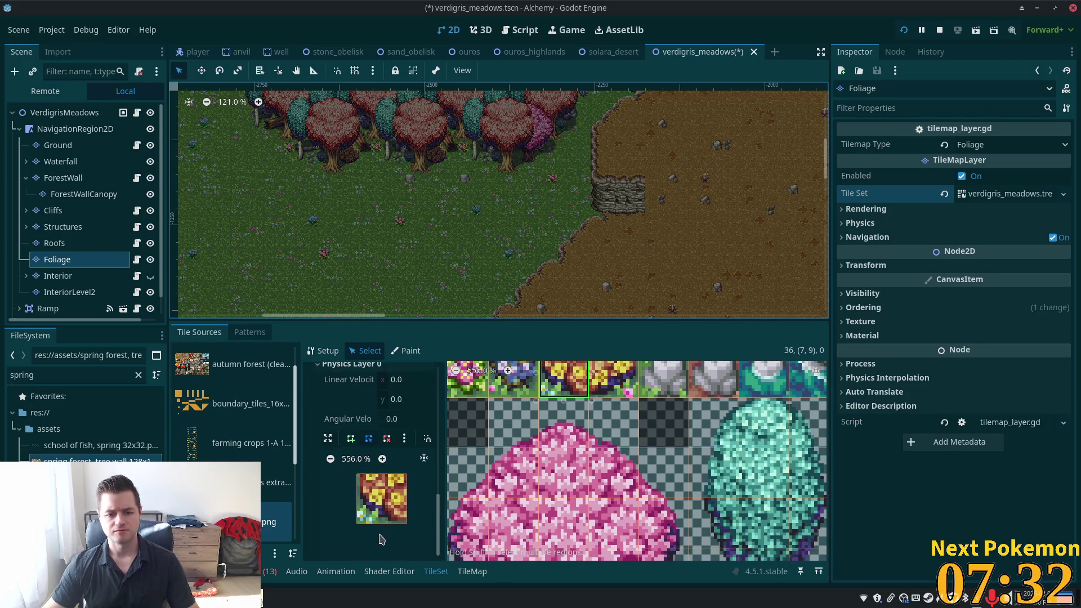
scroll(380, 529, "up", 2)
scroll(381, 528, "down", 2)
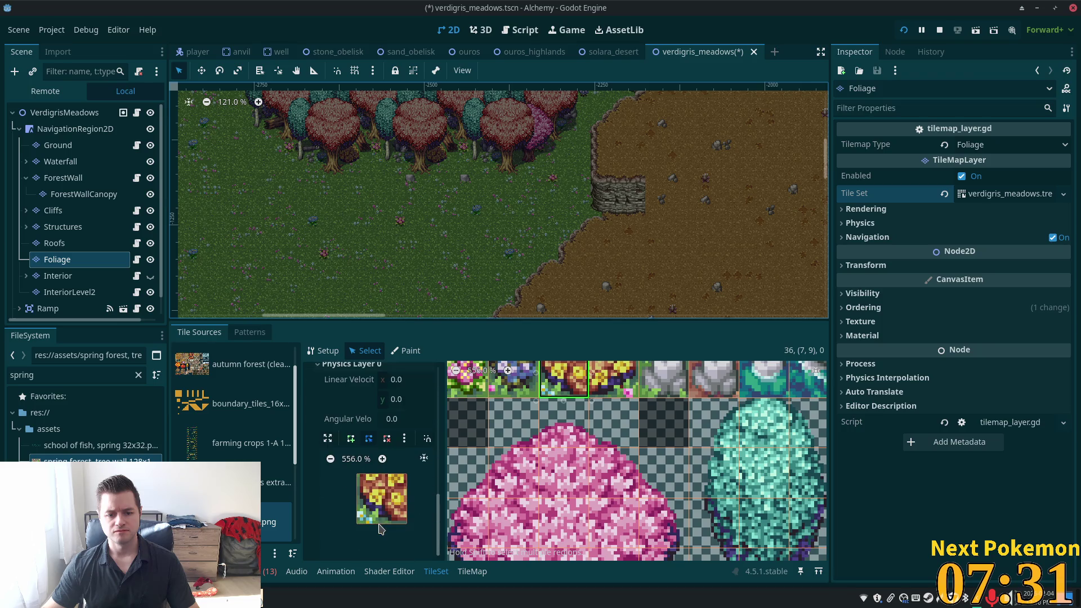
Draw a closed collision polygon on Physics Layer 0 around the first flower tile.
left_click(350, 438)
left_click(361, 468)
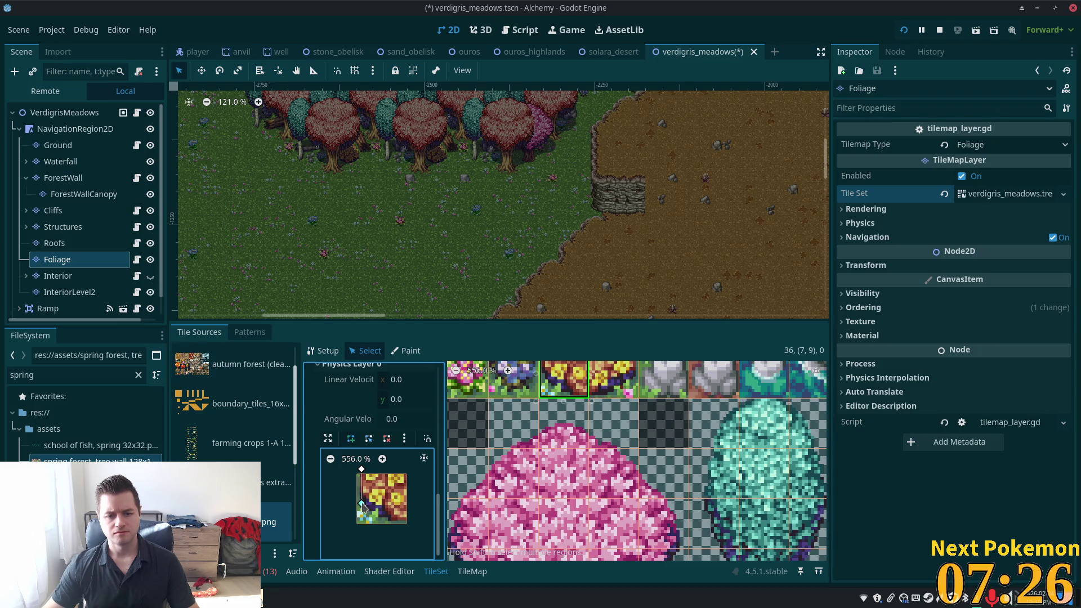
left_click(361, 505)
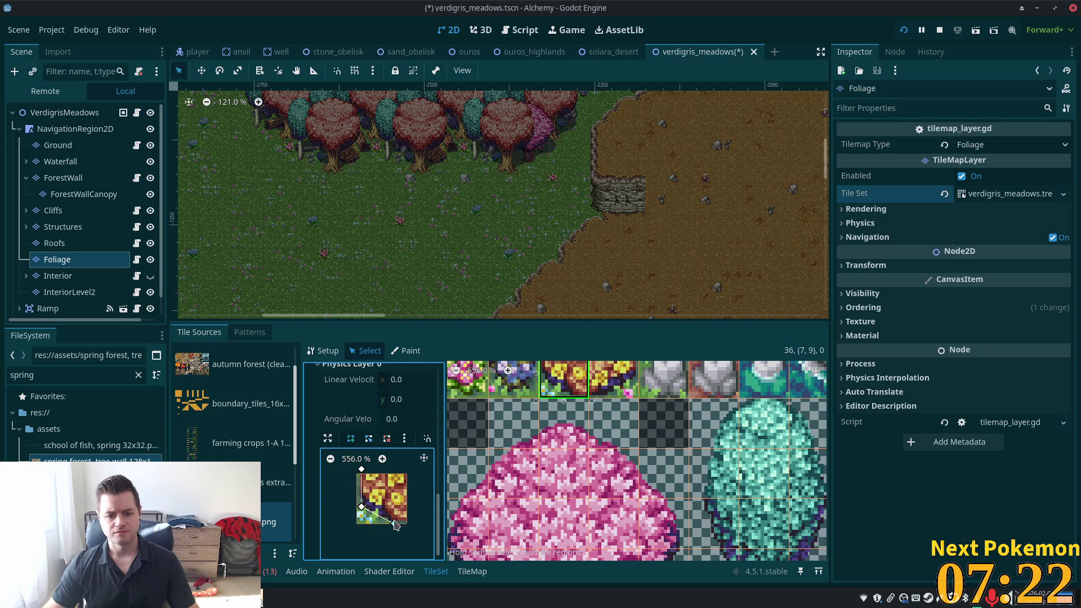
left_click(396, 524)
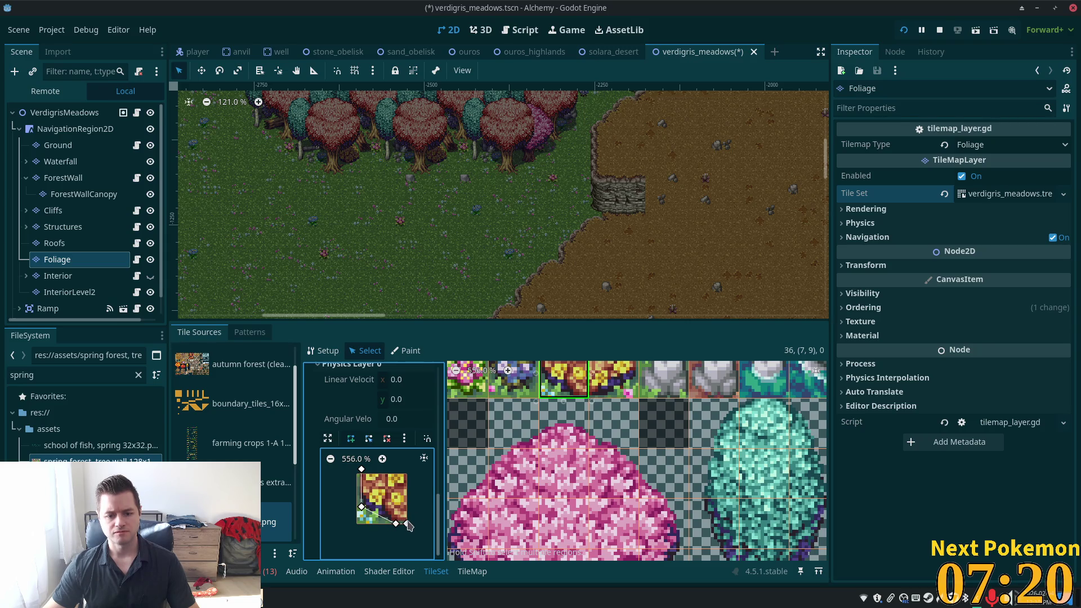
left_click(407, 523)
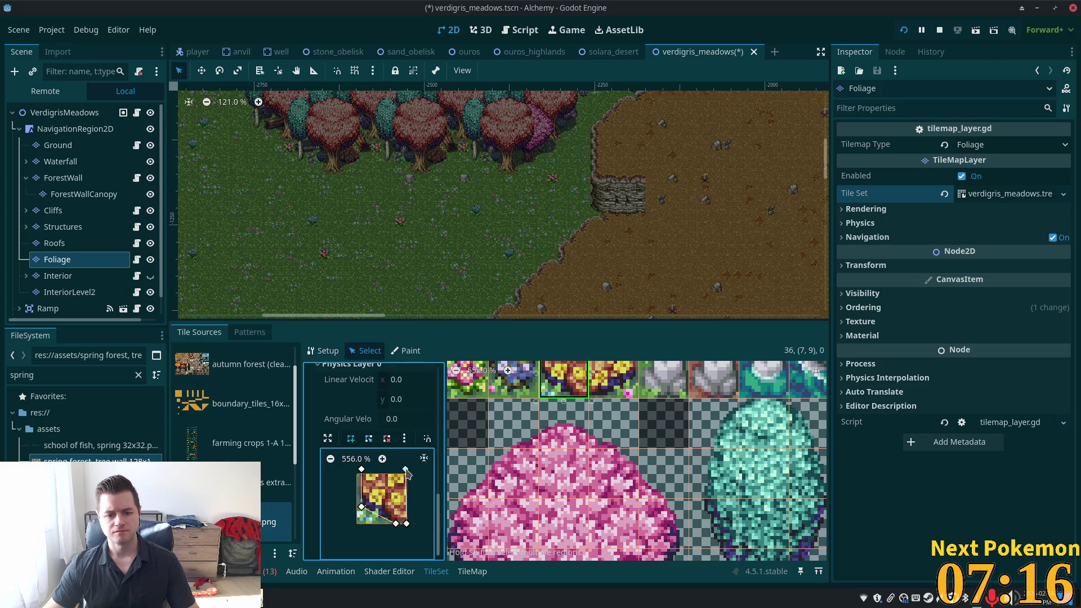
left_click(405, 469)
left_click(361, 469)
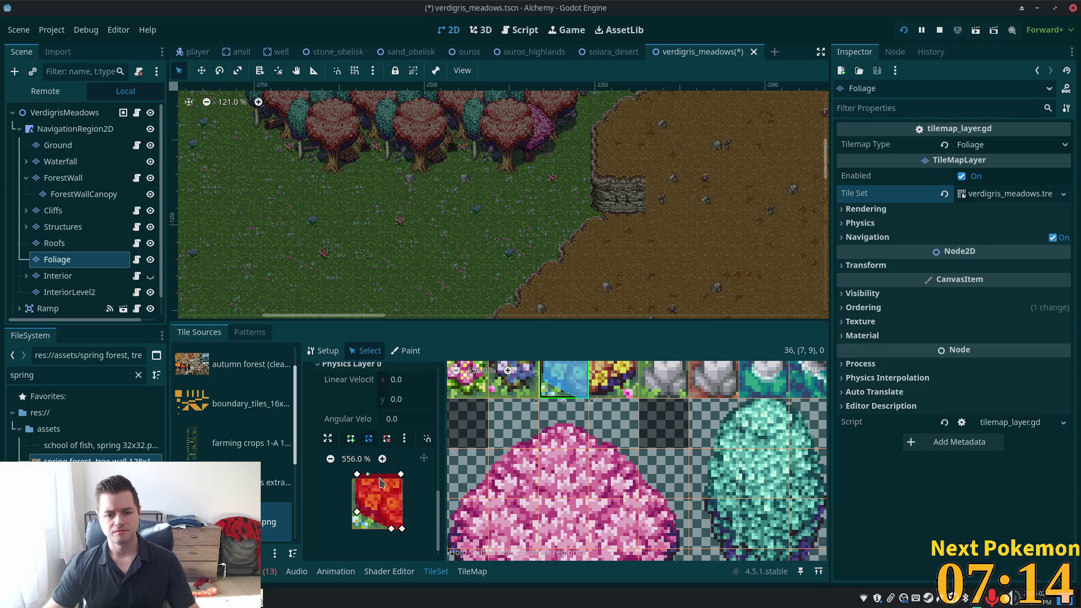
Select the neighbouring yellow flower tile and draw its closed Physics Layer 0 collision polygon.
left_click(613, 378)
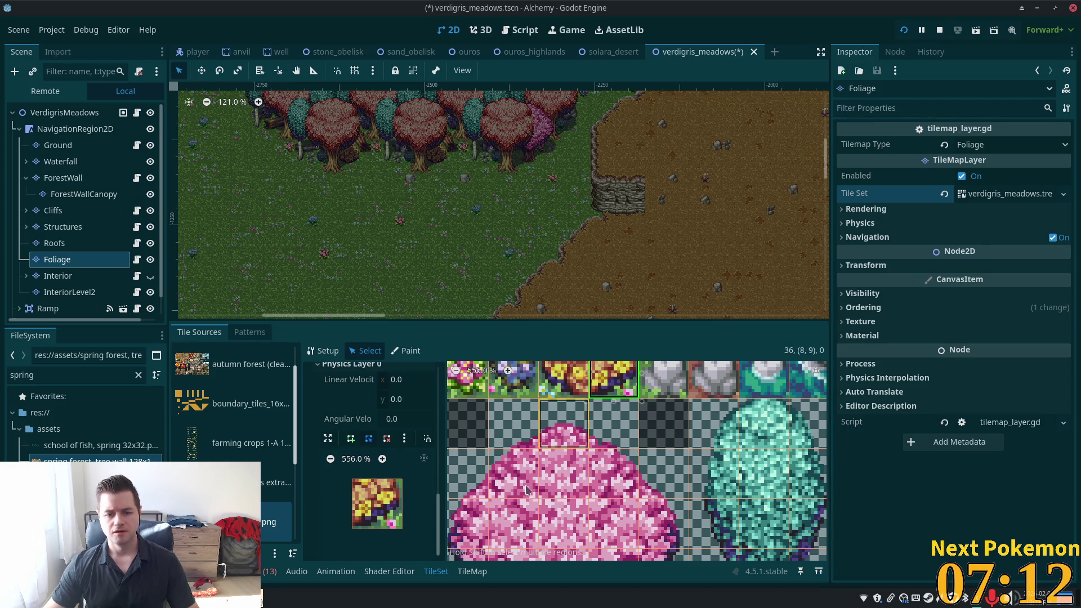
left_click(358, 494)
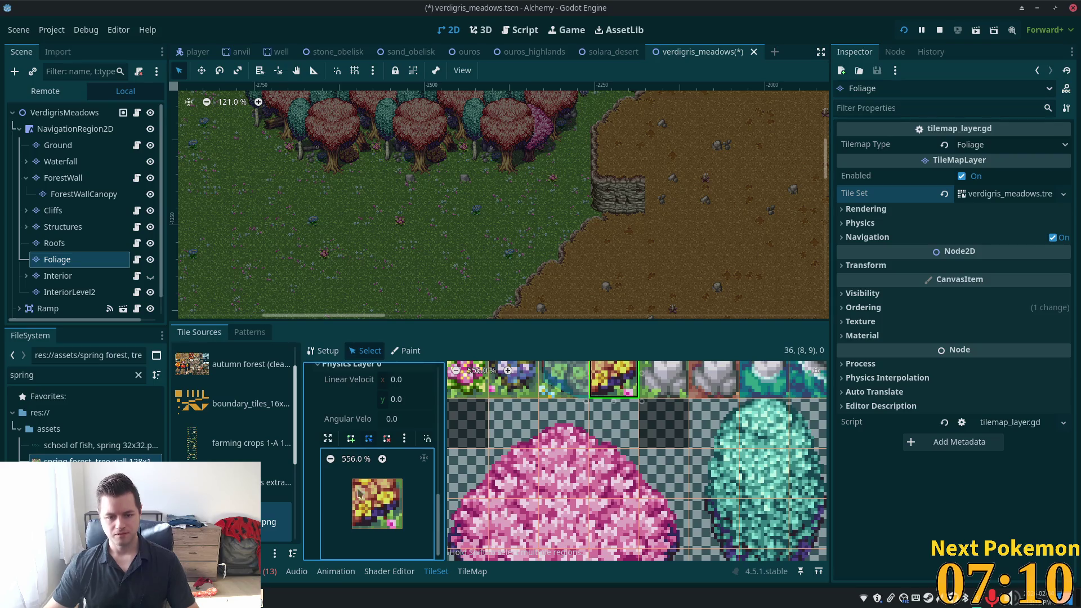
left_click(351, 438)
left_click(352, 528)
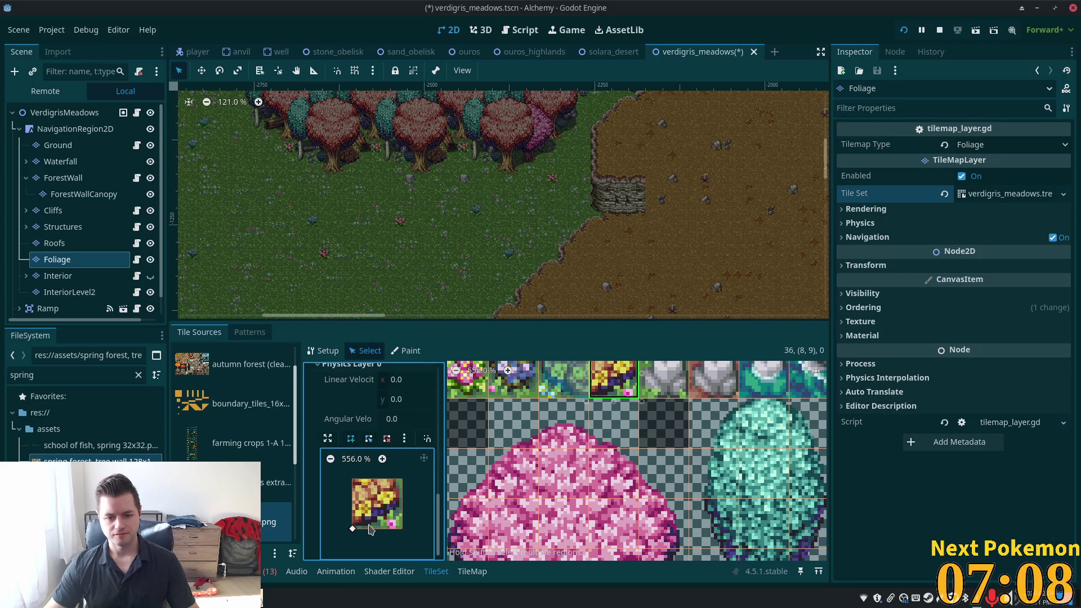
left_click(373, 528)
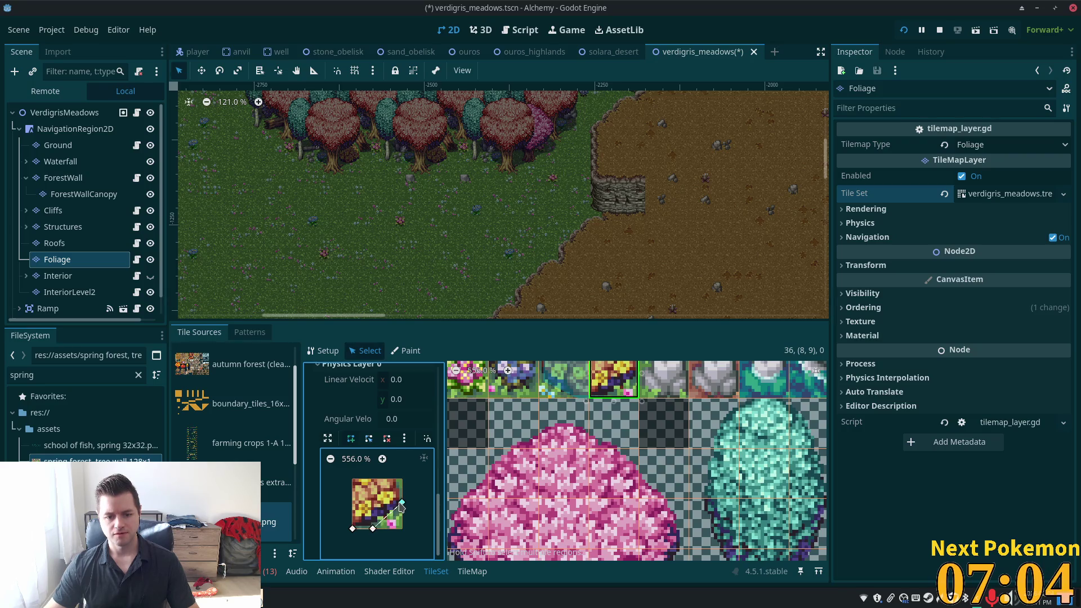
left_click(397, 505)
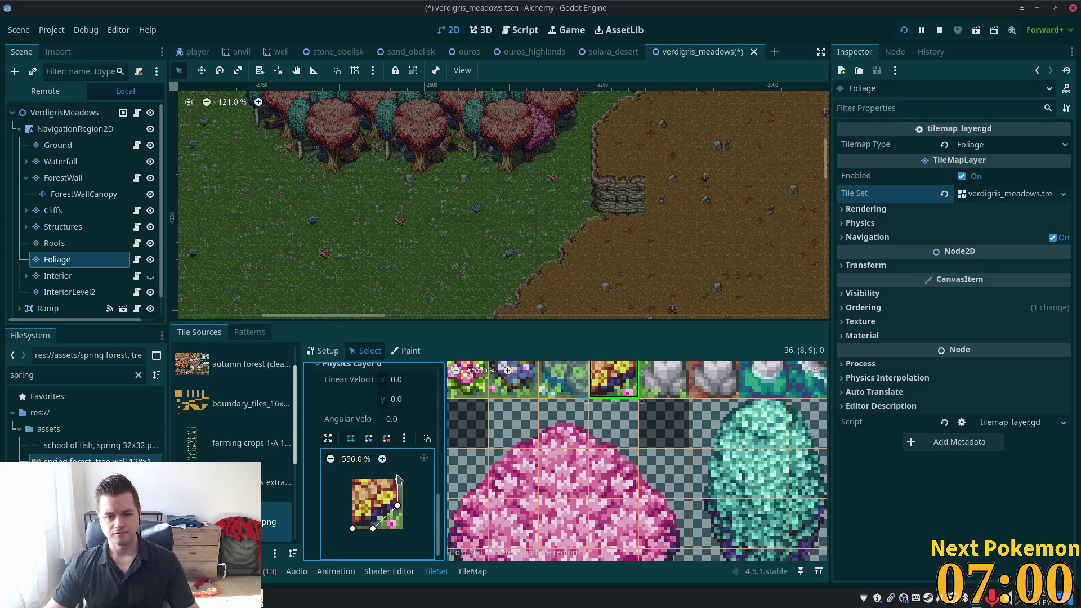
left_click(397, 474)
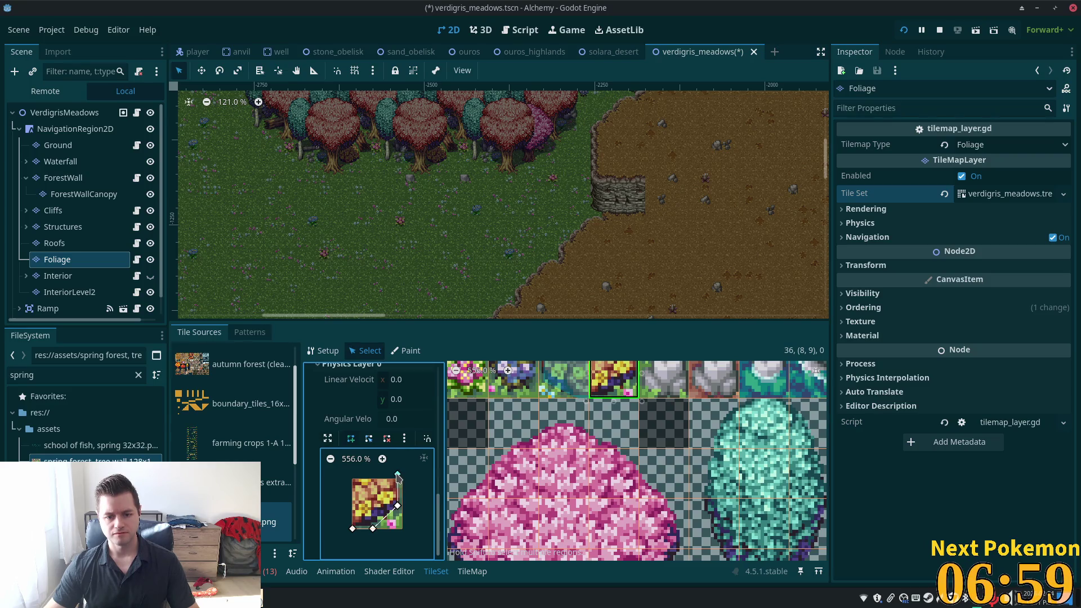
left_click(352, 475)
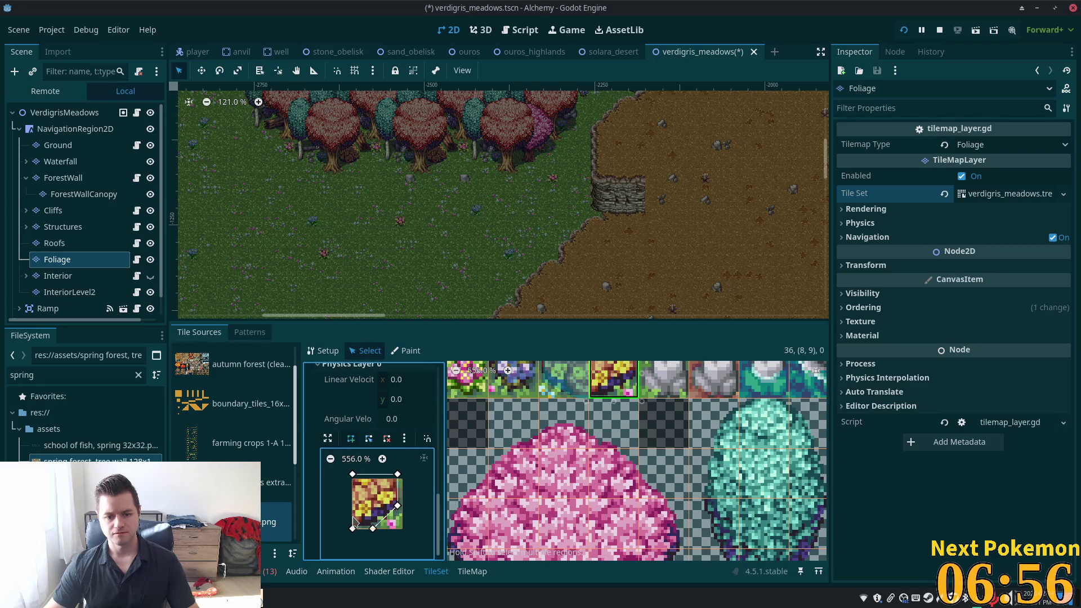
left_click(352, 528)
scroll(623, 500, "up", 2)
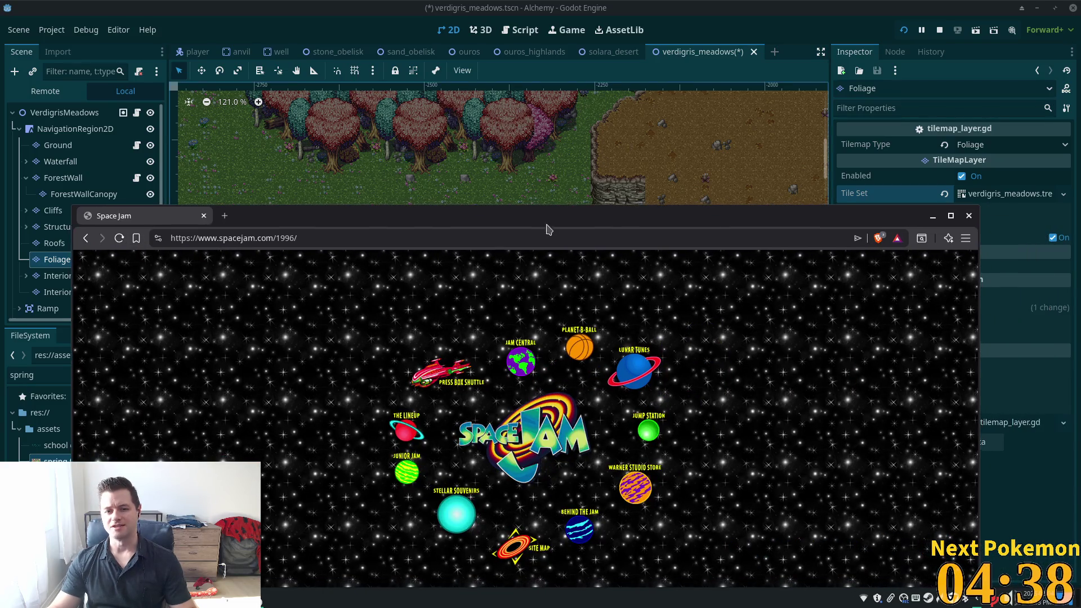
Drag the Space Jam 1996 browser window up over the Godot editor.
left_click_drag(545, 227, 349, 111)
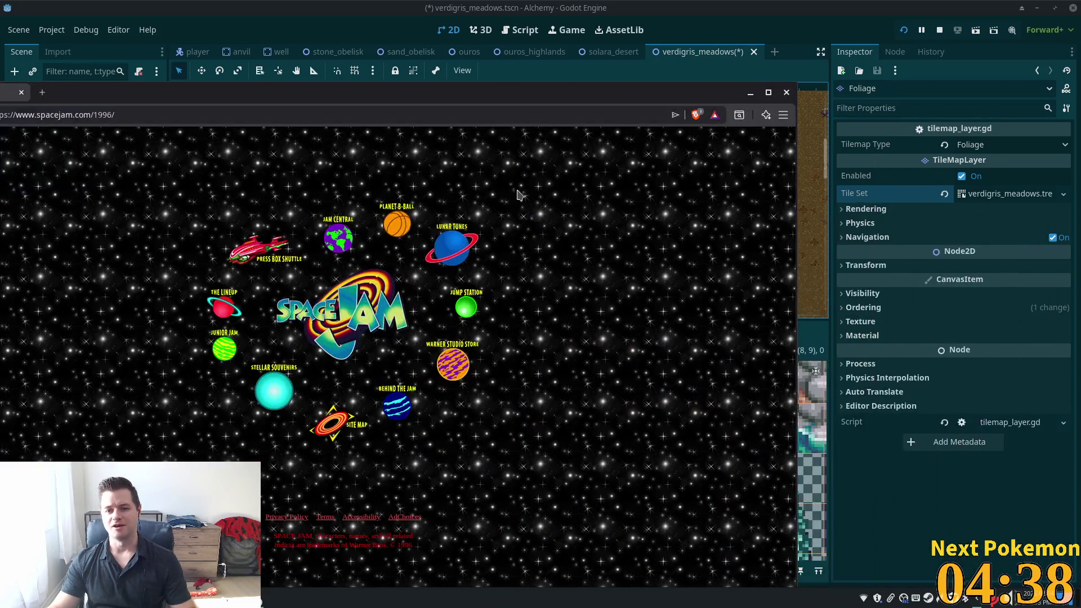
Maximize the browser and visit the Warner Studio Store, Press Box Shuttle and The Lineup pages.
mouse_move(439, 106)
left_mouse_down()
mouse_move(691, 17)
mouse_move(692, 1)
left_mouse_up()
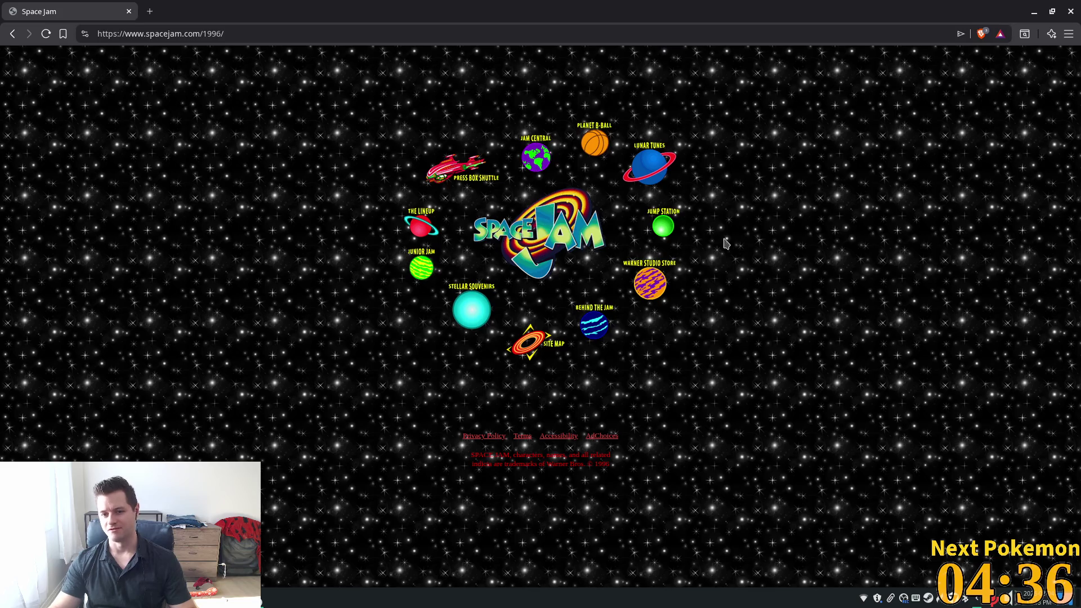
left_click(650, 285)
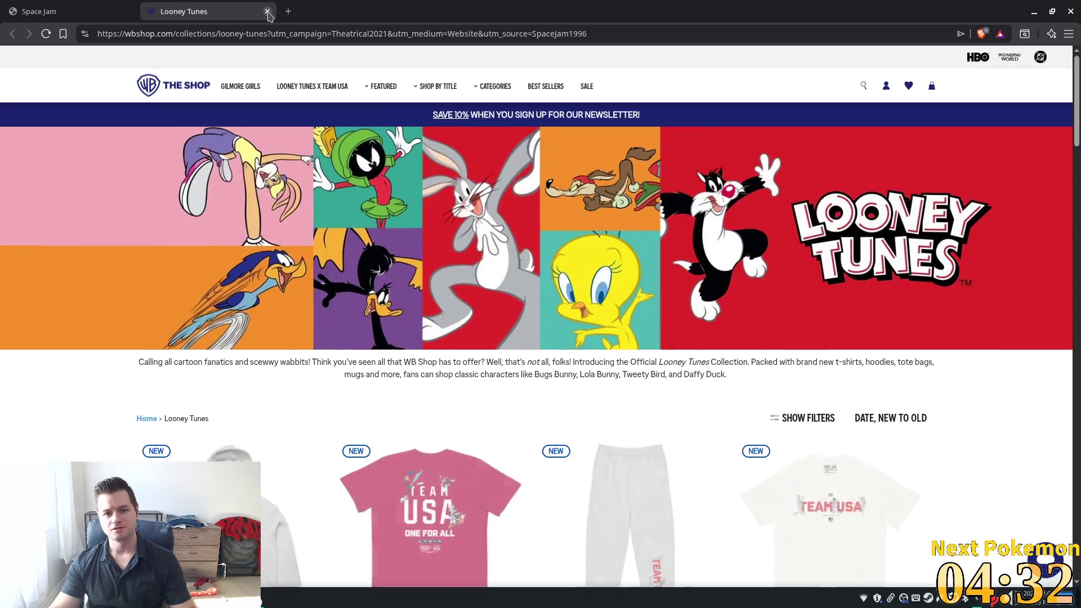
left_click(267, 11)
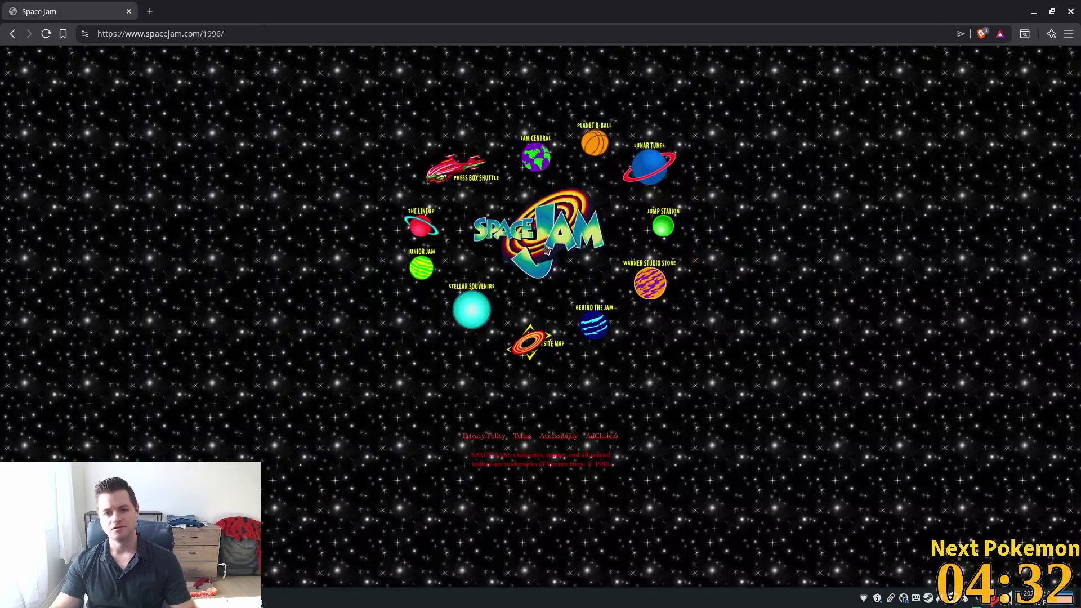
left_click(477, 182)
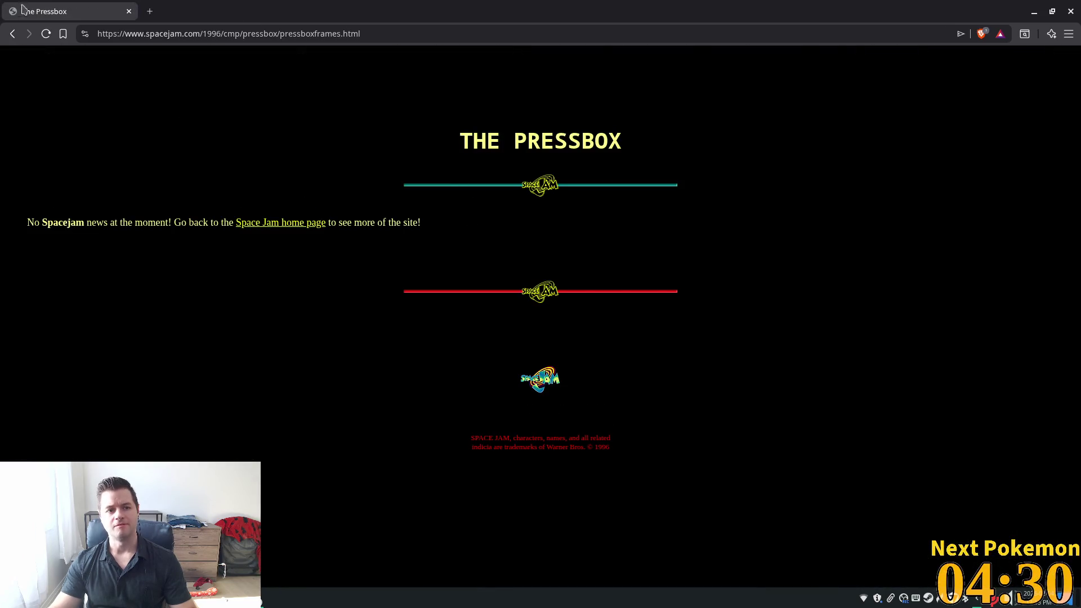
left_click(12, 34)
left_click(421, 217)
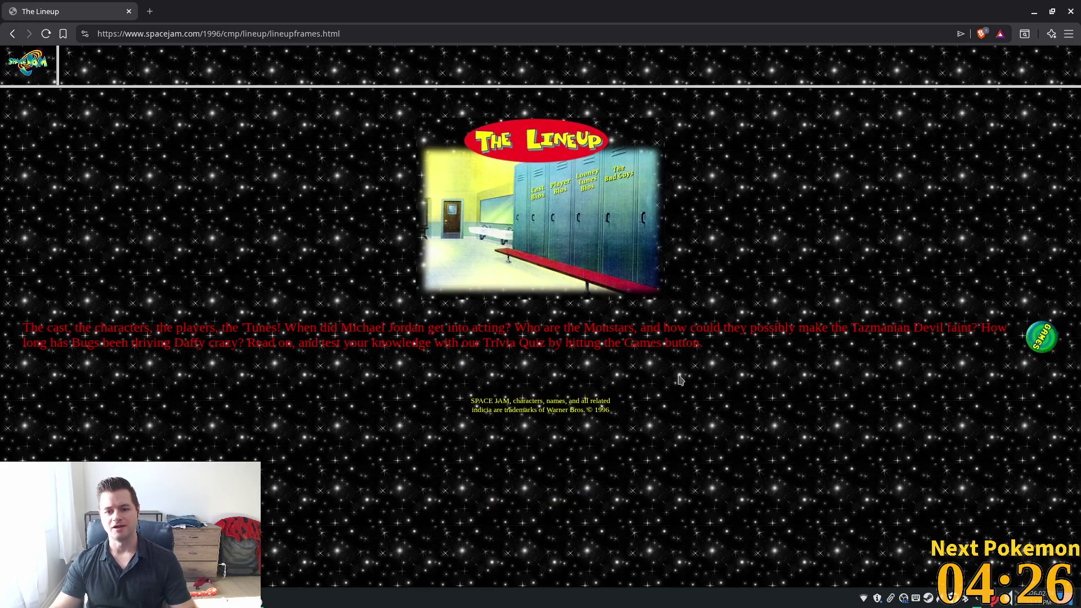
left_click(12, 34)
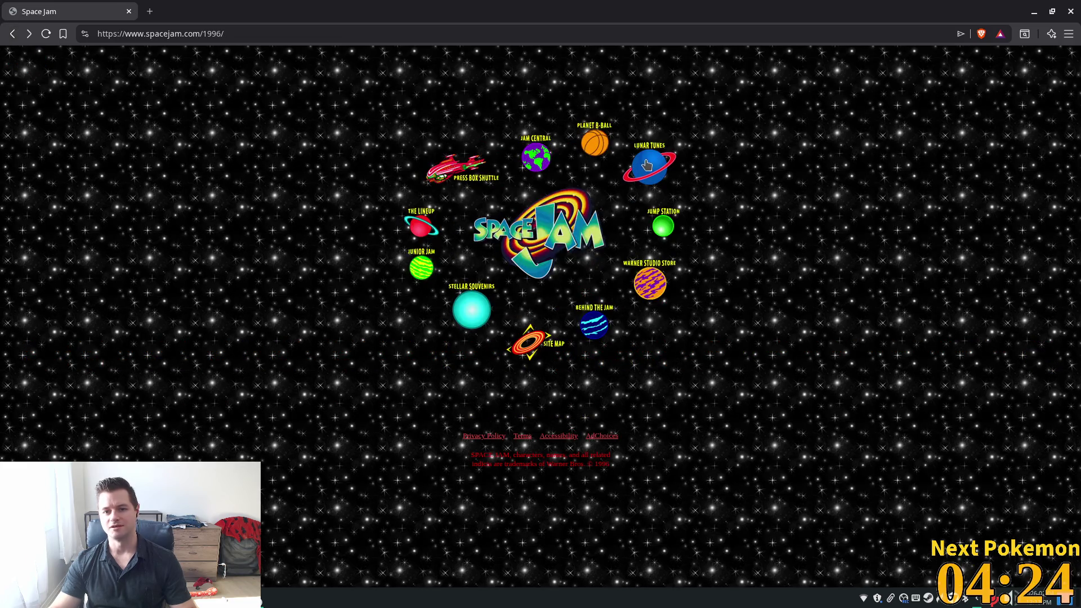
Browse the Lunar Tunes, soundtrack and Junior Jam pages, go back, and select the address bar.
left_click(646, 165)
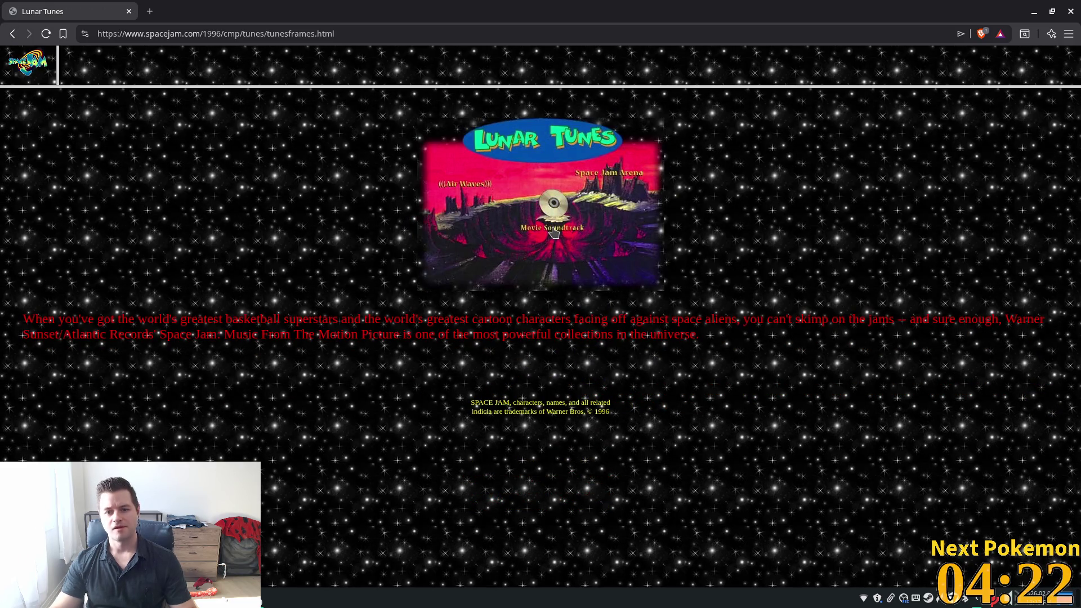
left_click(552, 232)
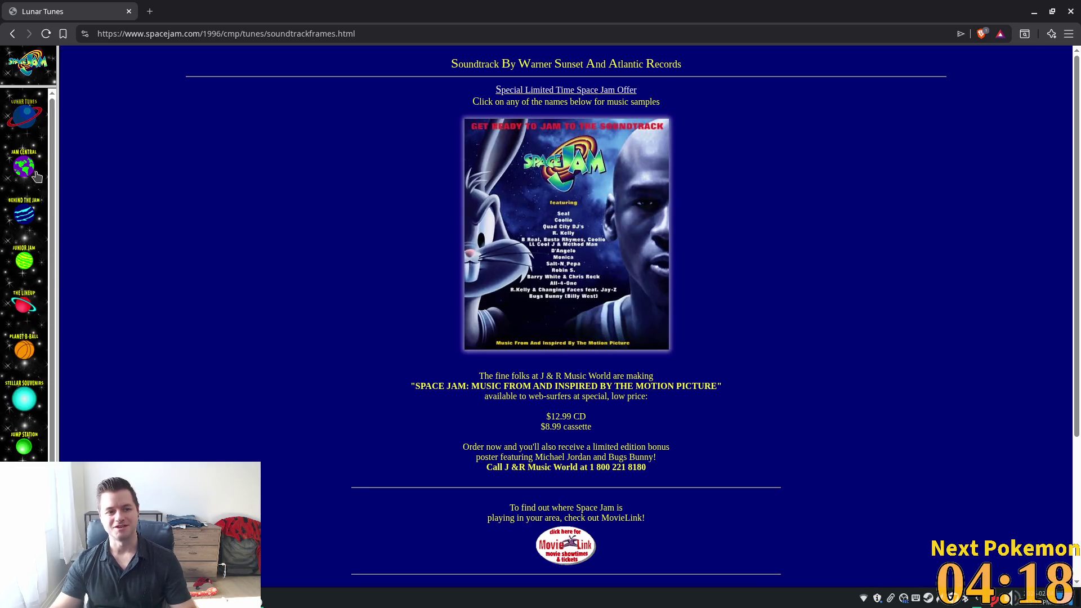
left_click(24, 260)
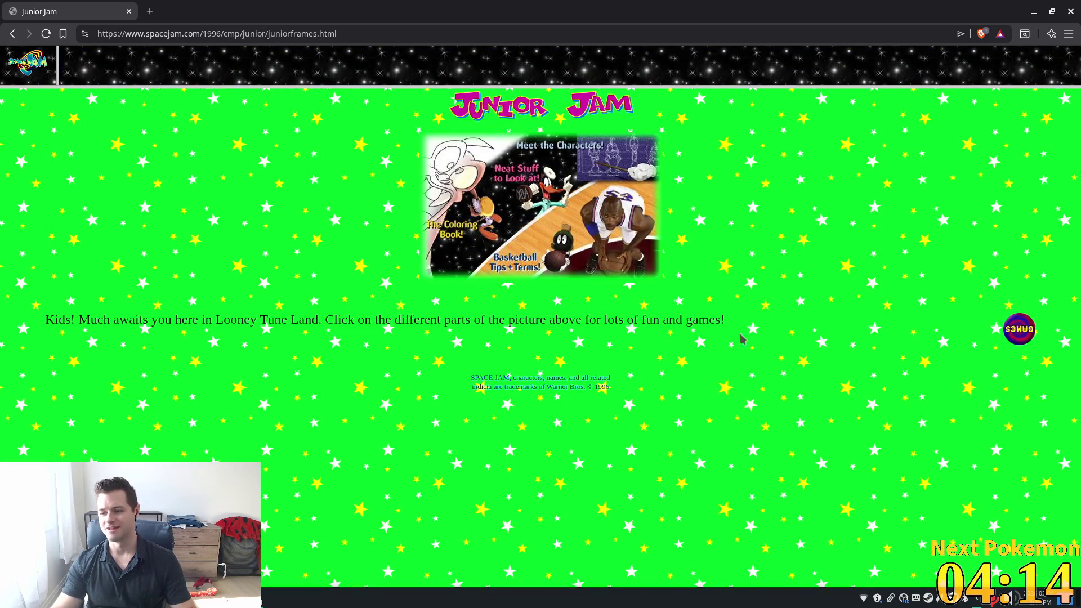
key("alt+Left")
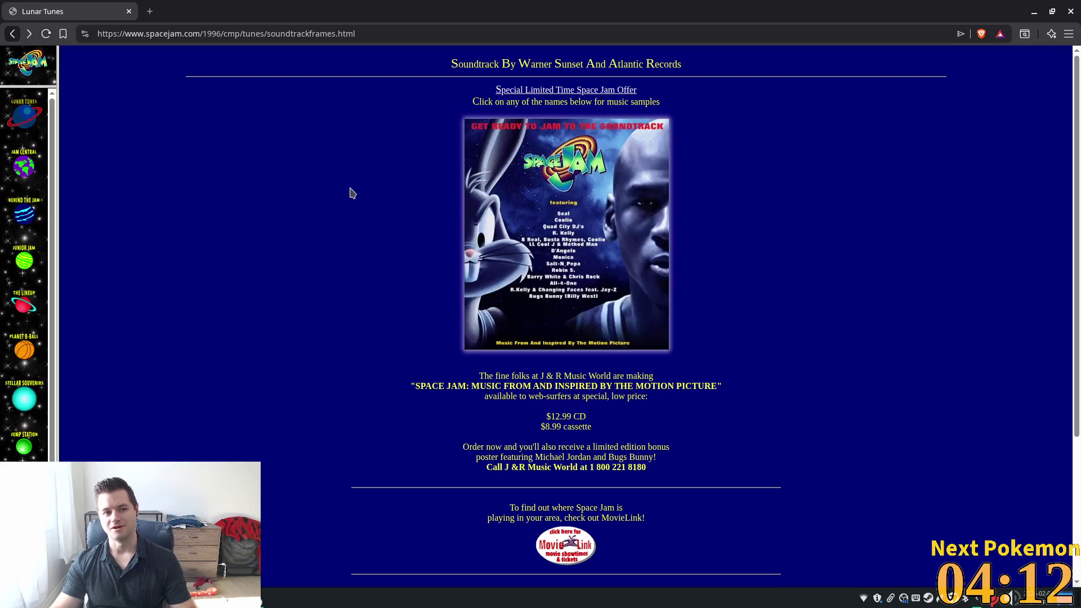
key("alt+Left")
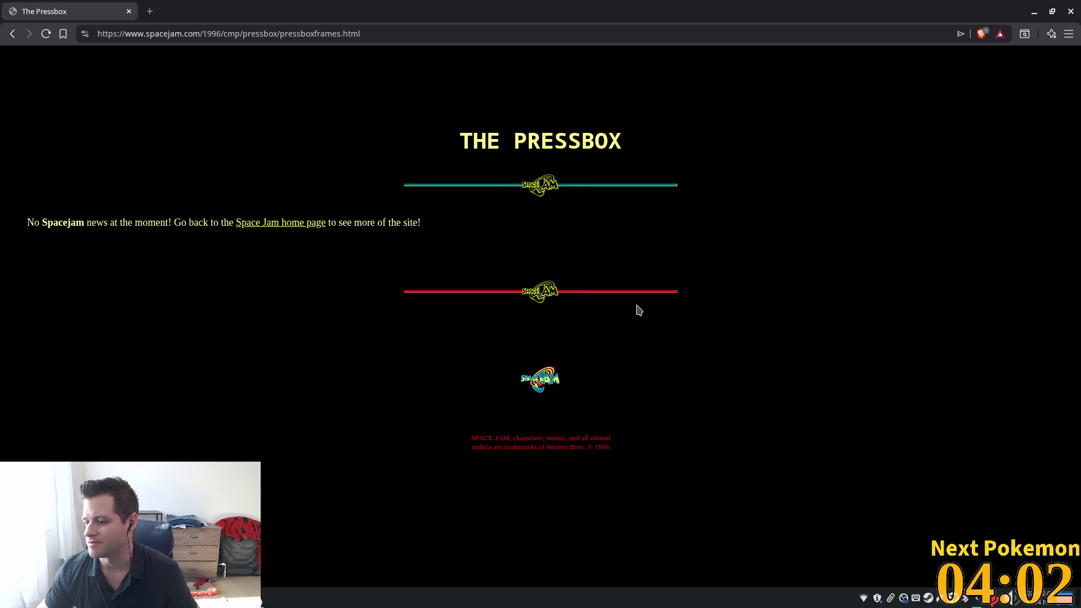
left_click(244, 35)
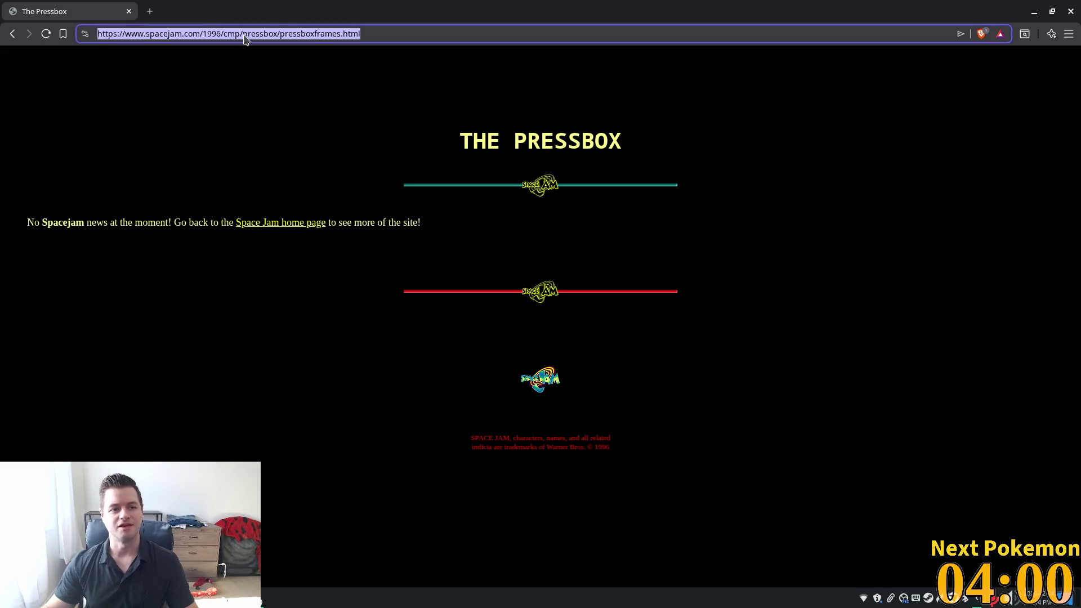
Go to Google, search for 'geocities' and view the image results.
type("go")
key("Return")
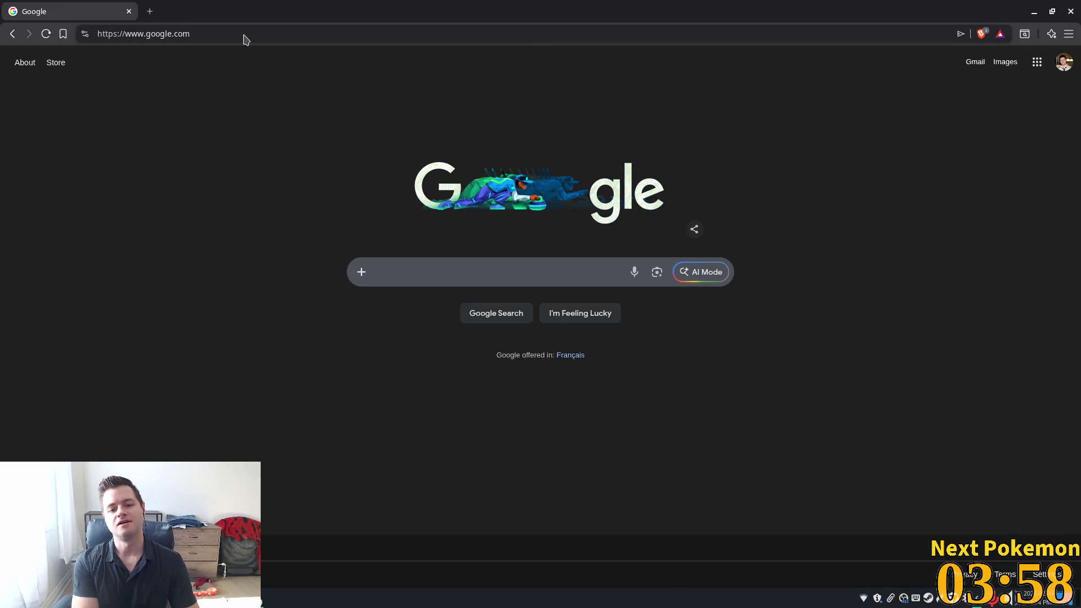
type("geocities")
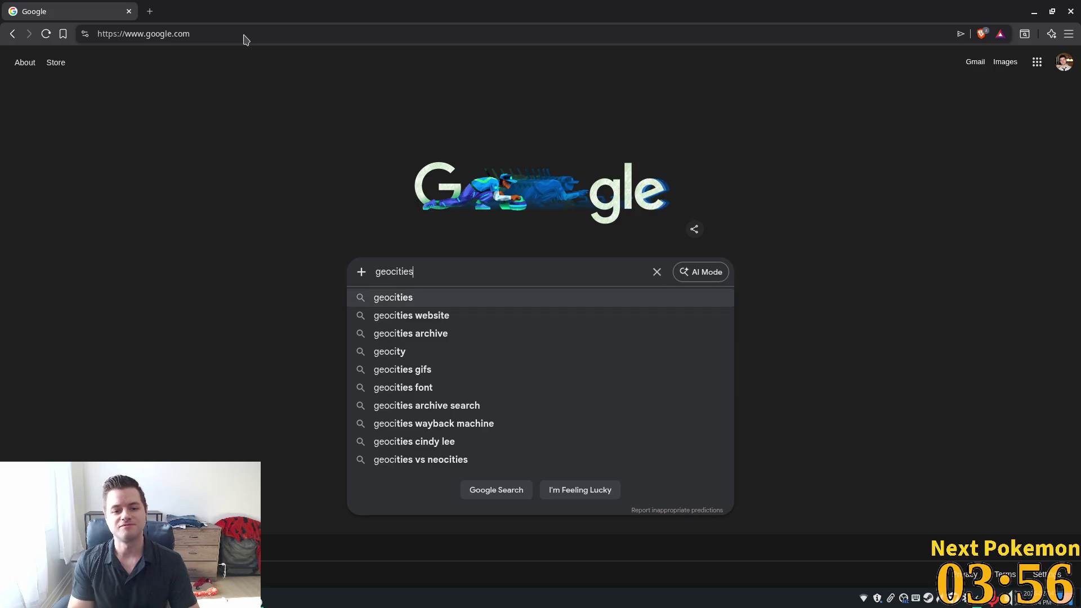
key("Return")
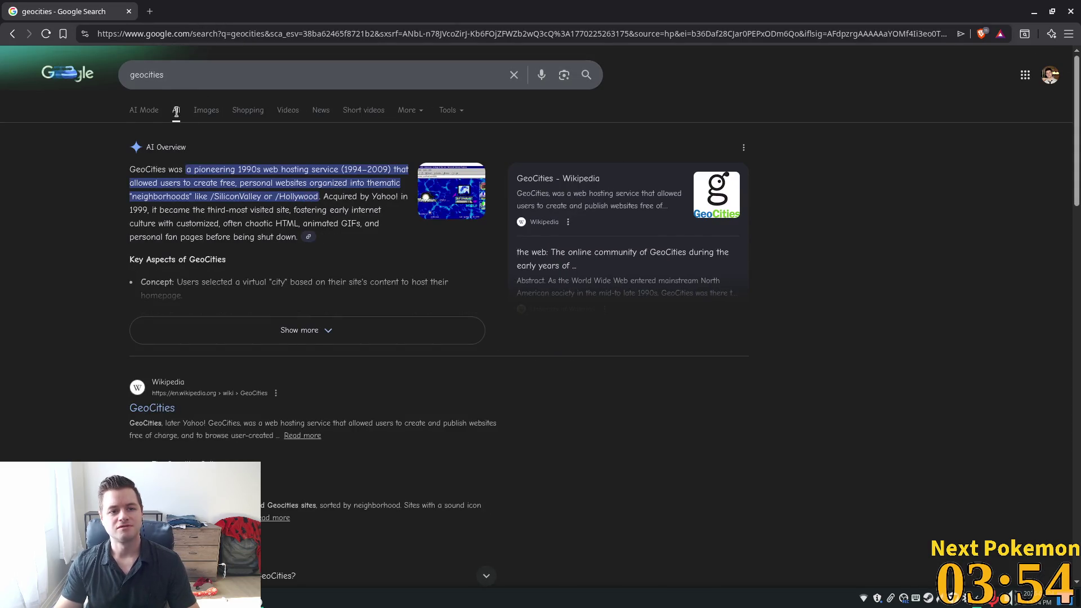
left_click(205, 111)
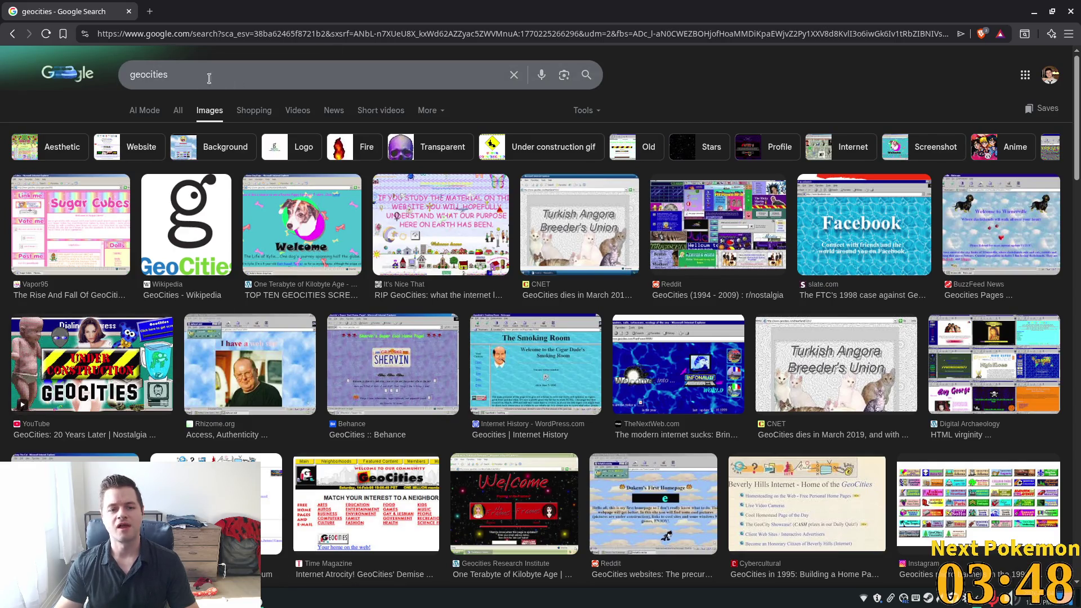
Search 'neocities' instead and open the official Neocities website from the web results.
left_click_drag(208, 77, 75, 68)
type("neocities")
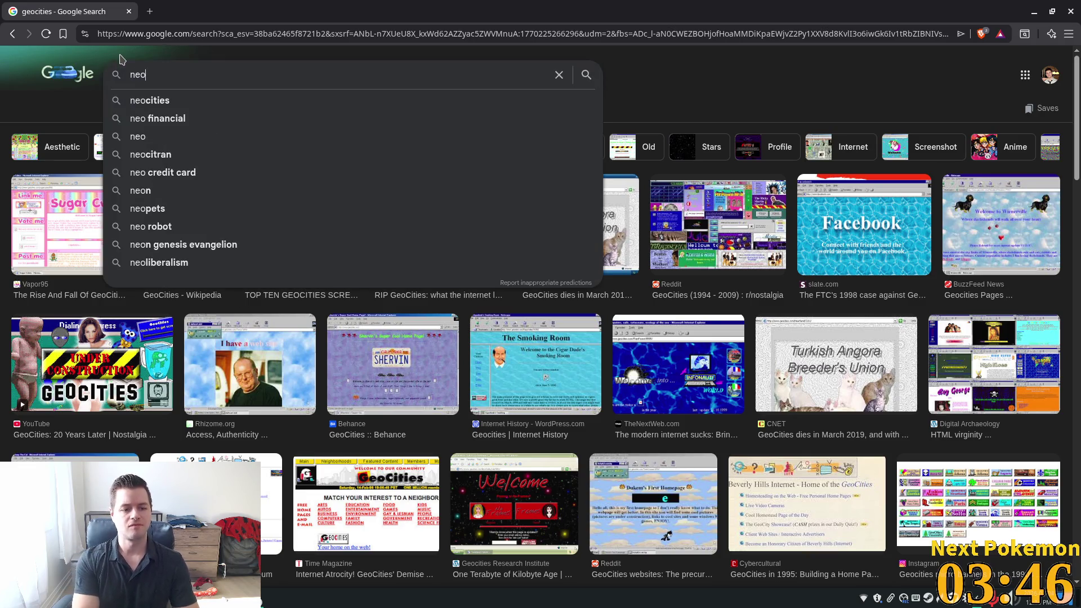
key("Return")
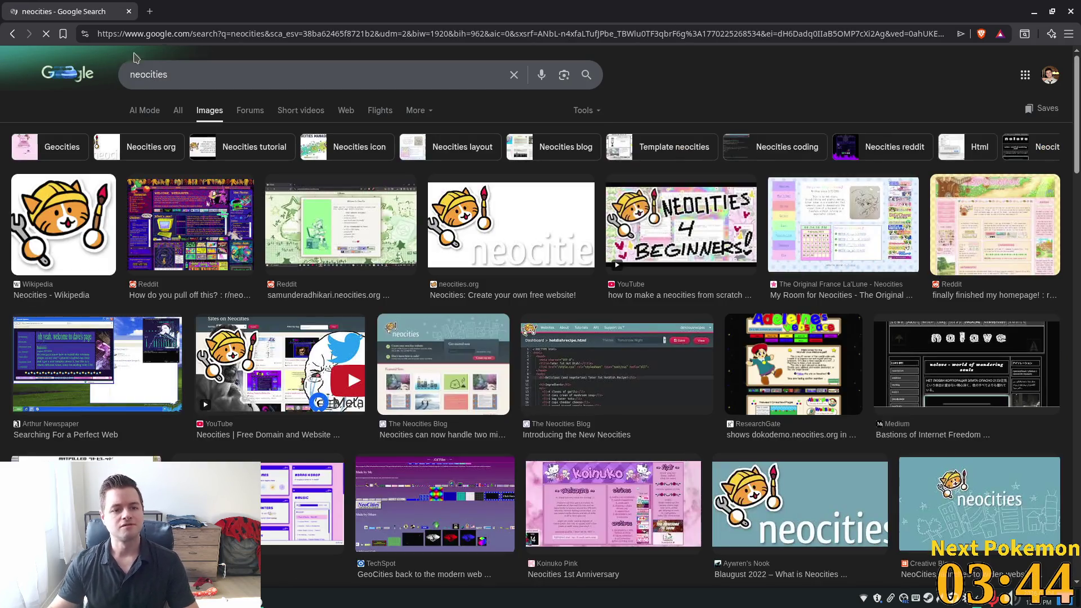
left_click(178, 110)
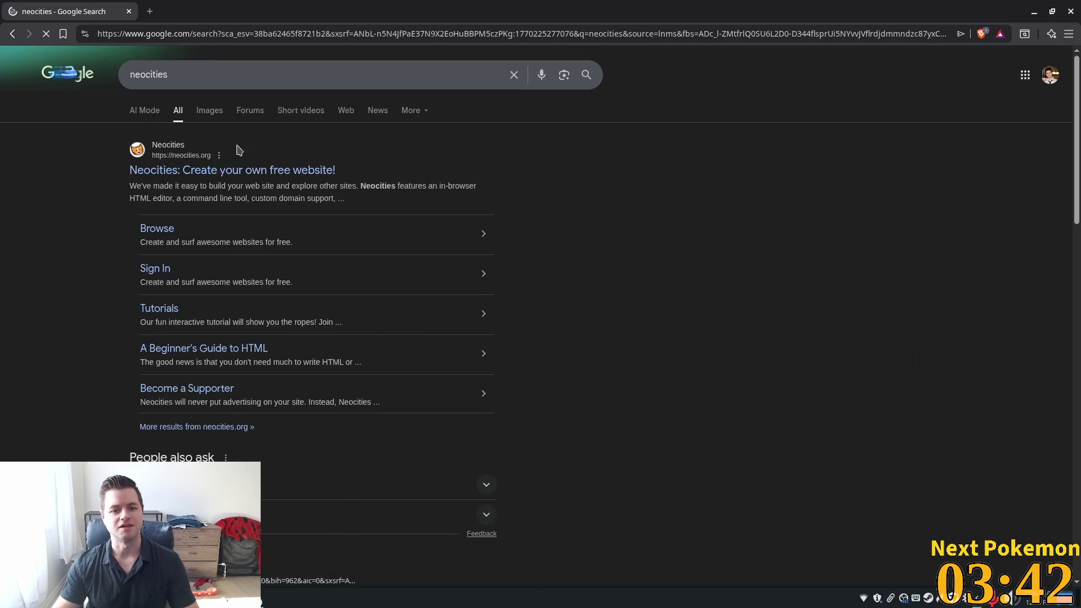
left_click(320, 180)
scroll(322, 209, "down", 5)
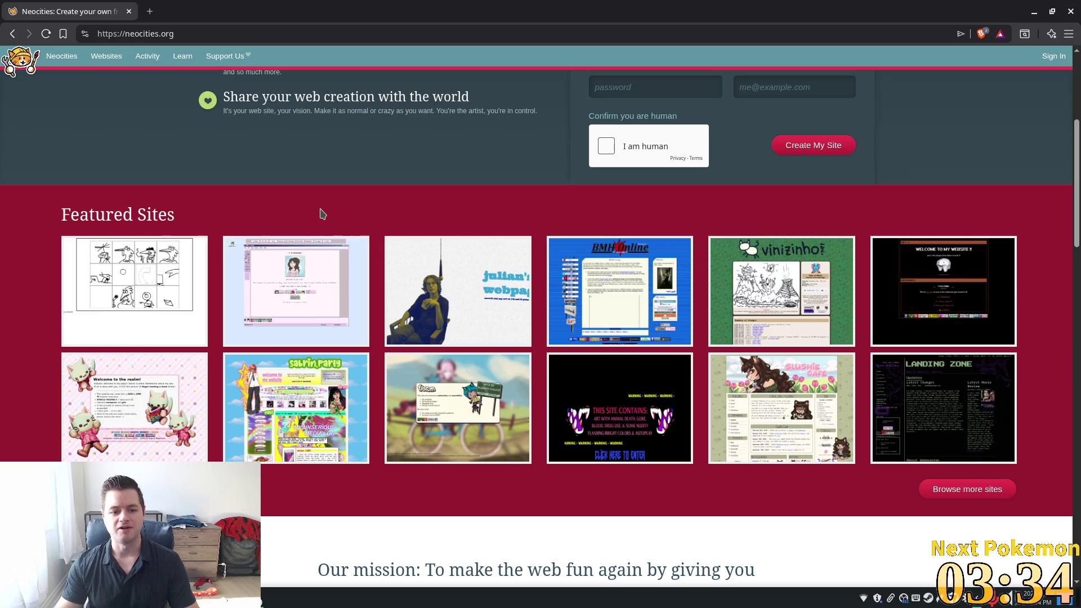
scroll(322, 214, "up", 5)
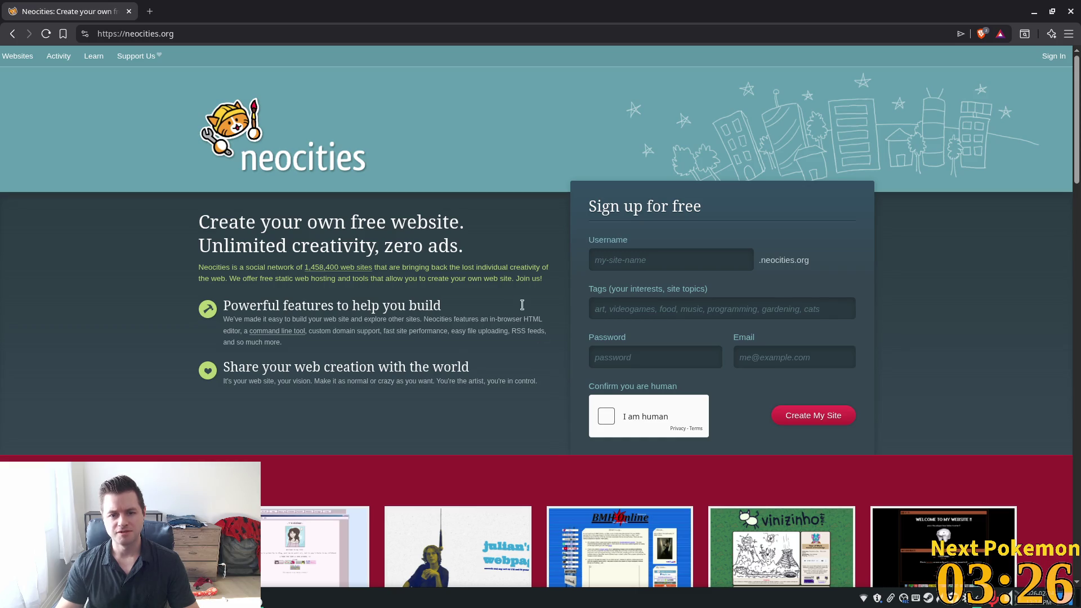
mouse_move(430, 267)
left_mouse_down()
mouse_move(552, 271)
mouse_move(228, 278)
left_mouse_up()
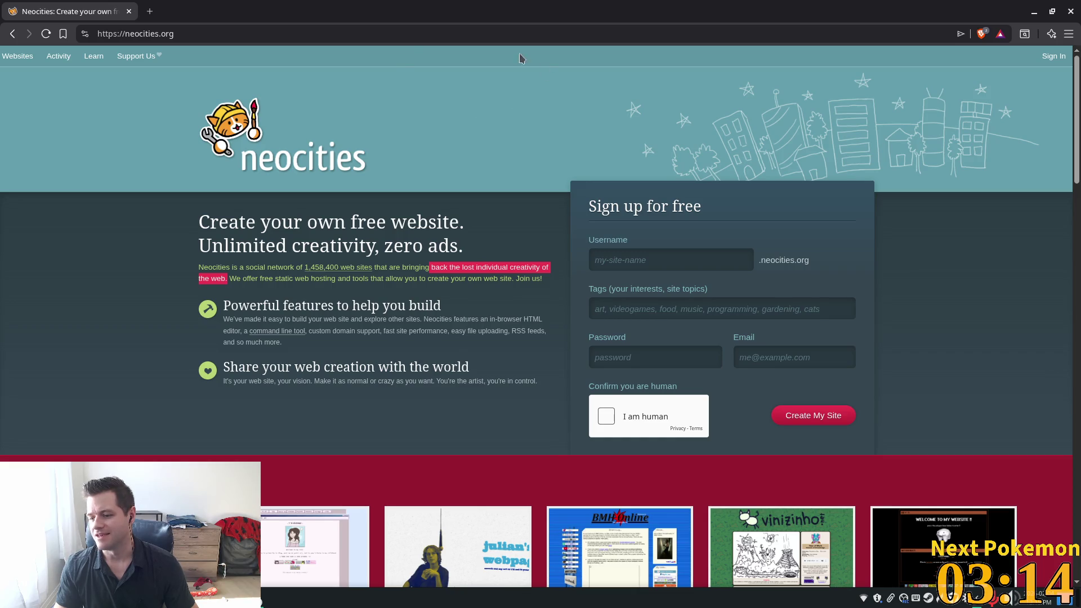
left_click(207, 33)
Go to Google and search for 'angelfire websites'.
type("google.com")
key("Return")
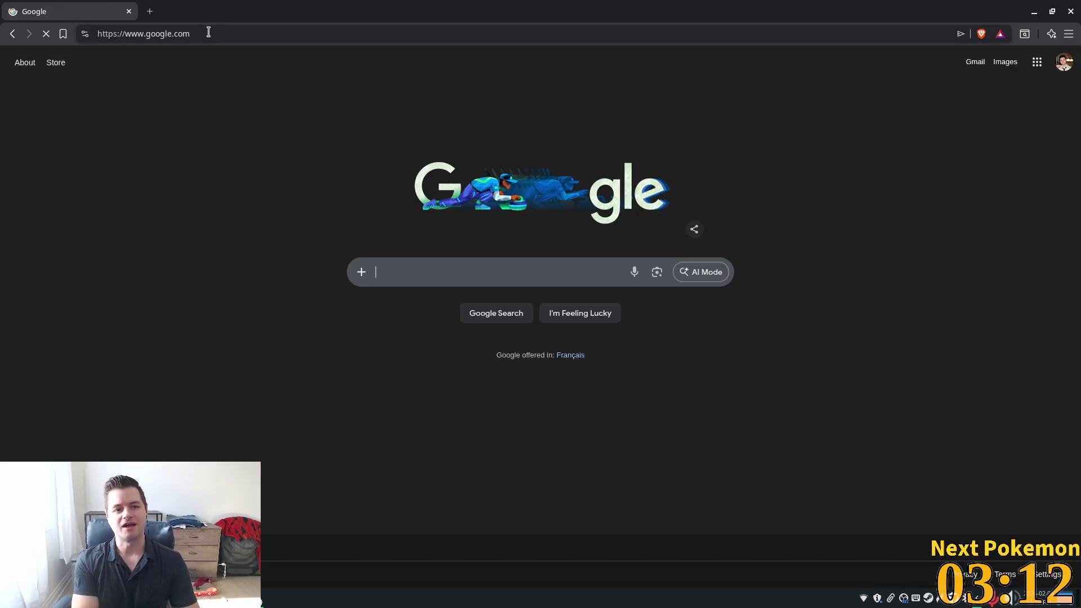
type("angelfire ")
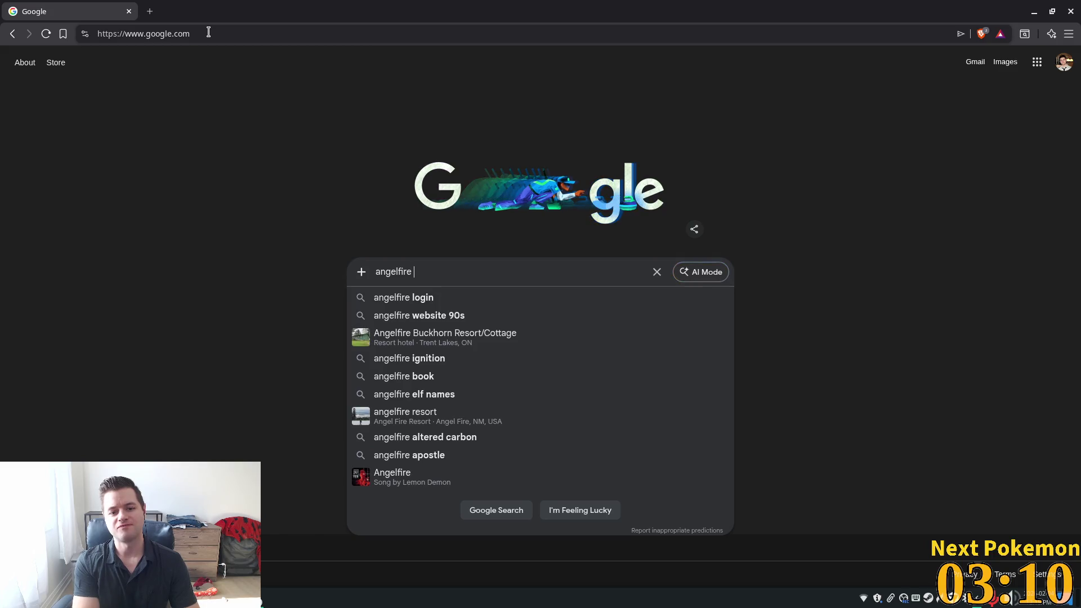
type("websites")
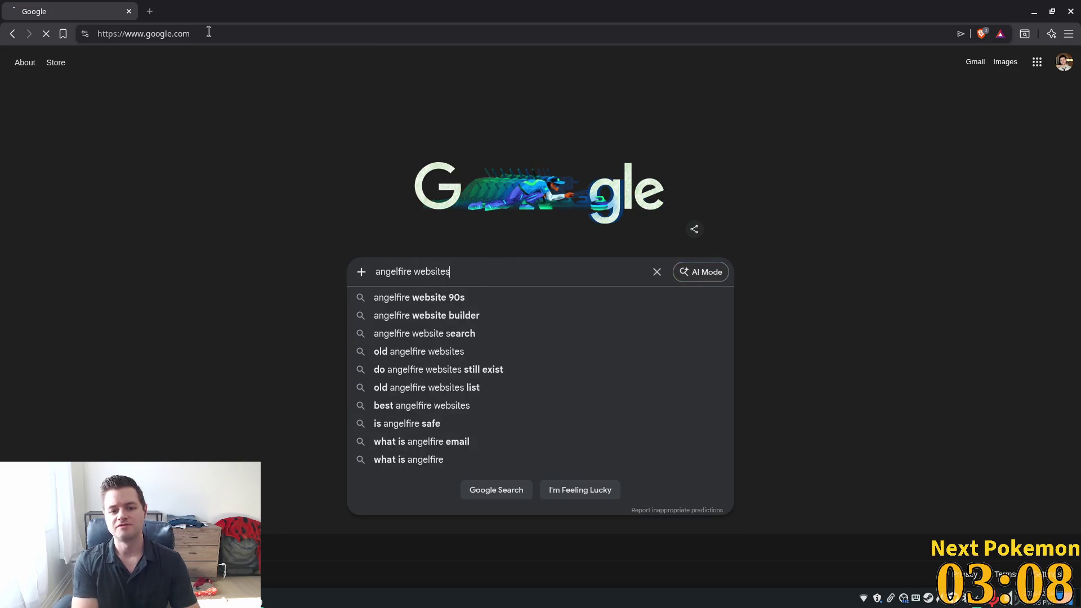
key("Return")
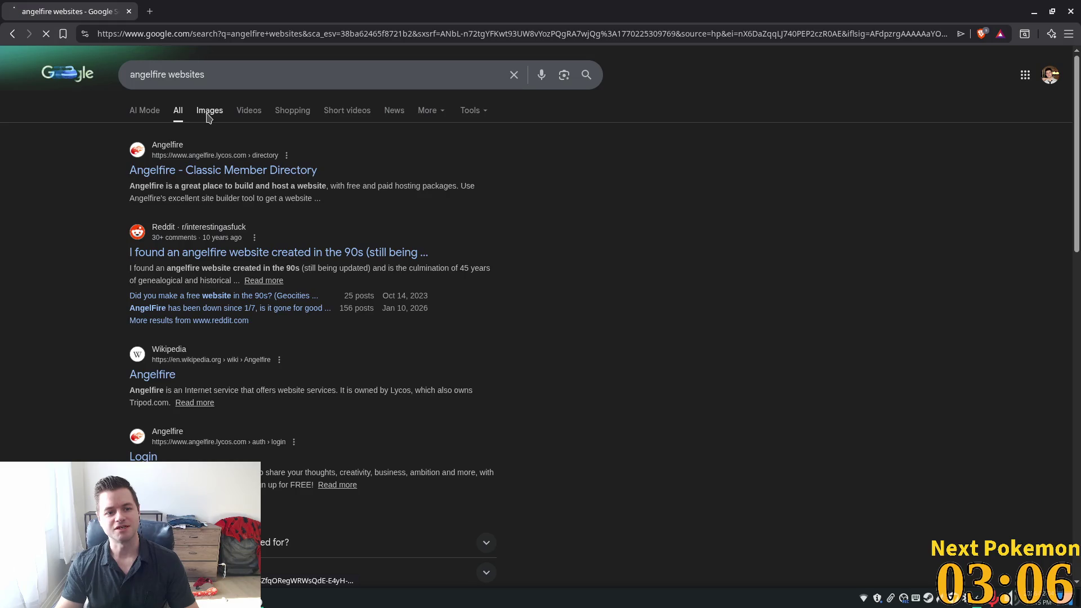
Preview the Doom Level Design and Fishmo's Game Page images, then open the Angelfire Classic Member Directory.
left_click(208, 115)
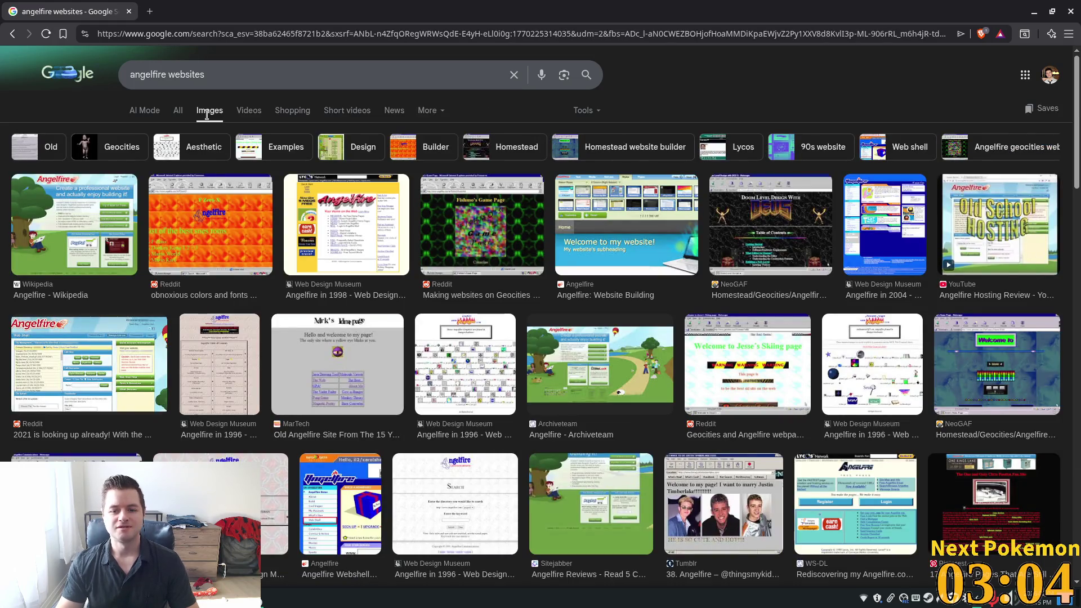
left_click(714, 214)
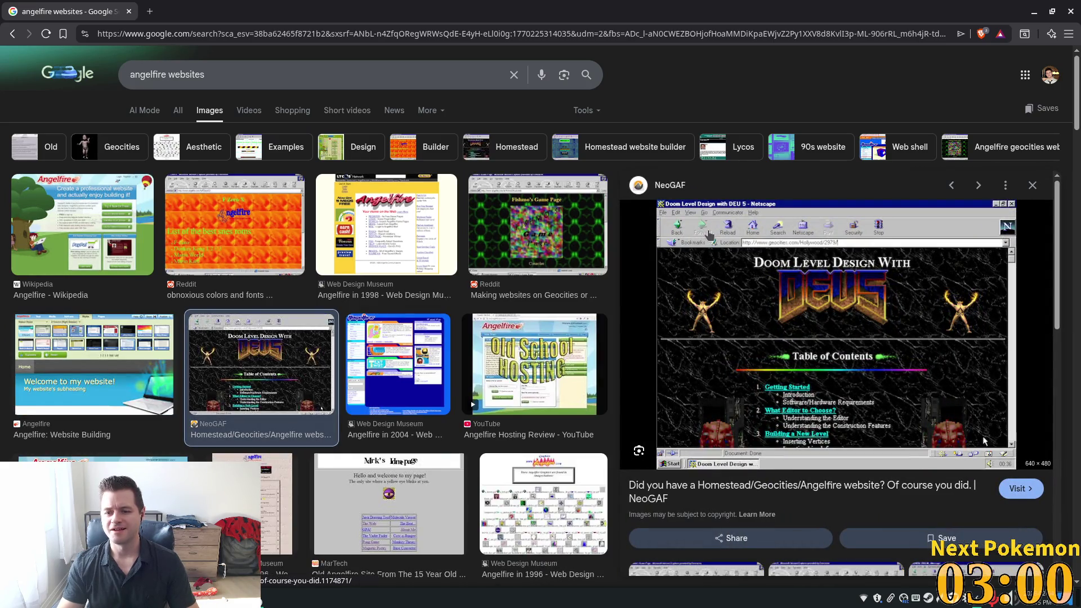
left_click(539, 246)
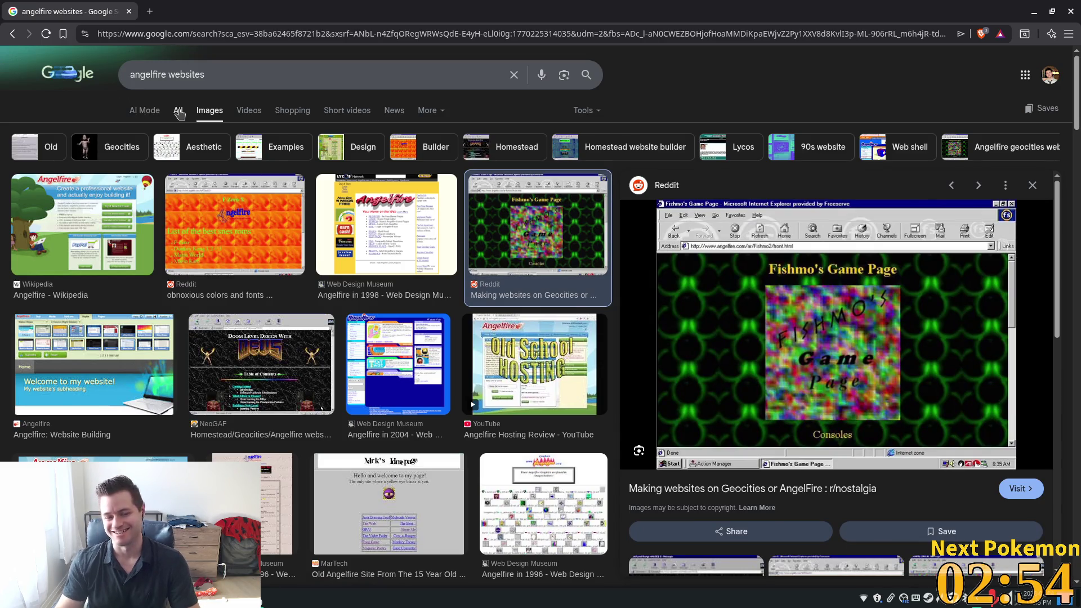
left_click(178, 112)
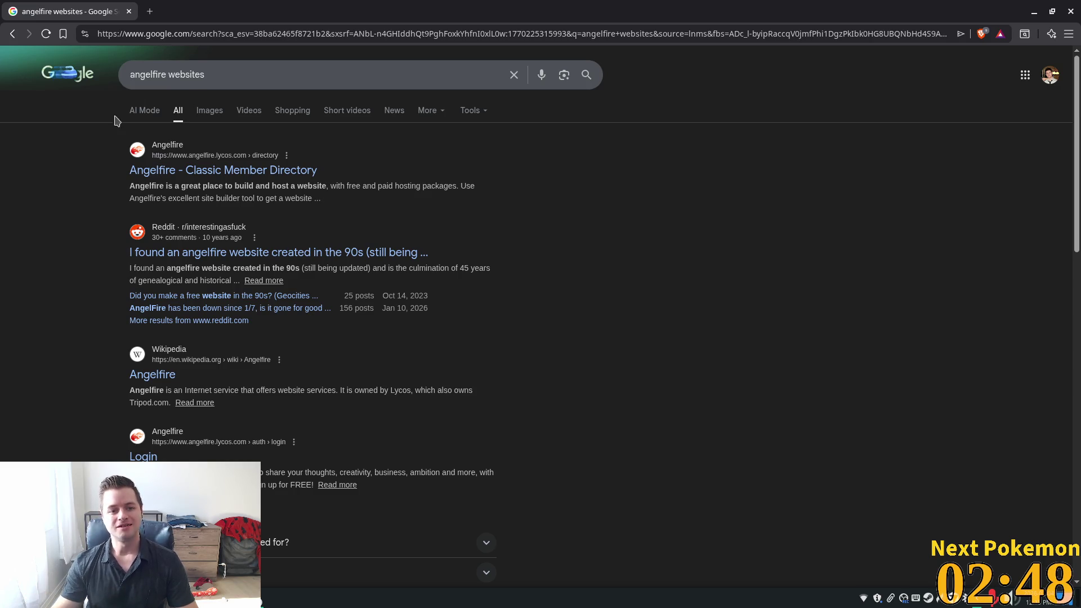
left_click(197, 170)
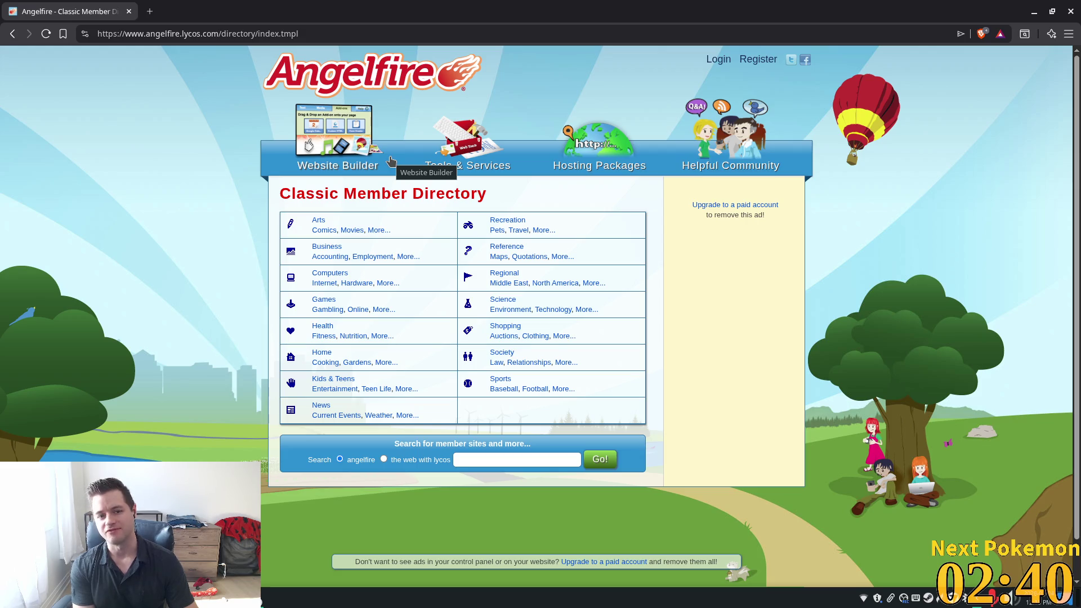
Visit the Walmart Canada homepage at walmart.ca.
left_click(143, 35)
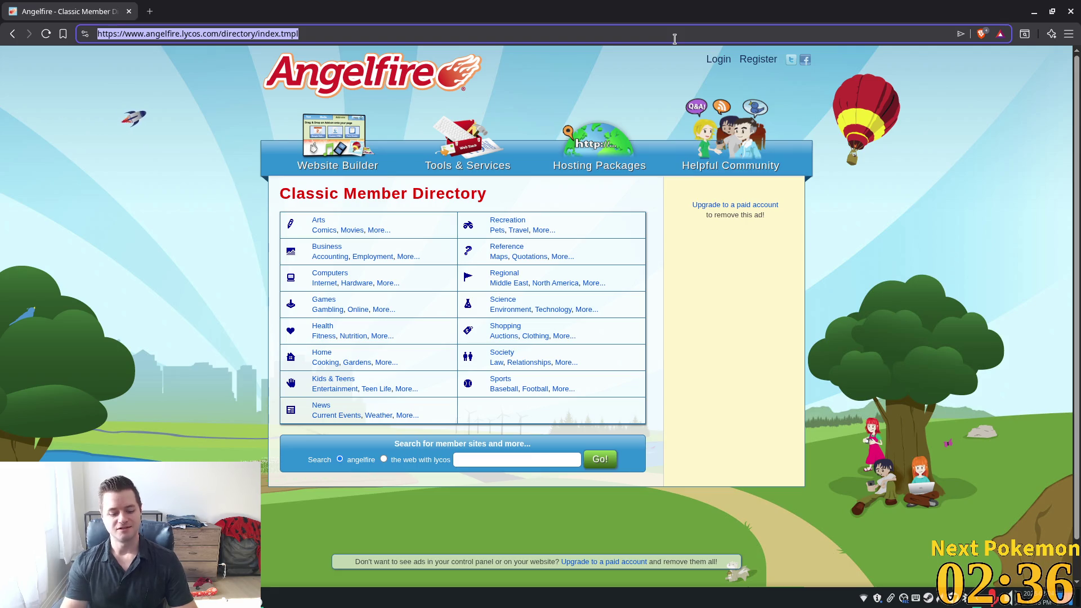
type("walmart.")
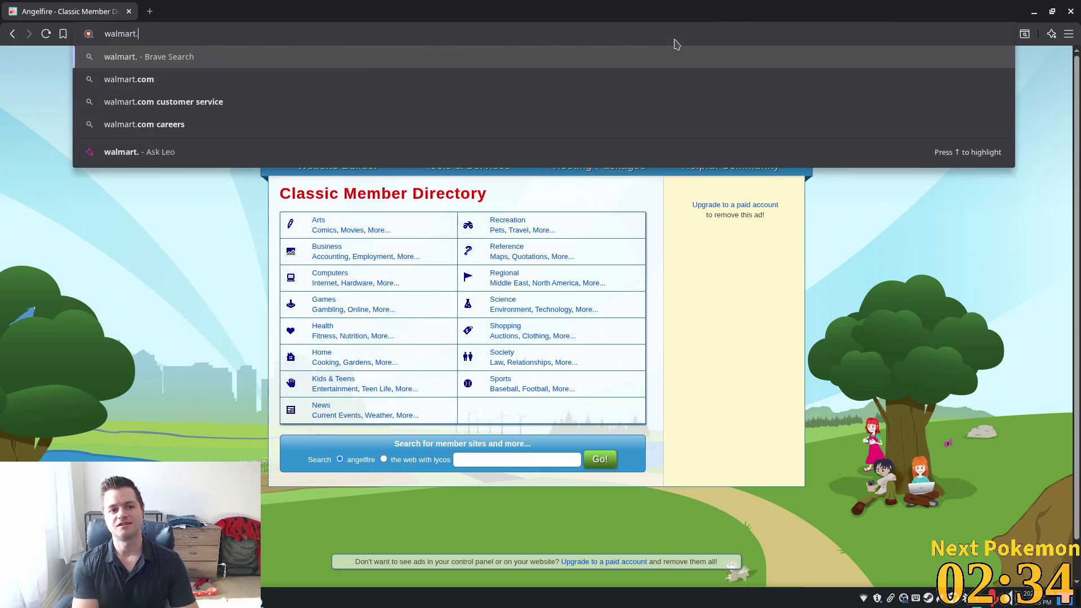
type("ca")
key("Return")
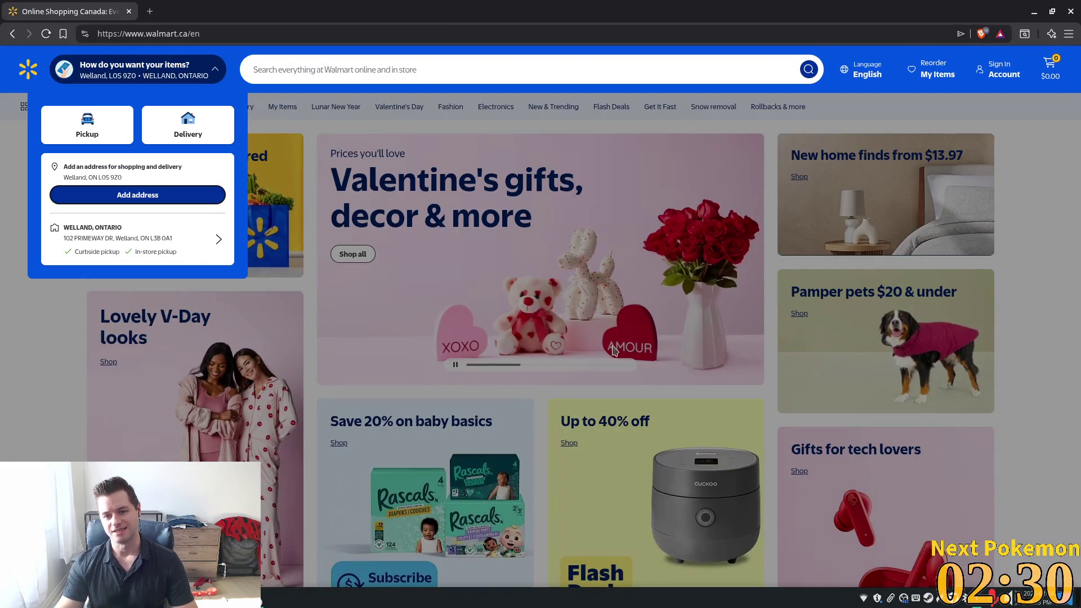
Go to the battle.net shop, then start entering 'ubisoft' as the next address.
key("ctrl+l")
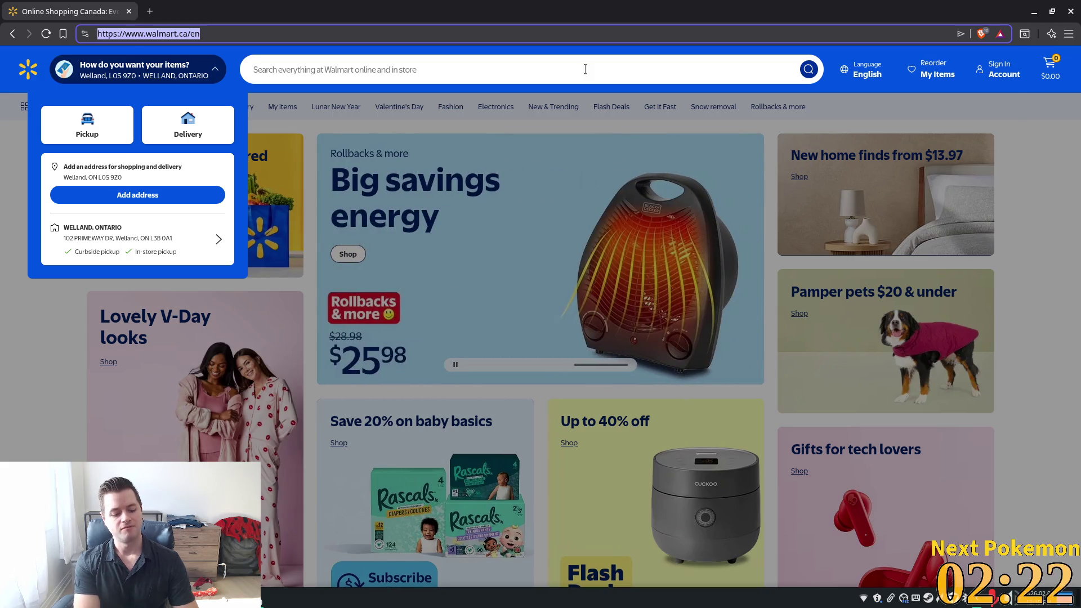
type("battle.net")
key("Return")
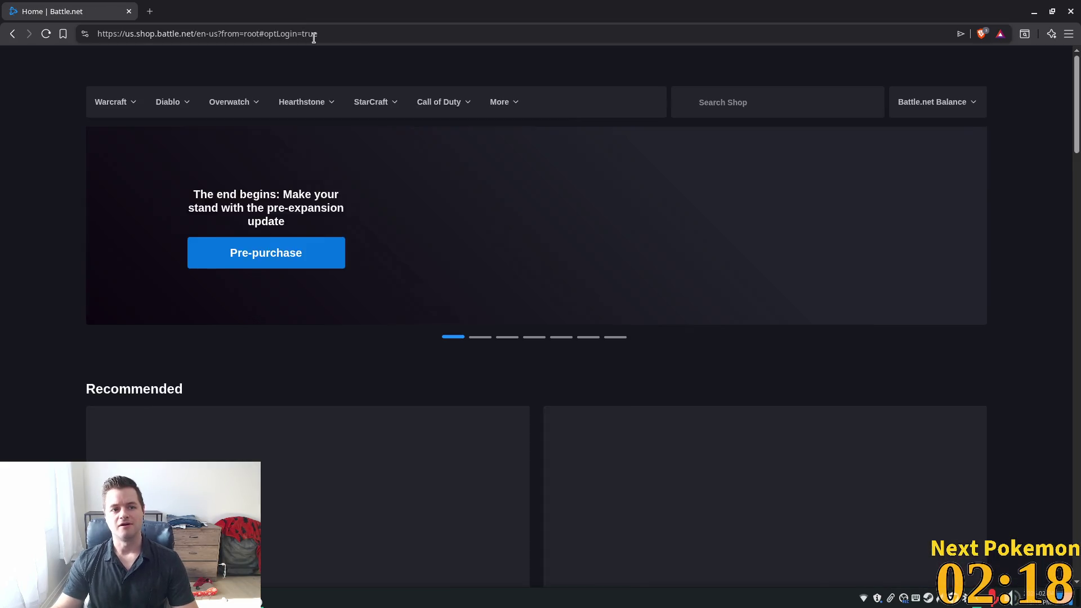
left_click(314, 35)
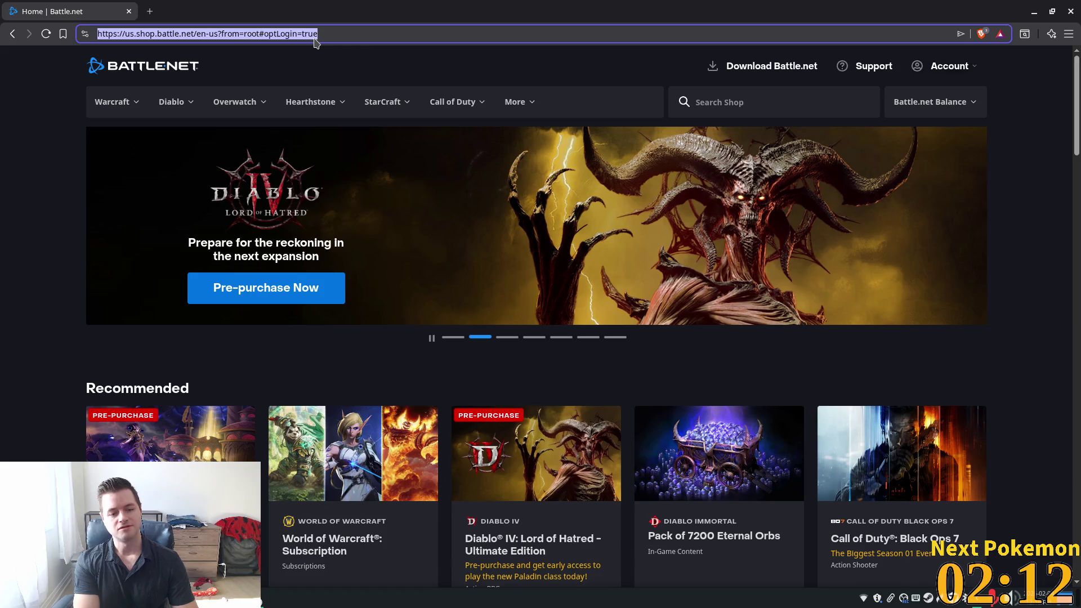
type("ub")
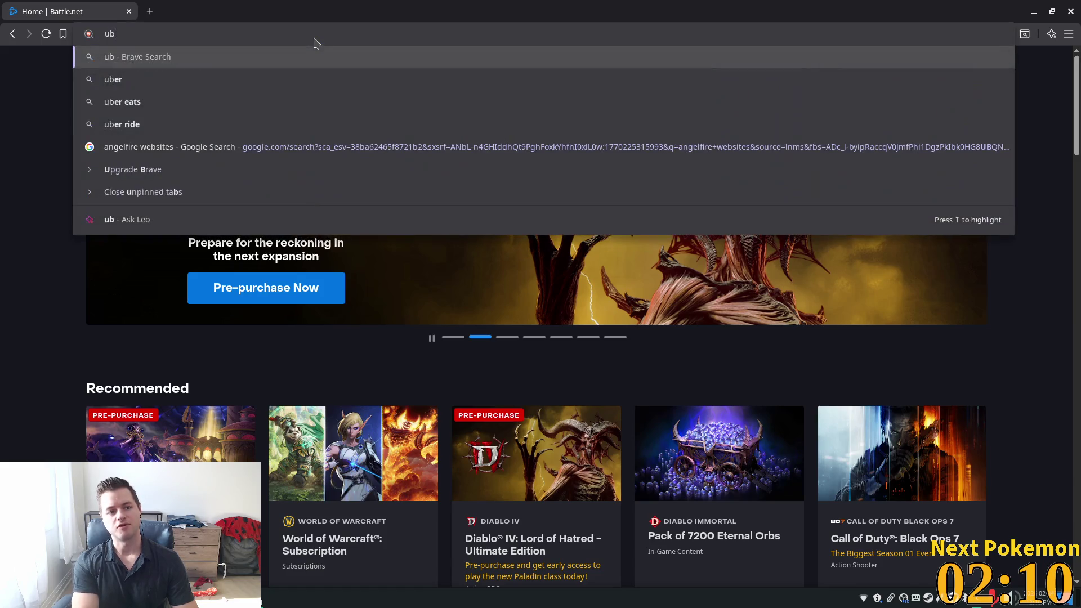
type("isof")
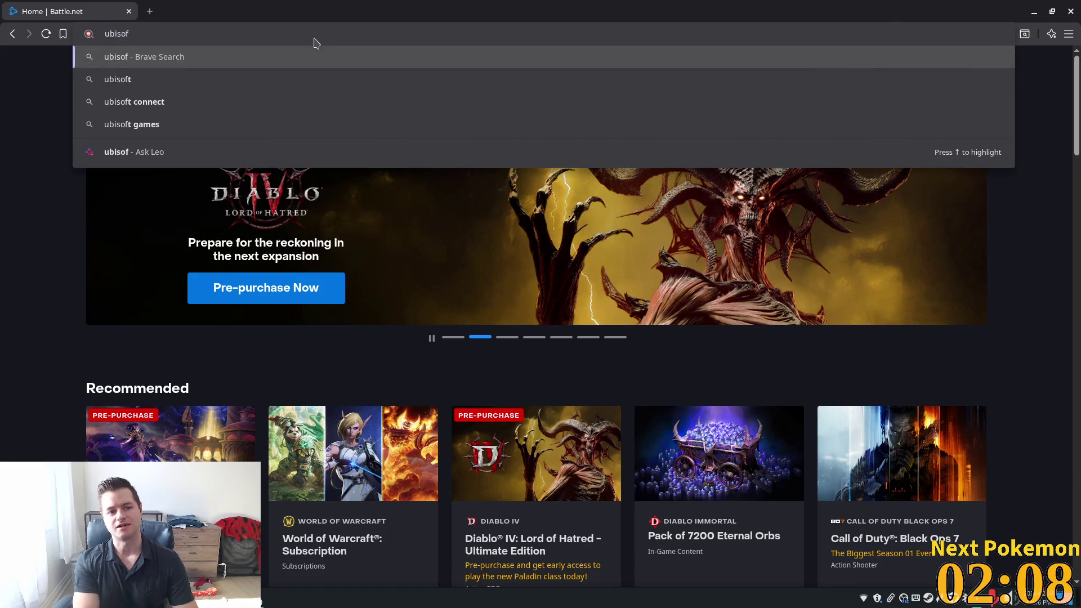
type("t")
Search the web for 'ubisoft', open the official Ubisoft Canada site, and scroll its homepage.
key("Return")
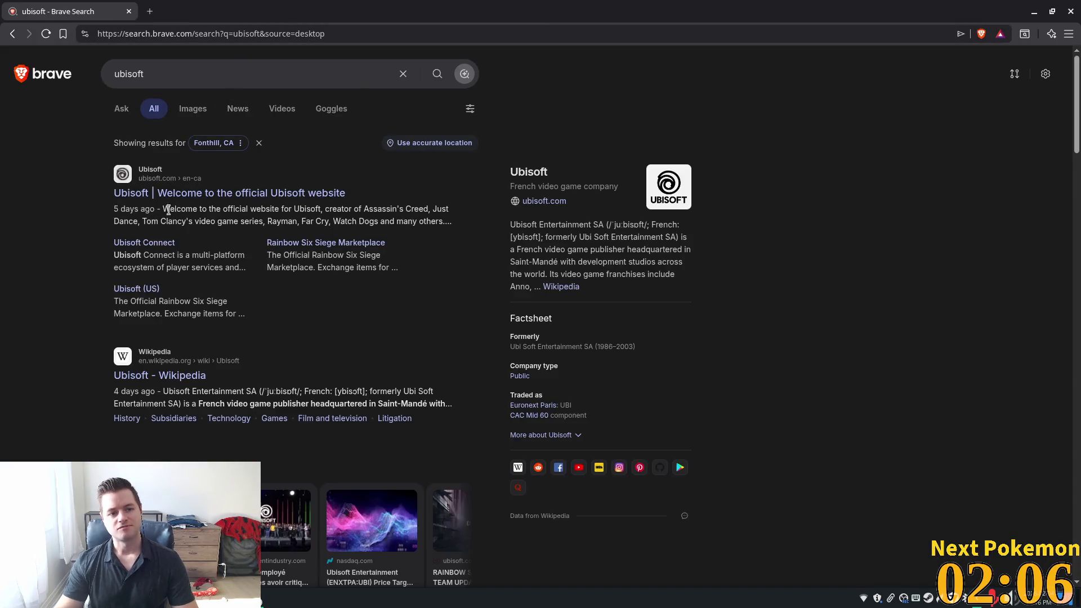
left_click(443, 213)
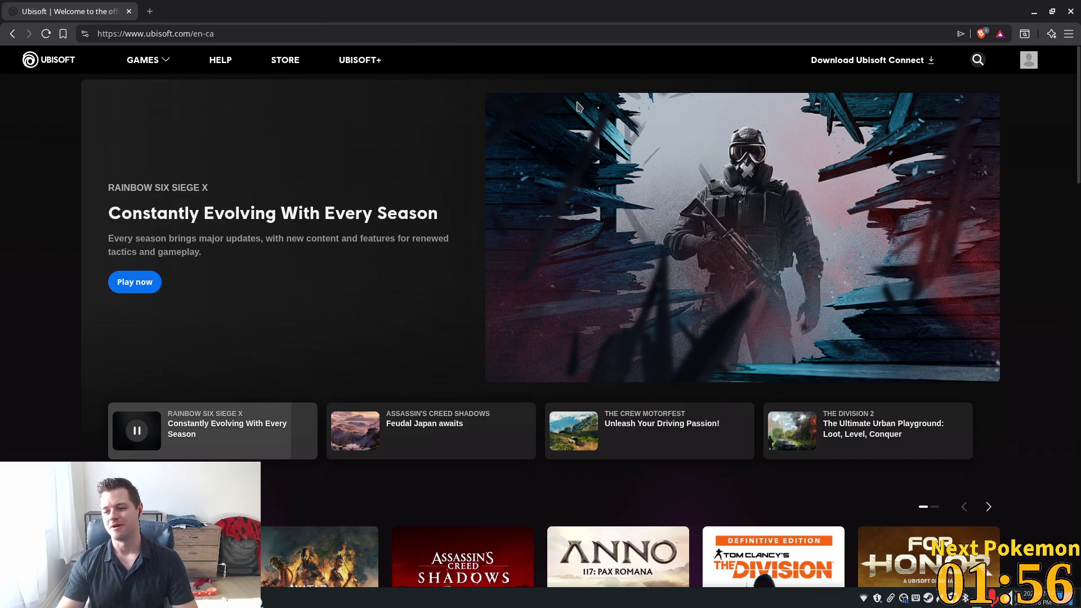
scroll(363, 363, "down", 3)
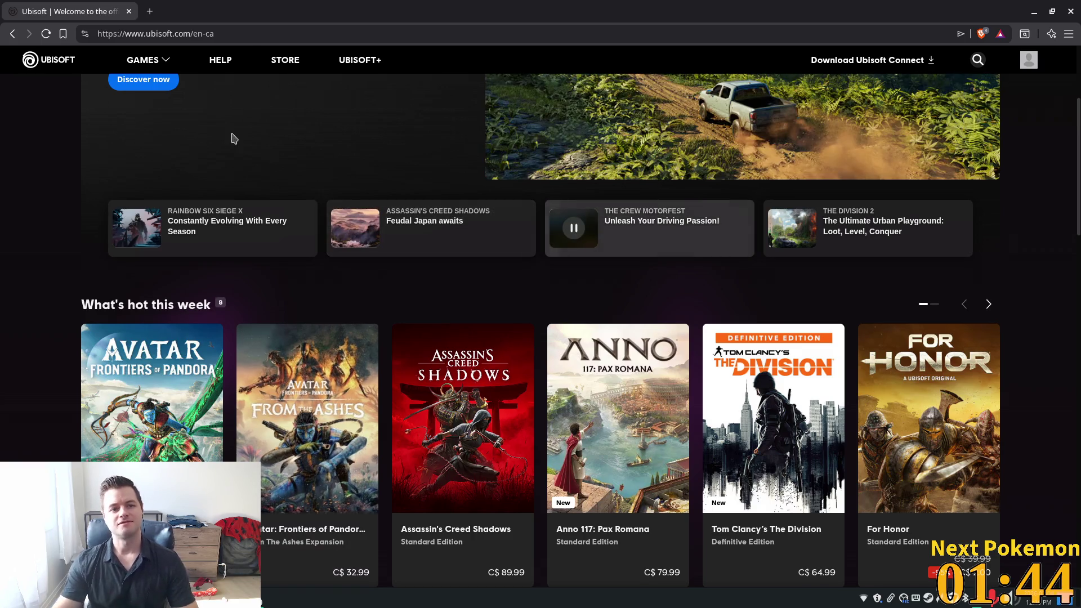
left_click(267, 34)
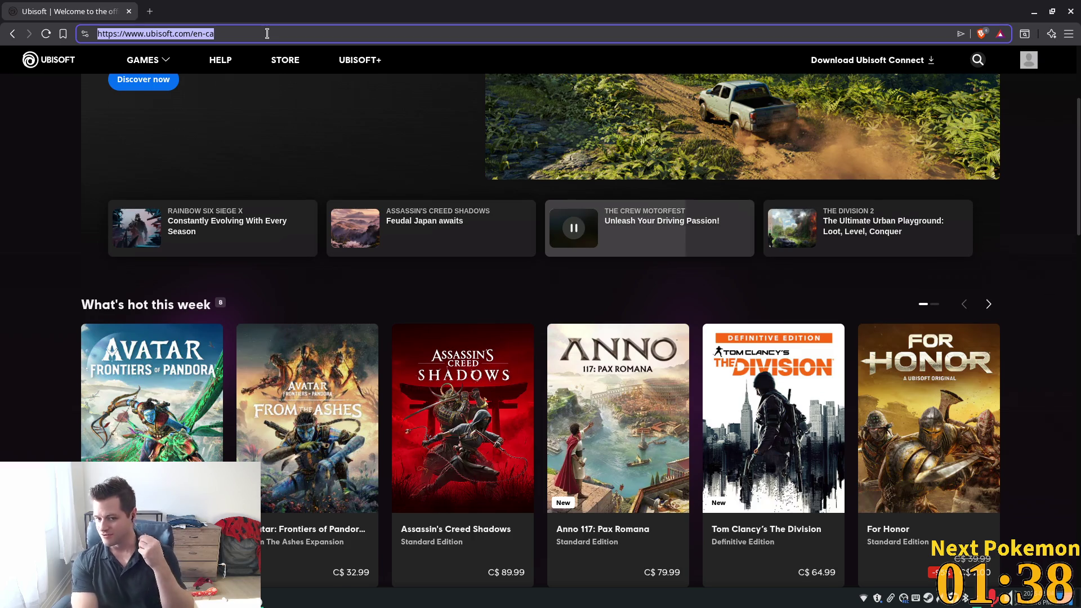
Search google.ca for 'original xbox interface' and show the image results.
type("google.ca")
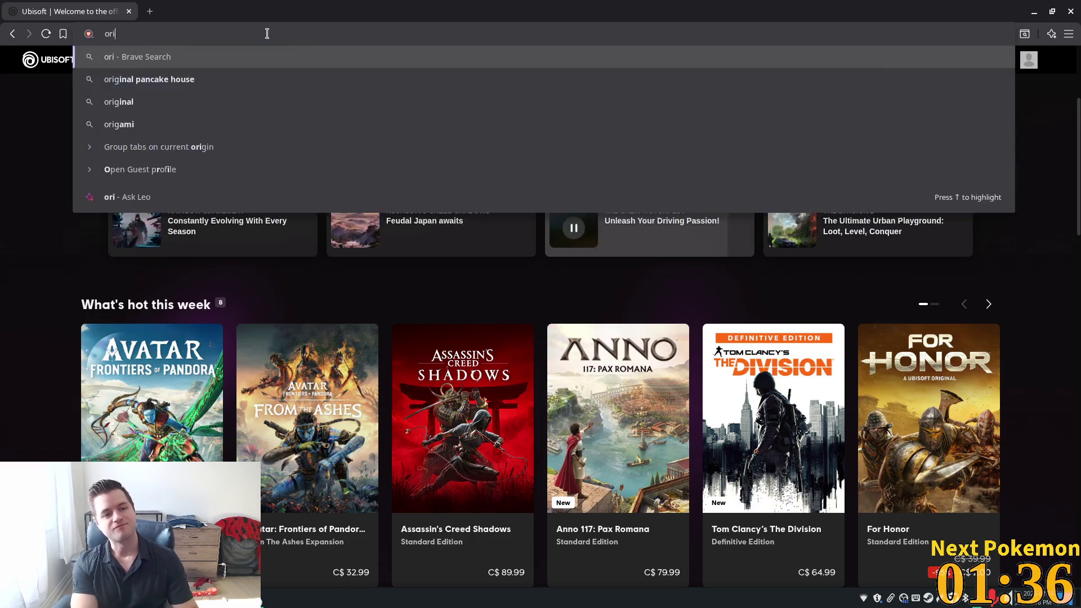
key("Return")
type("origi")
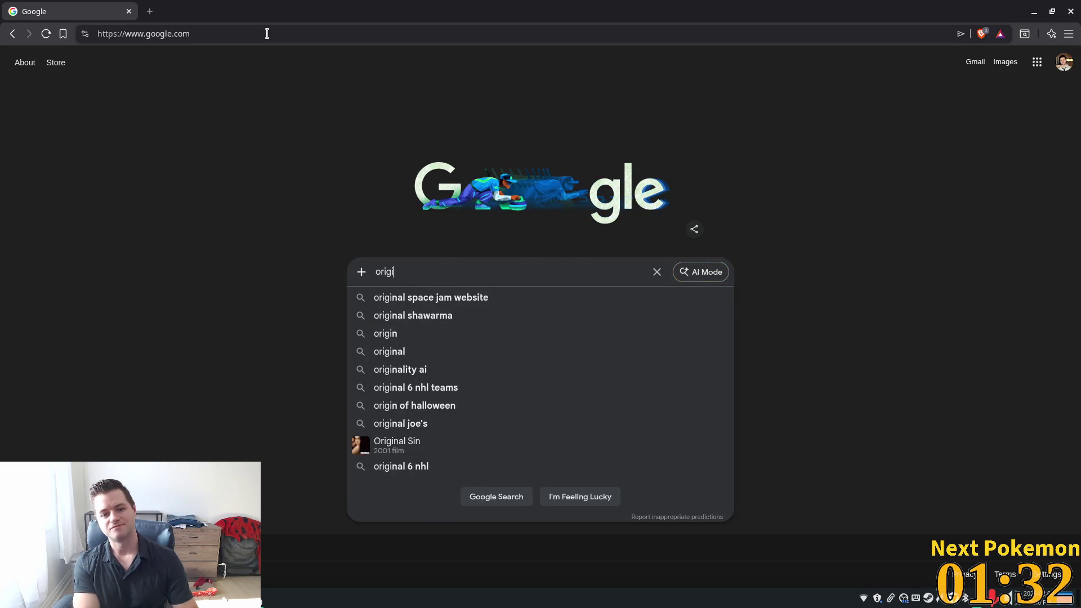
type("nal ")
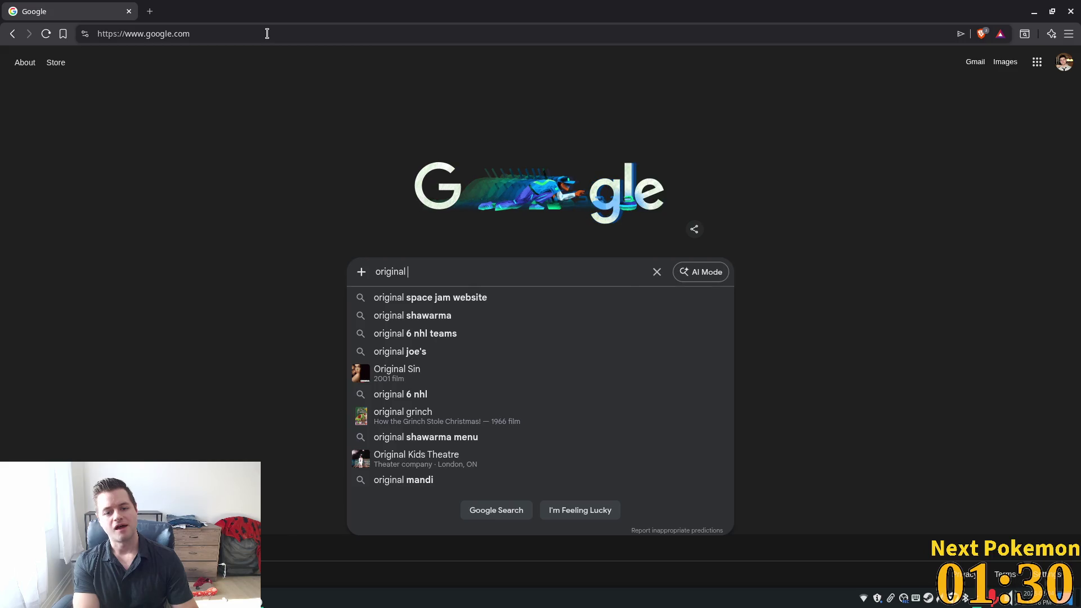
type("xbo")
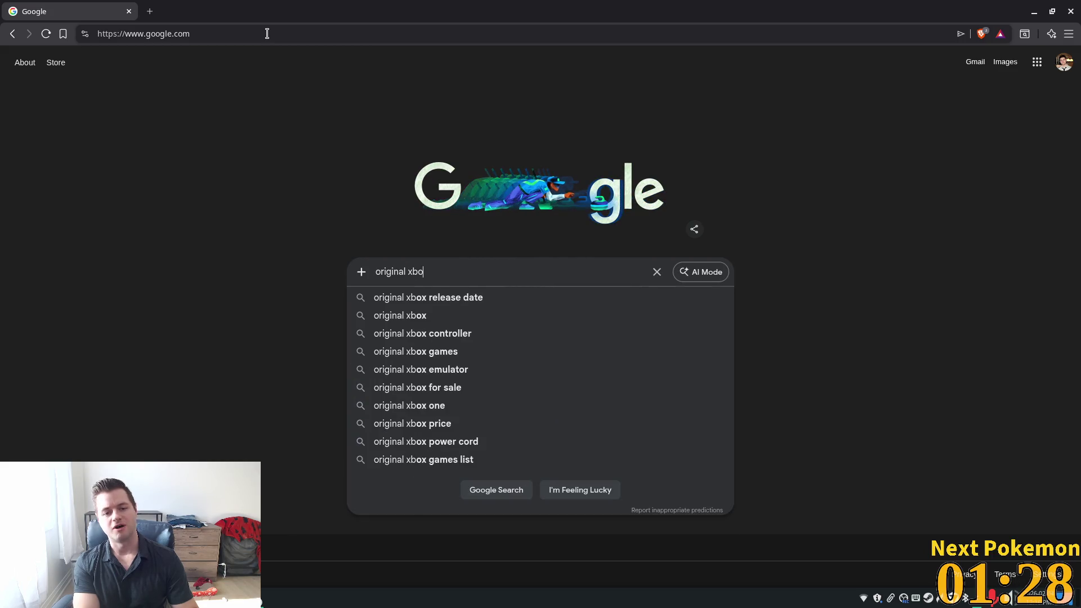
type("x interface")
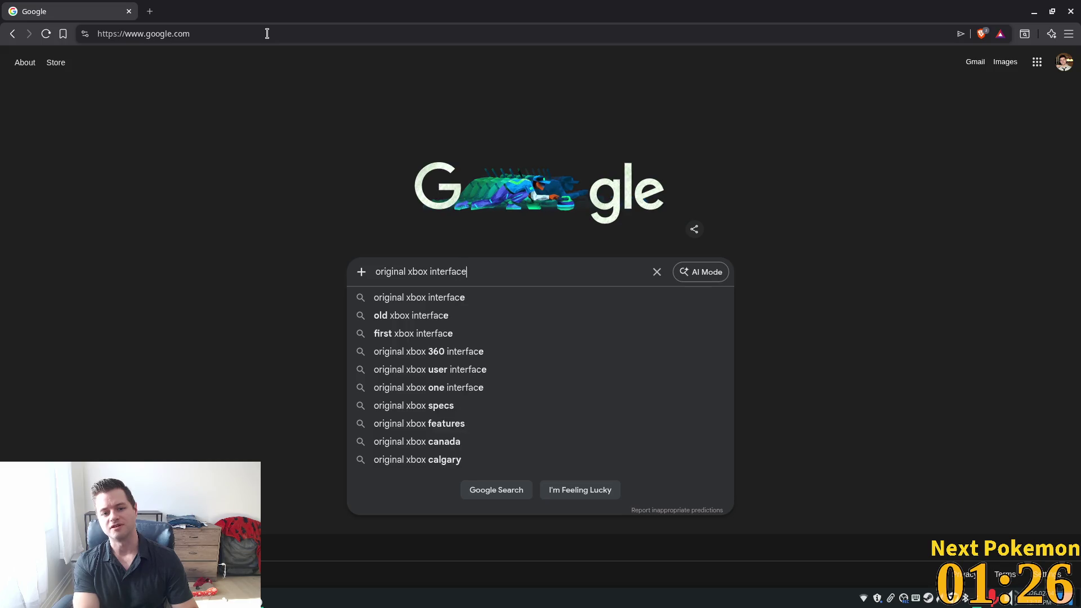
key("Return")
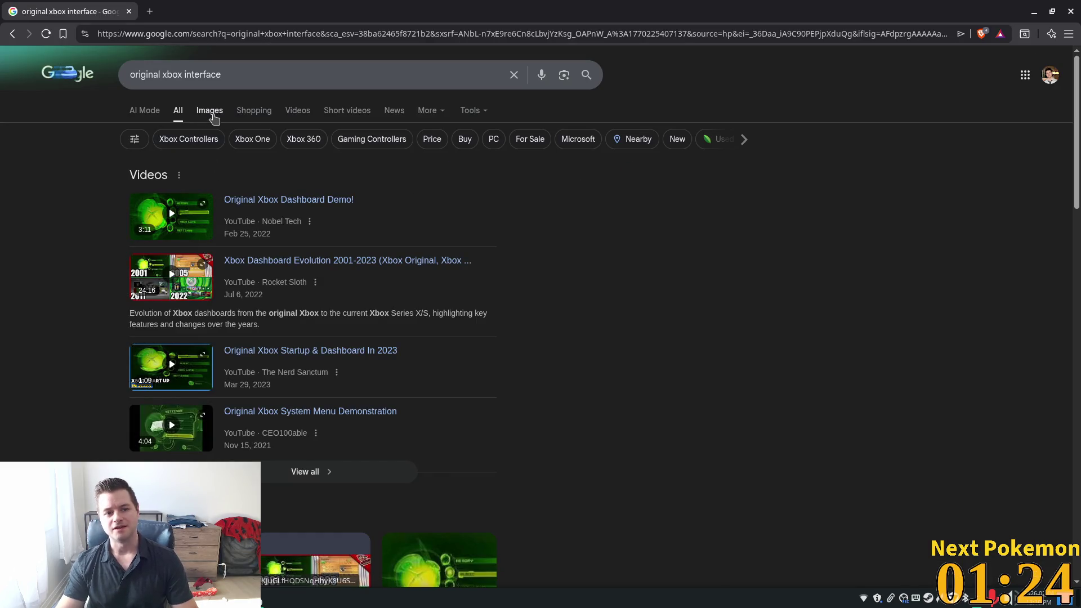
left_click(210, 111)
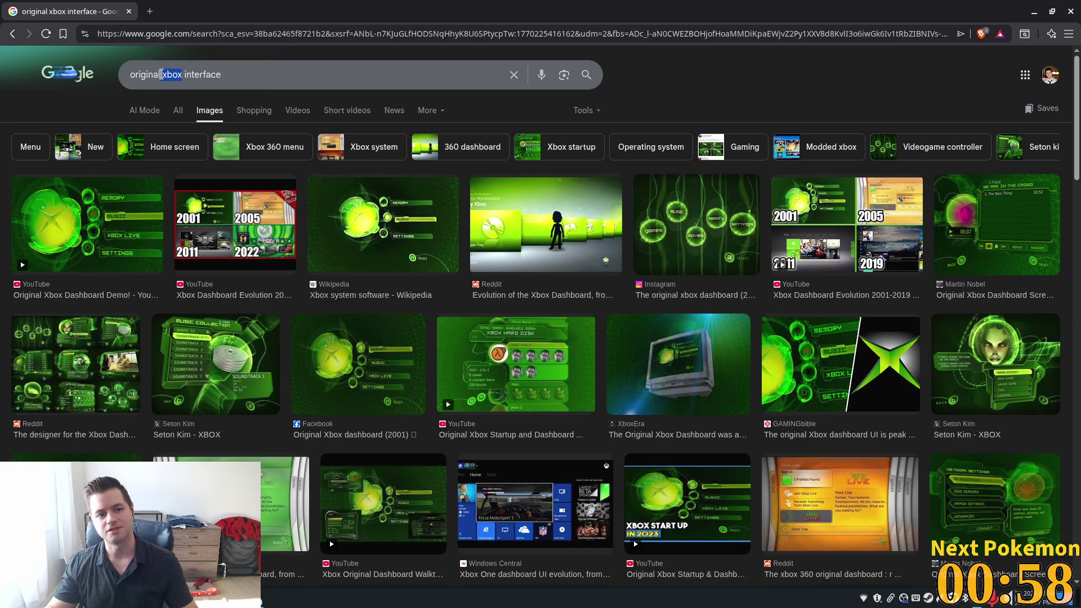
Edit the query to 'xbox one interface' and rerun the image search.
left_click_drag(144, 75, 145, 75)
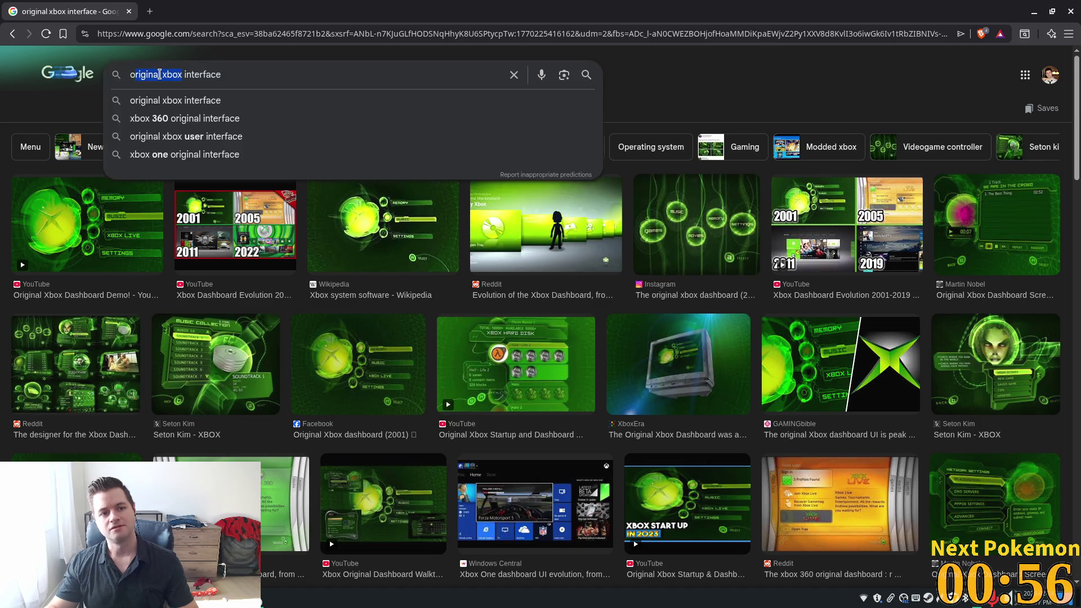
left_click(166, 78)
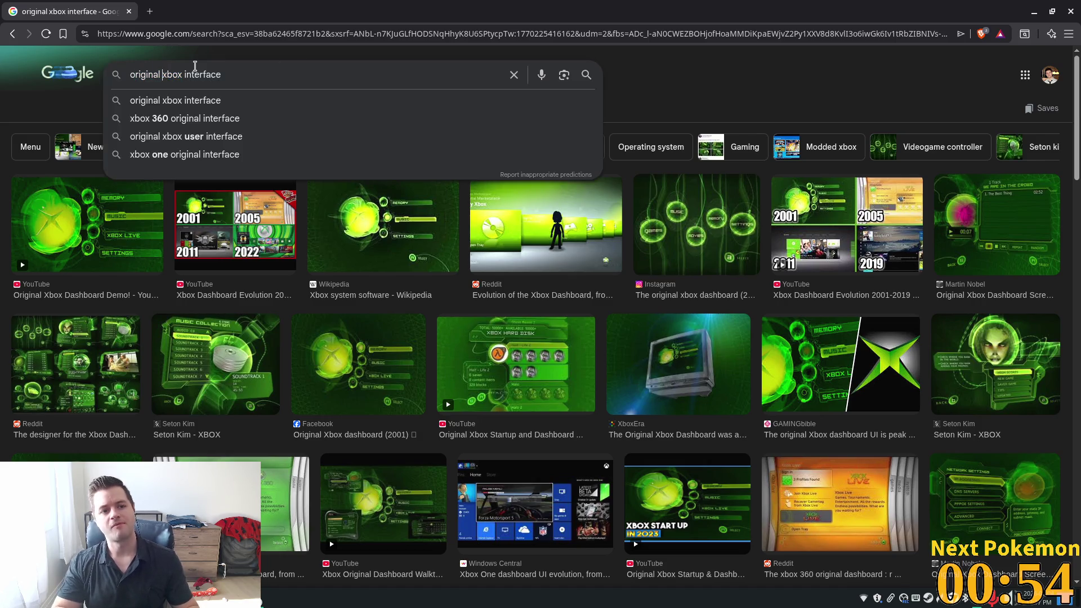
key("ctrl+BackSpace")
key("Right")
key("Right")
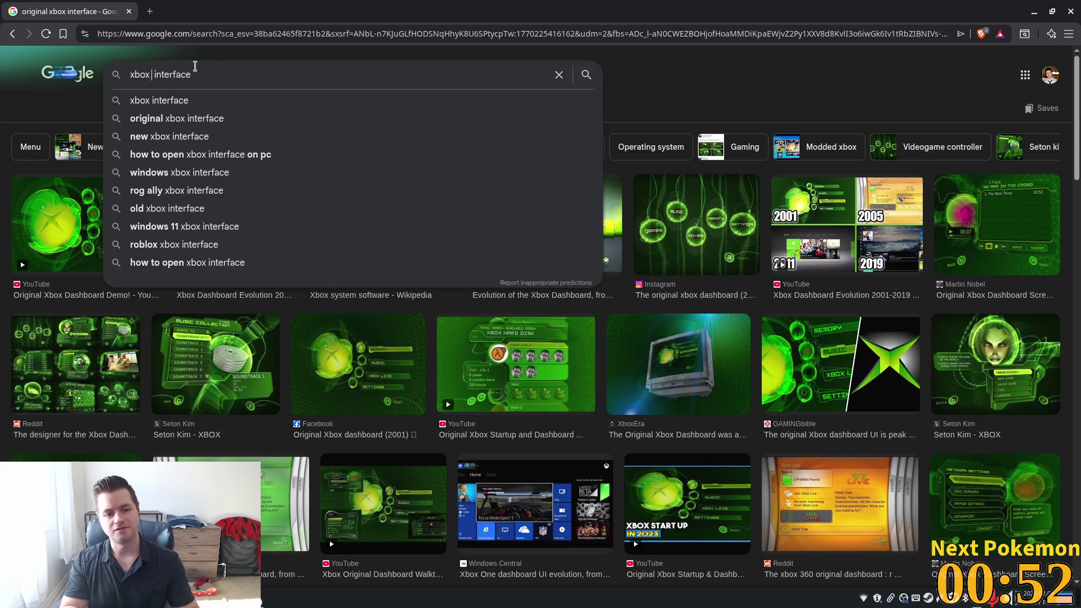
type("one")
key("Return")
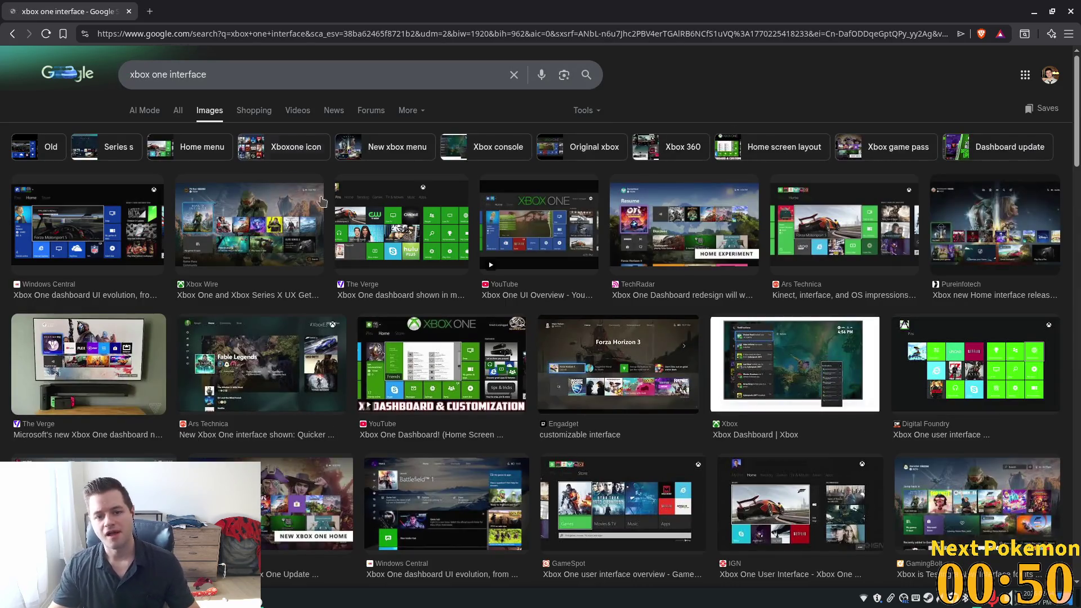
Preview the Xbox Wire, Windows Central, The Verge and Ars Technica interface images.
left_click(250, 235)
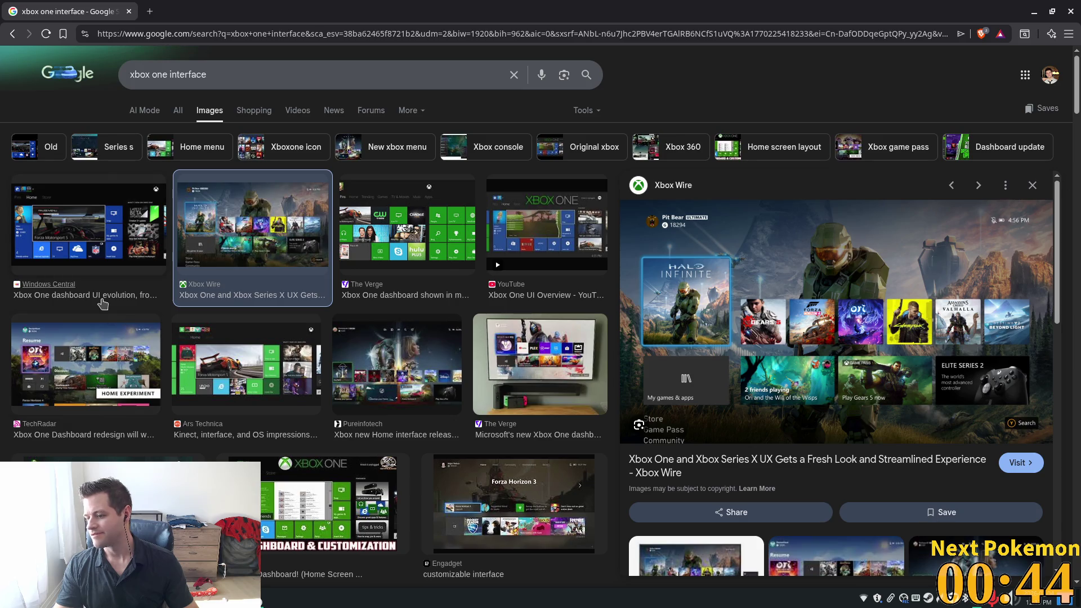
left_click(103, 237)
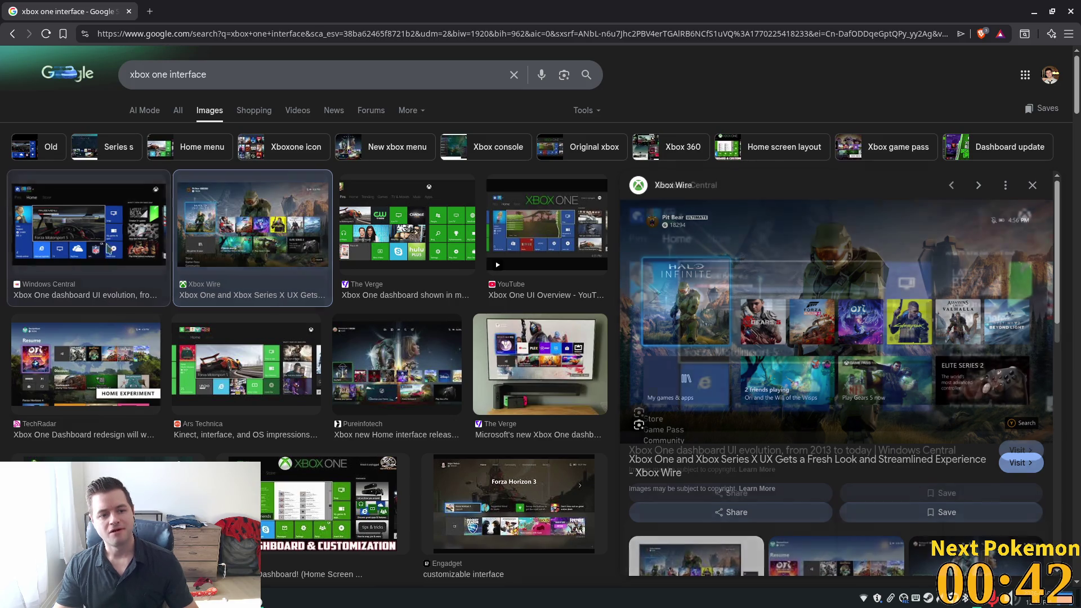
left_click(441, 227)
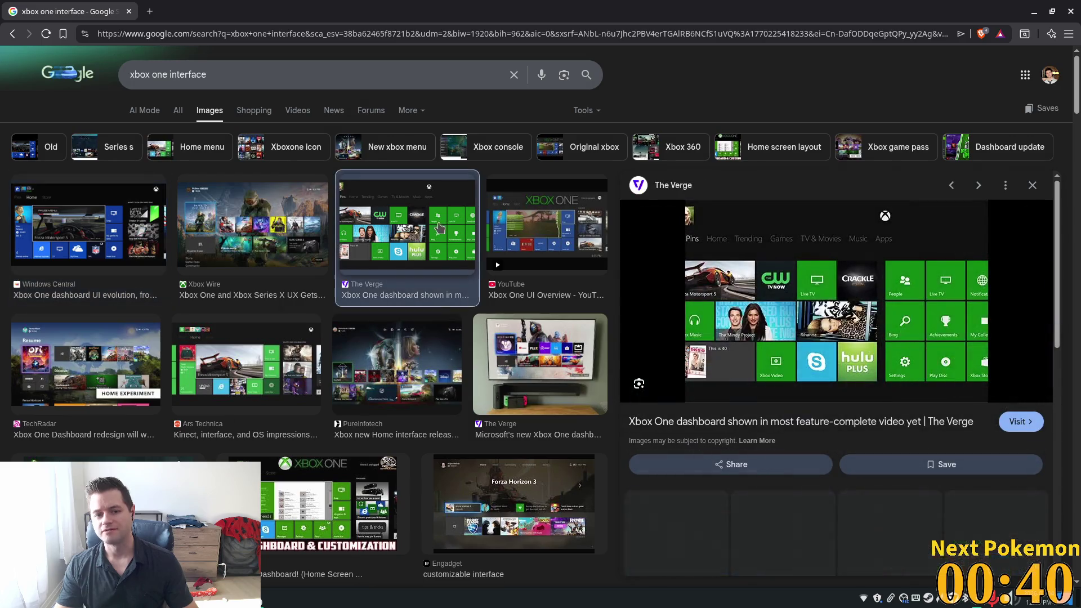
left_click(315, 360)
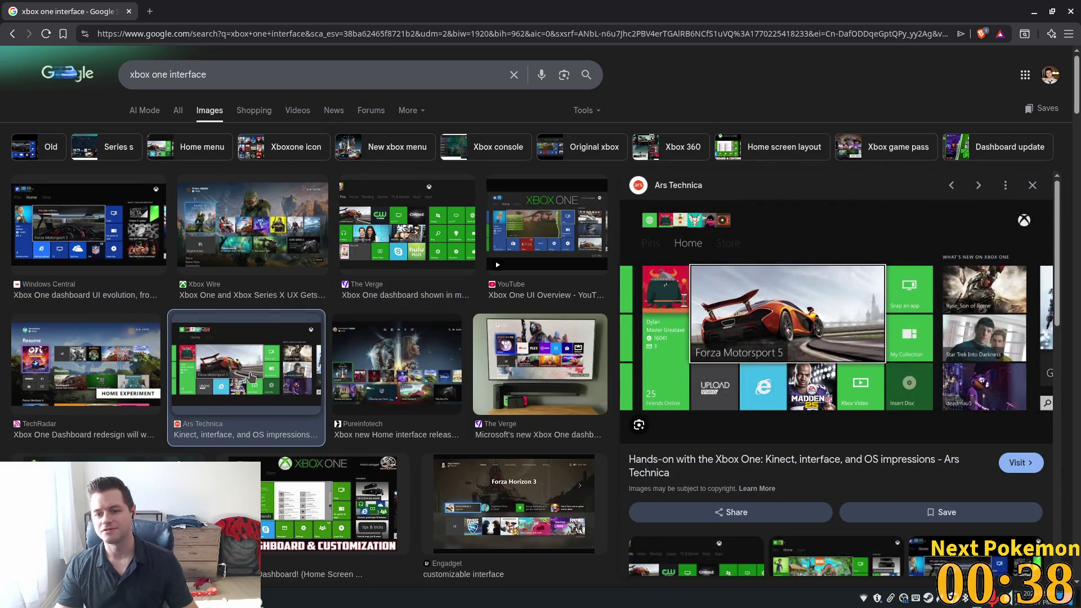
Replace 'xbox one' with 'ps5' to search images for 'ps5 interface'.
left_click_drag(167, 78, 129, 77)
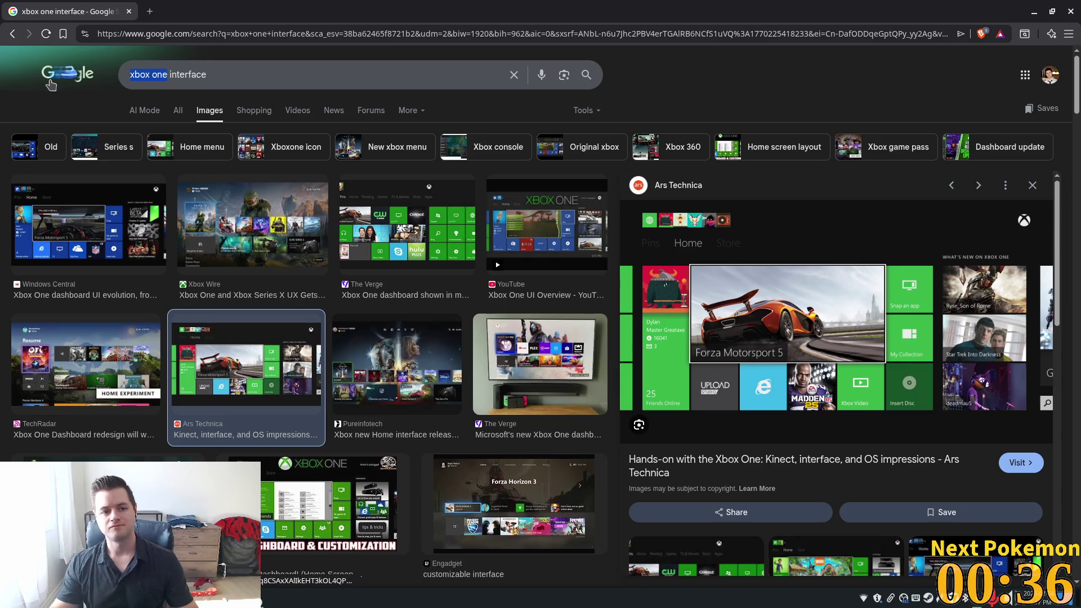
type("ps5")
key("Return")
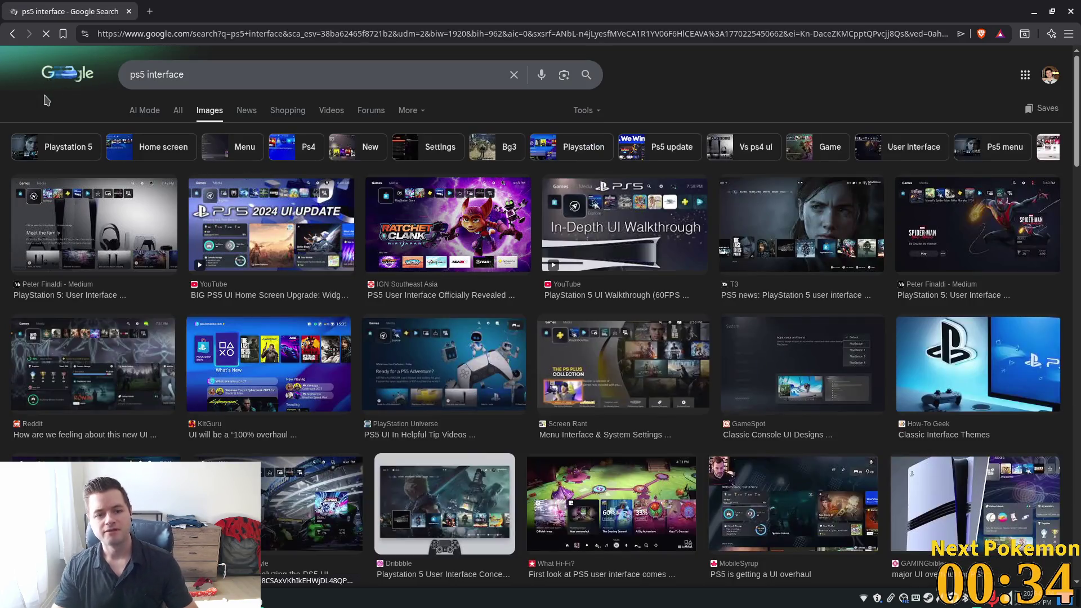
Preview the Reddit PS5 interface image, lower the volume, and glance at the Godot editor.
left_click(94, 385)
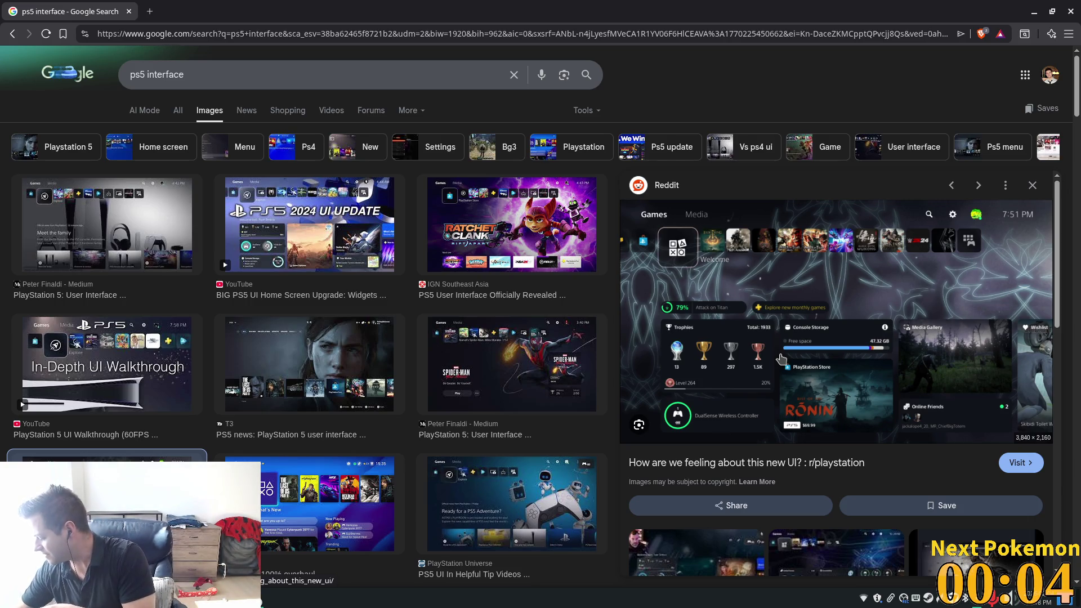
key("XF86AudioLowerVolume")
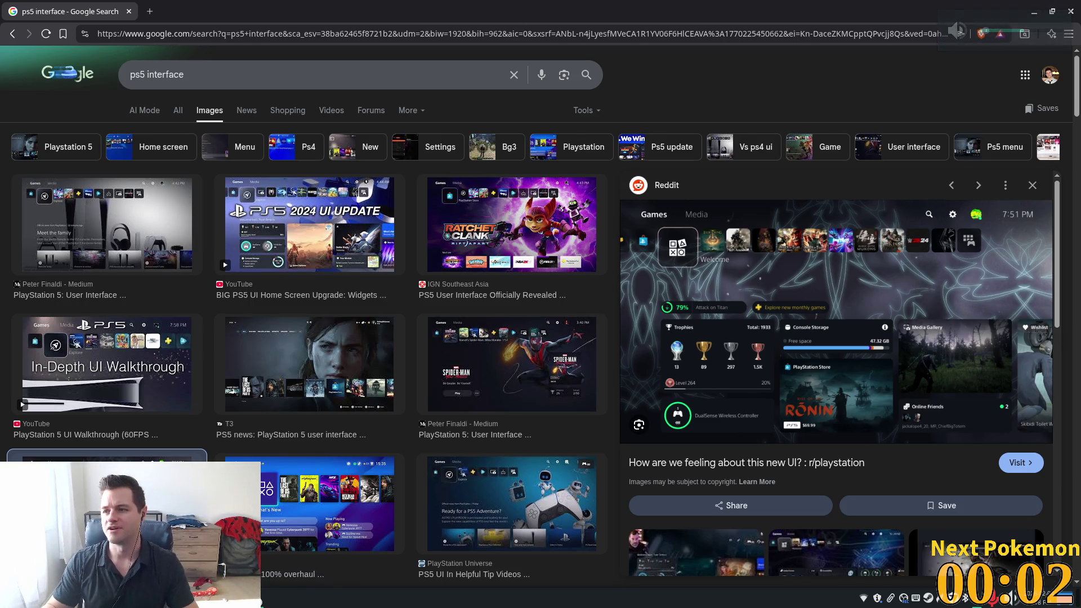
key("alt+Tab")
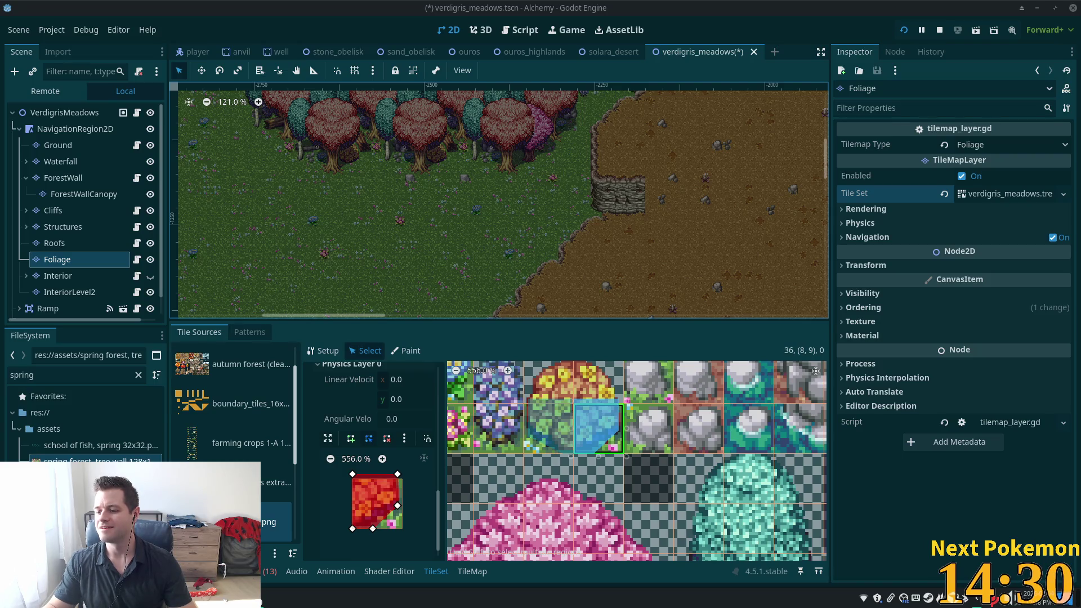
key("alt+Tab")
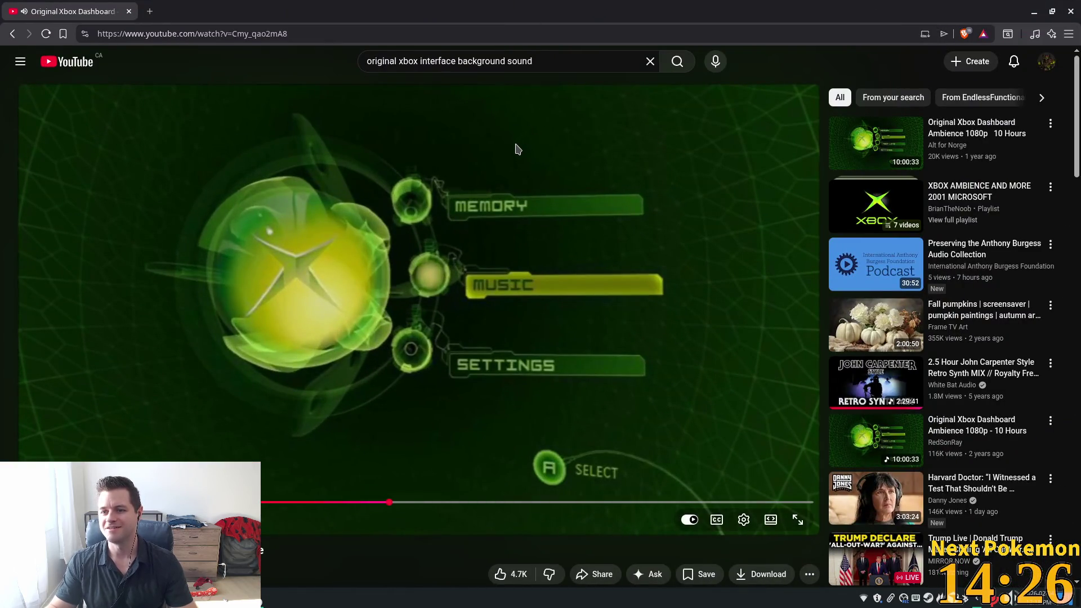
Play the Original Xbox Dashboard Ambience 1080p 10 Hours video and seek within it.
mouse_move(878, 154)
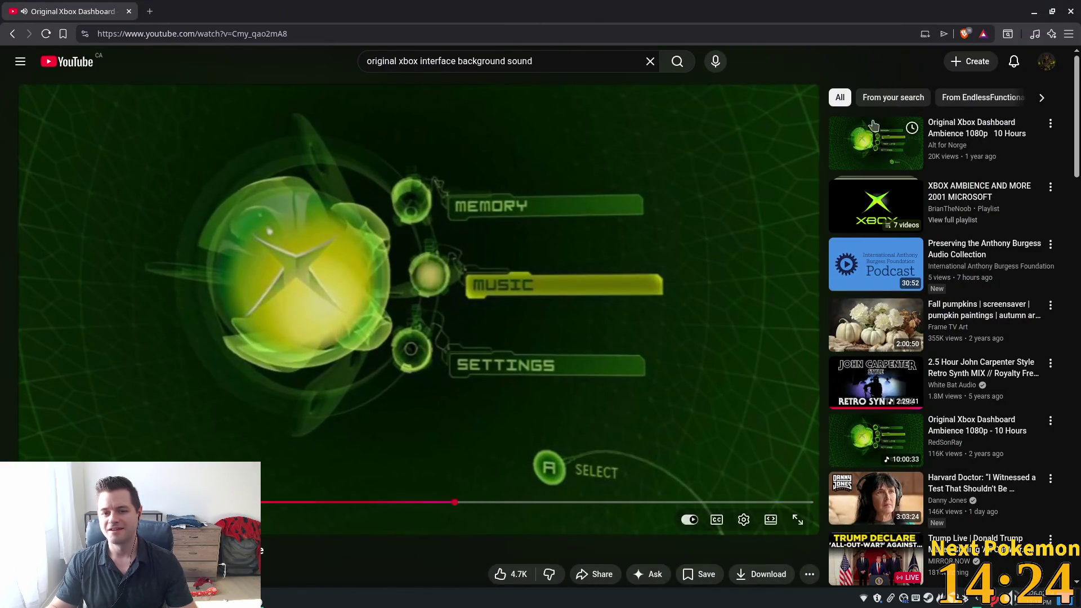
left_click(877, 151)
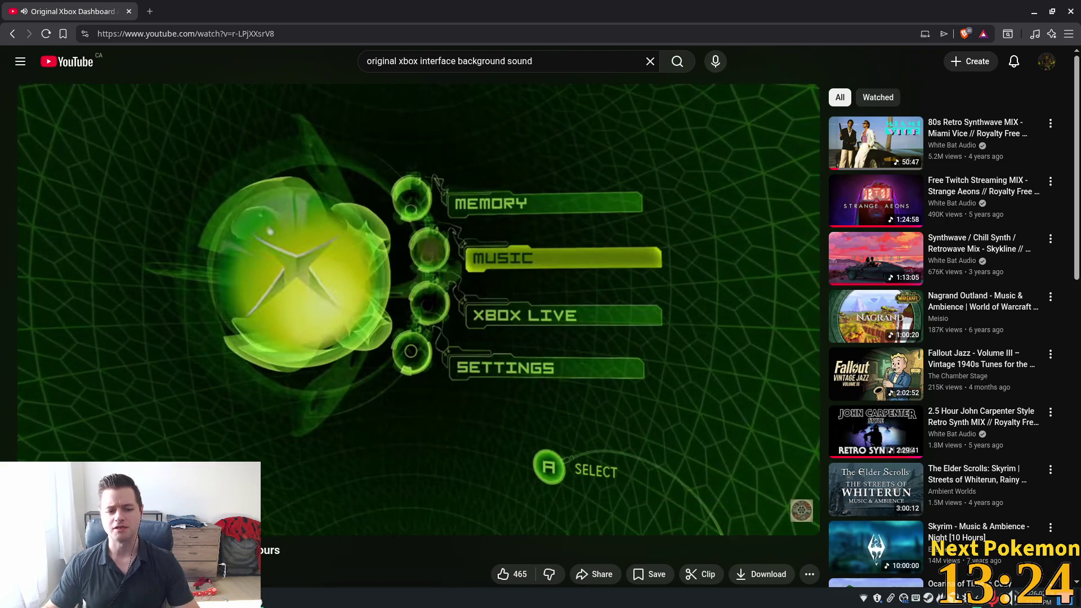
left_click(92, 501)
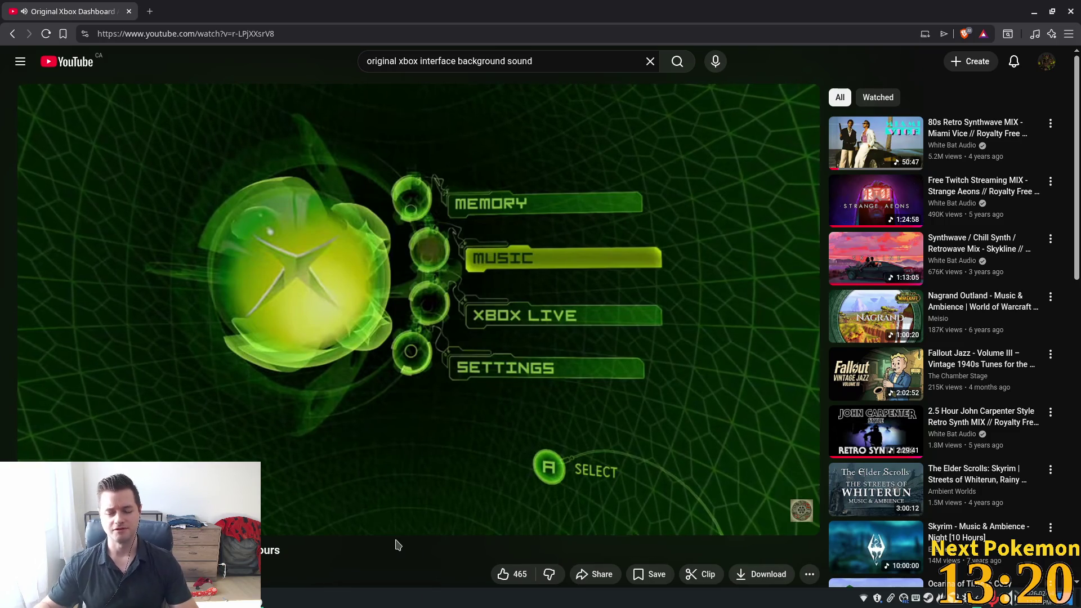
Seek the ambience video to a new position, then select the web address to replace it.
left_click(92, 501)
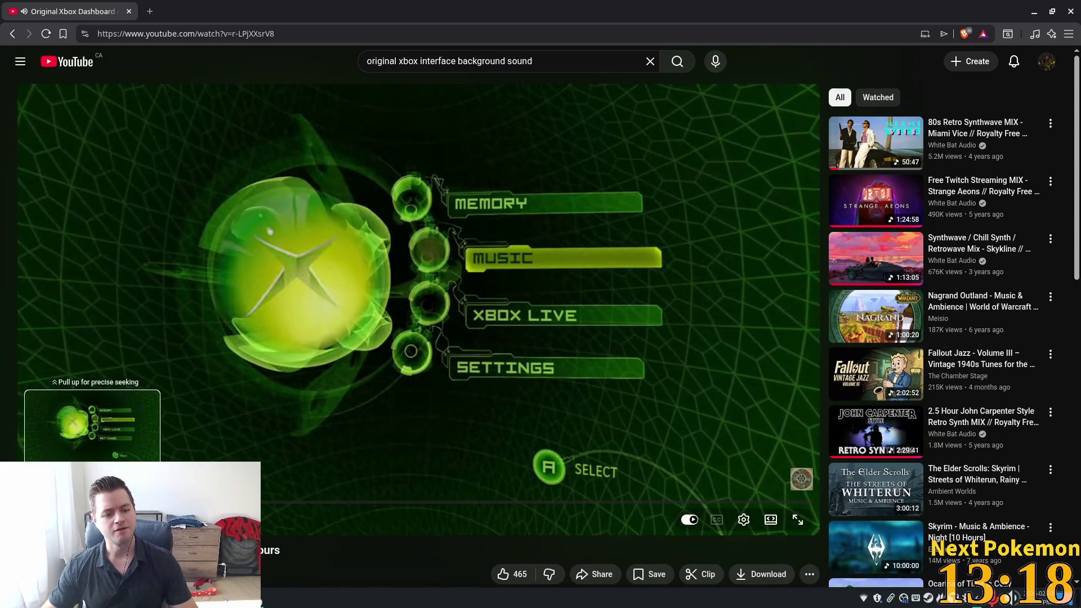
left_click_drag(97, 501, 93, 501)
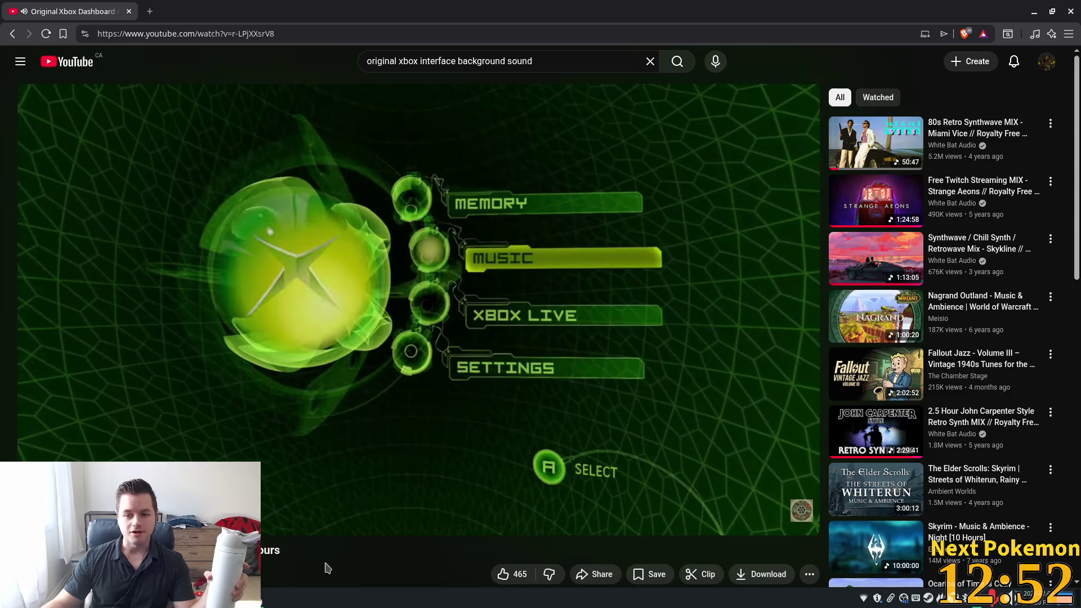
mouse_move(484, 513)
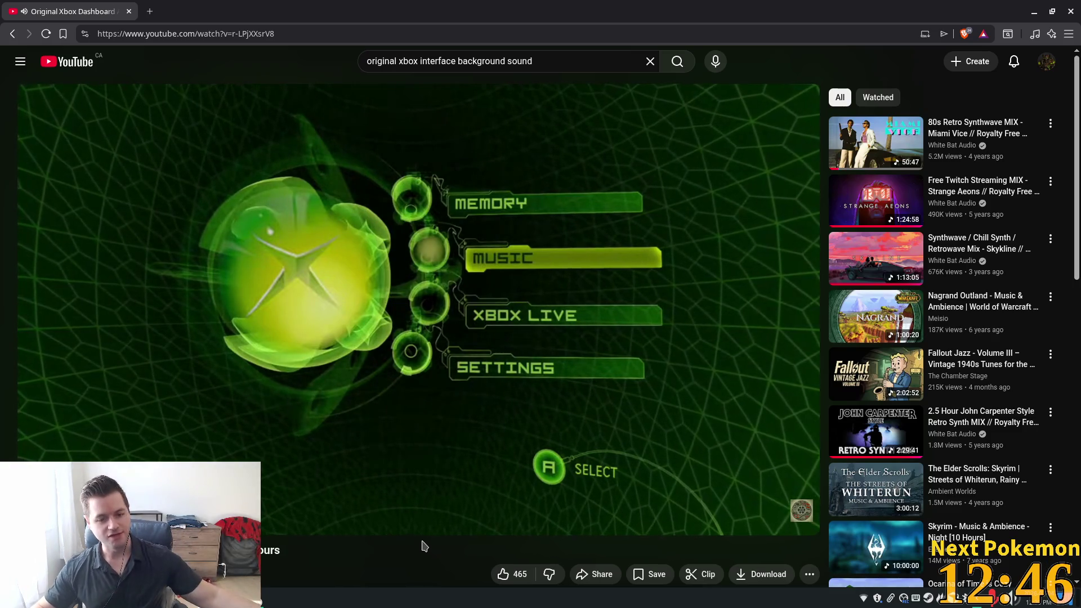
mouse_move(422, 526)
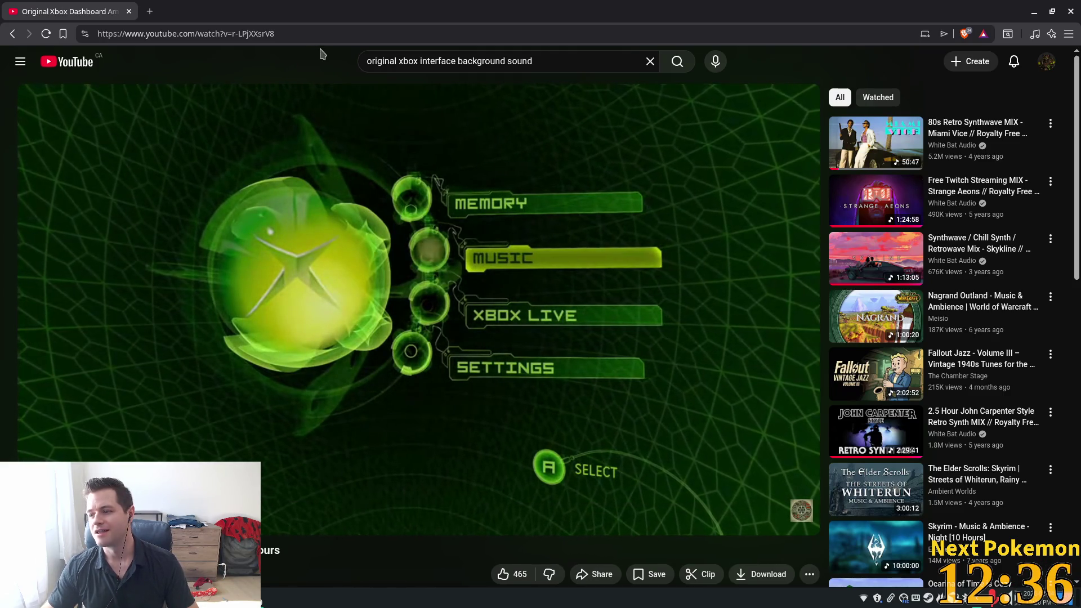
left_click(291, 34)
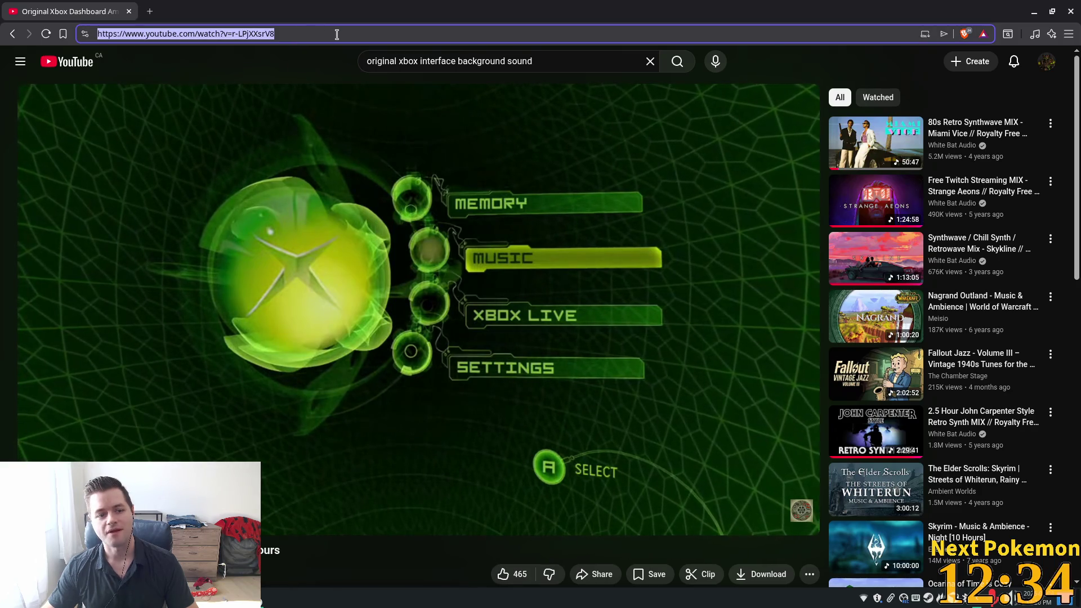
Search google.com for 'original xbox interface dvd' and show the image results.
type("google.com")
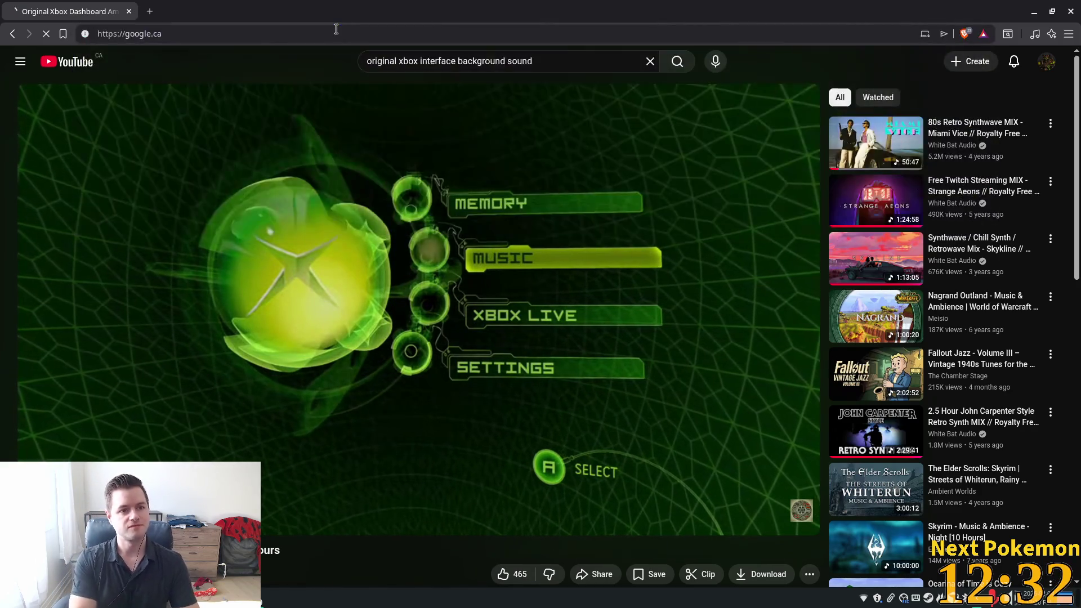
key("Return")
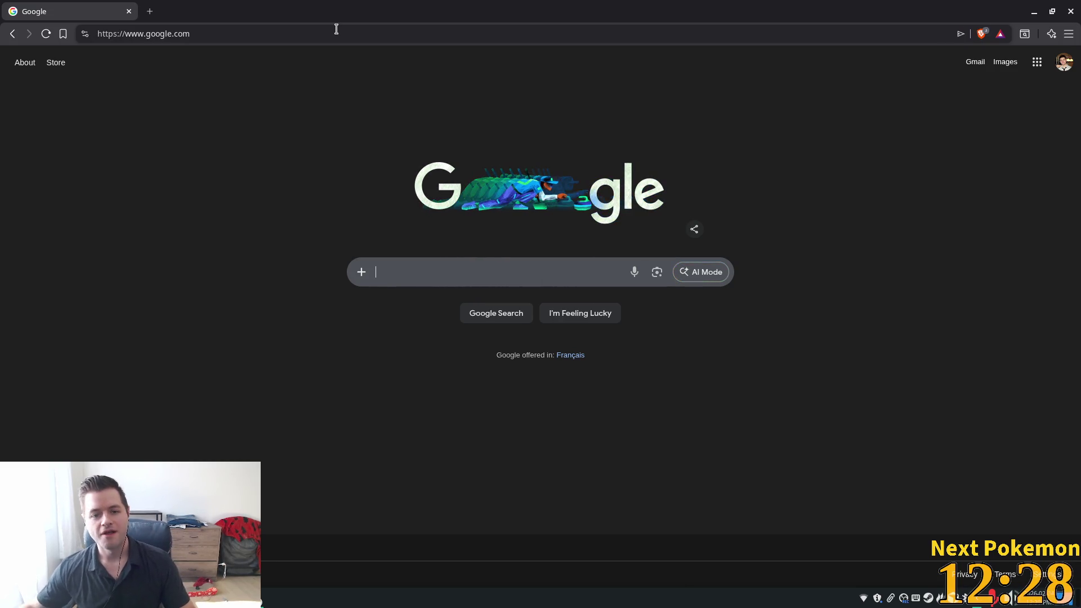
type("ori")
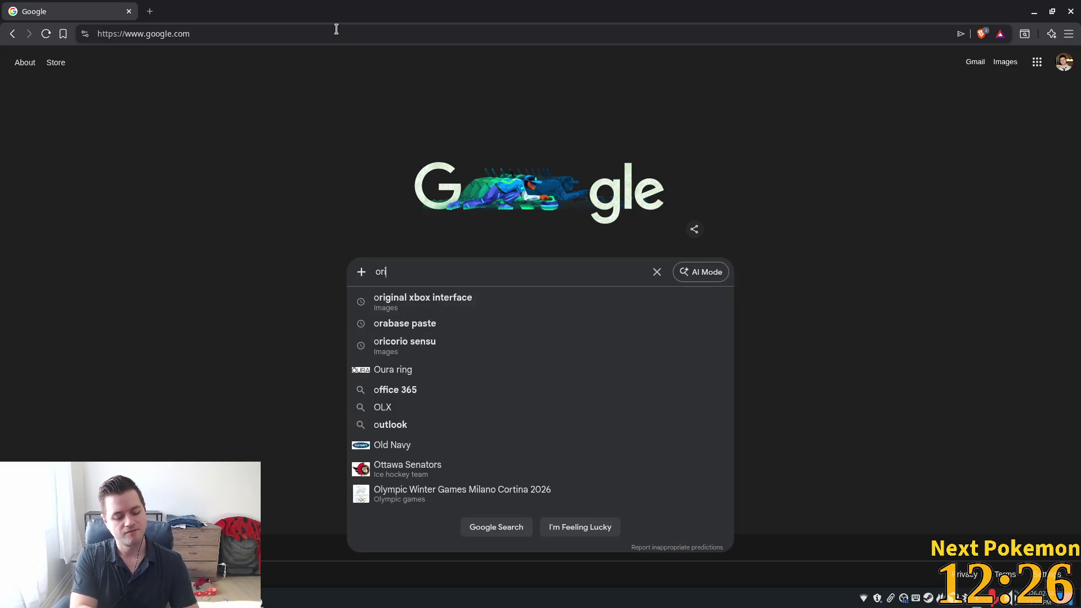
type("ginal xbox interface dvd")
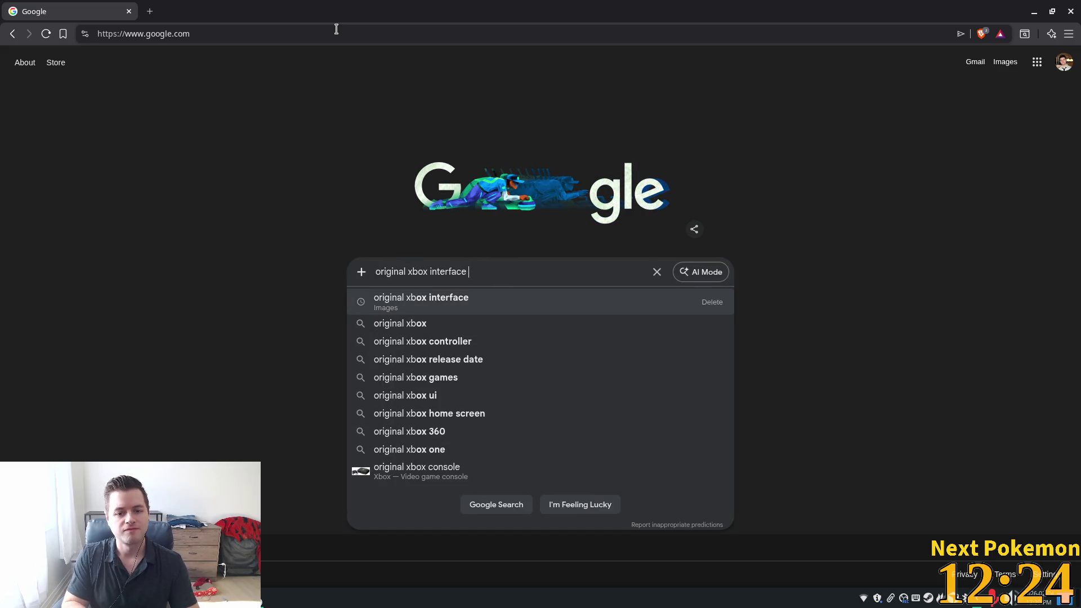
key("Return")
left_click(209, 111)
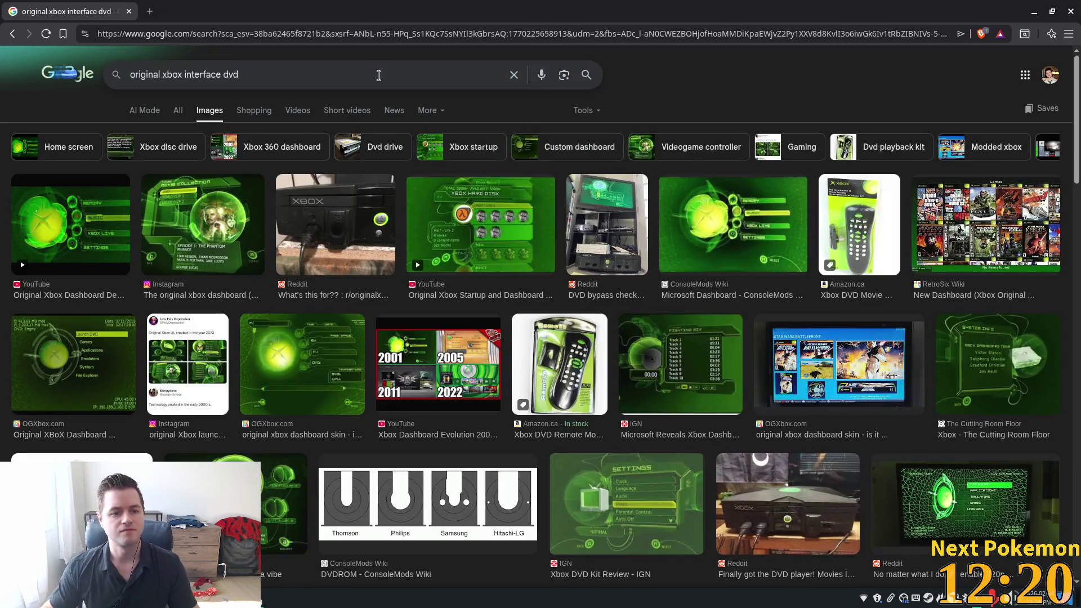
Preview the Instagram dashboard, Original Xbox UI tweet, and Xbox Dashboard Evolution images.
left_click(221, 233)
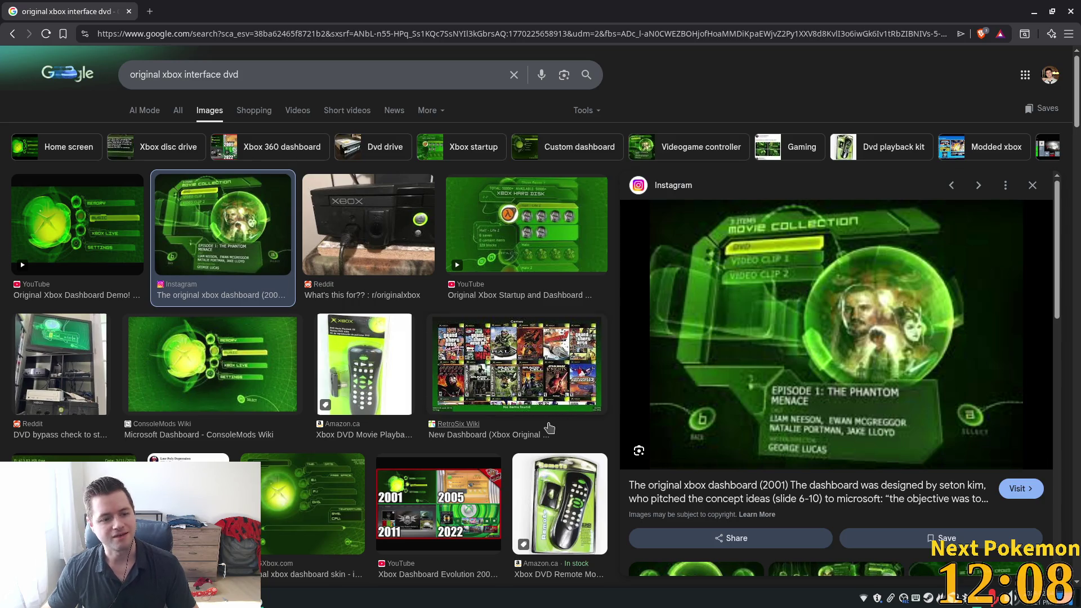
left_click(188, 457)
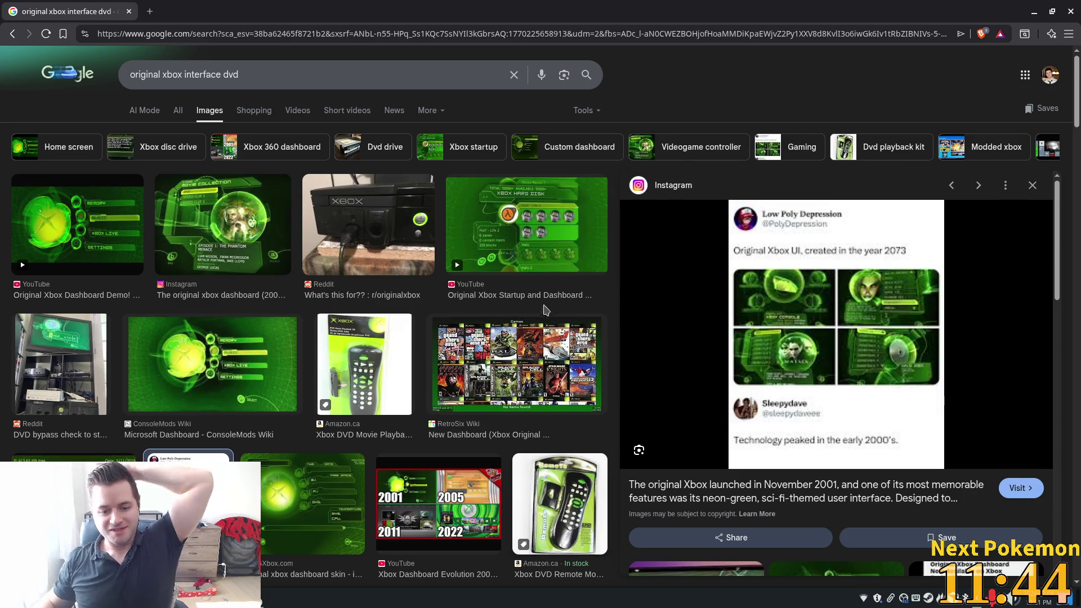
left_click(495, 509)
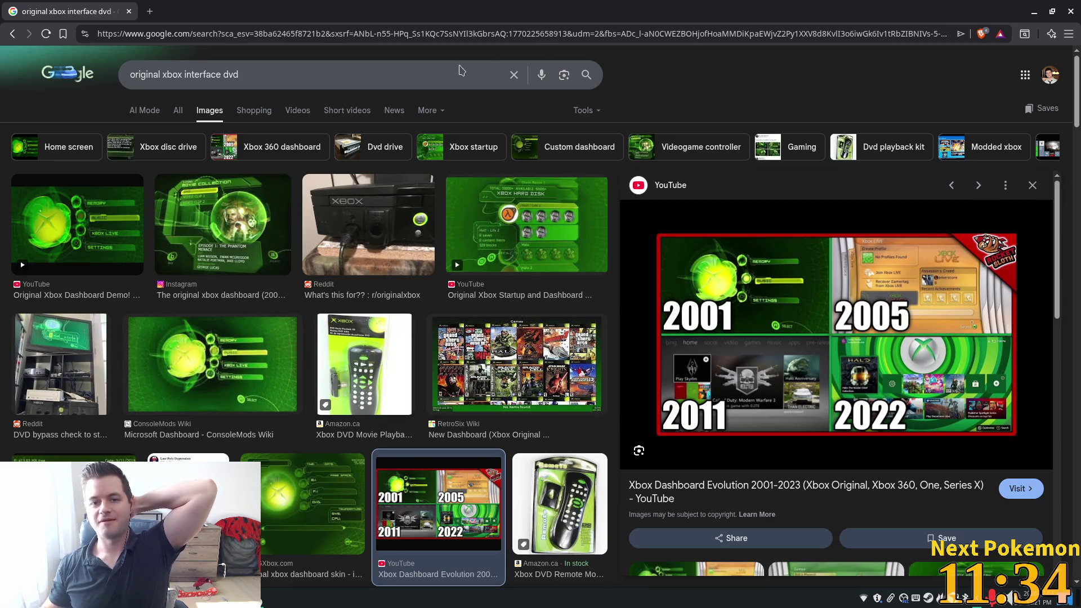
Check the Godot editor, then come back to the Blue Dog Games website.
key("alt+Tab")
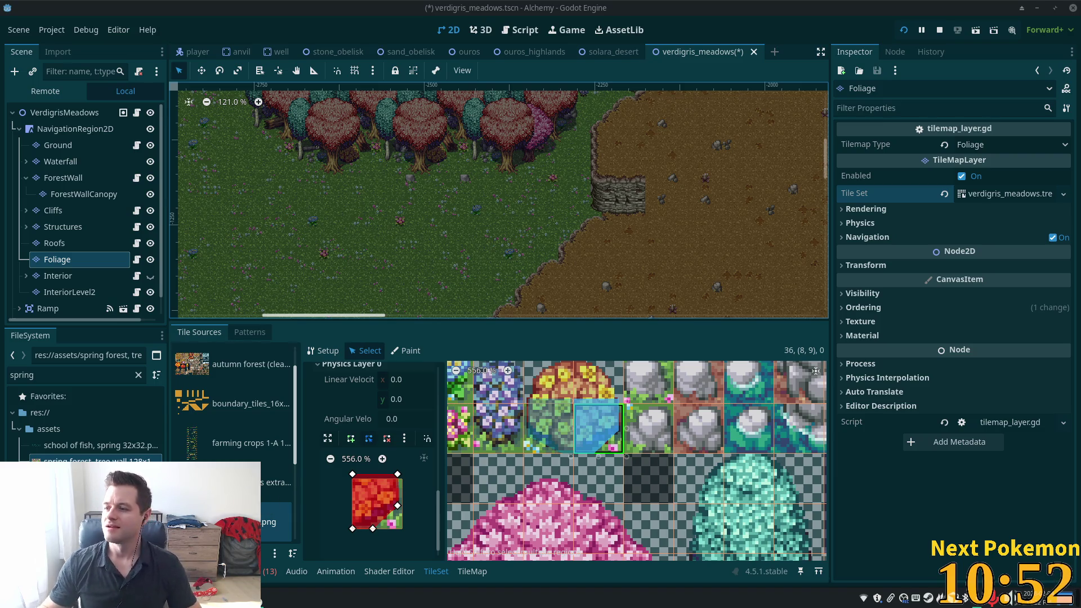
key("alt+Tab")
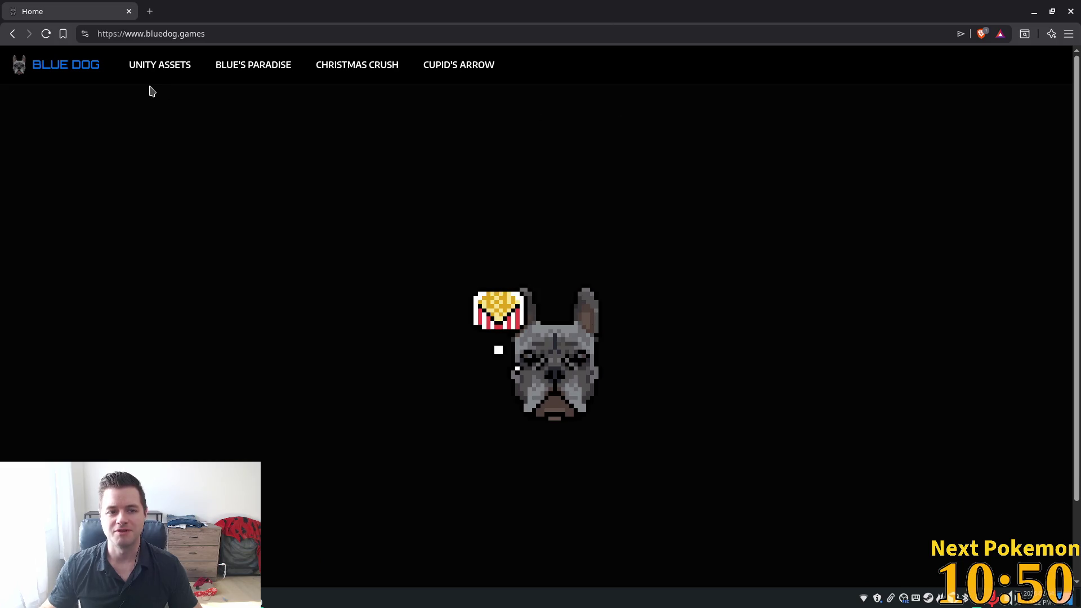
Browse the Unity Assets, Blue's Paradise, Christmas Crush and Cupid's Arrow pages, then return to Godot.
scroll(573, 362, "down", 1)
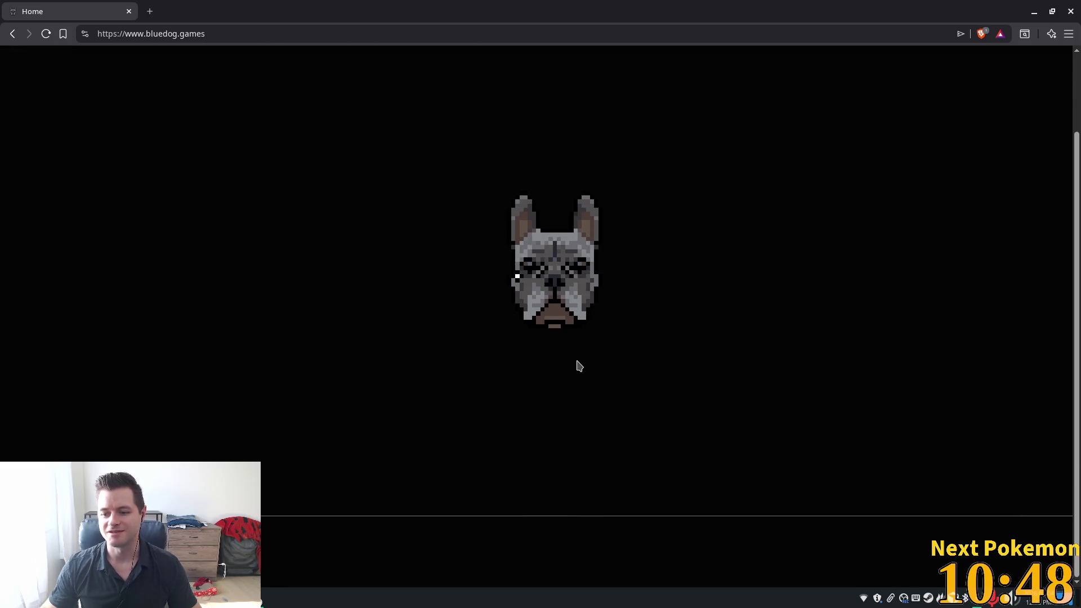
scroll(567, 356, "up", 1)
left_click(147, 69)
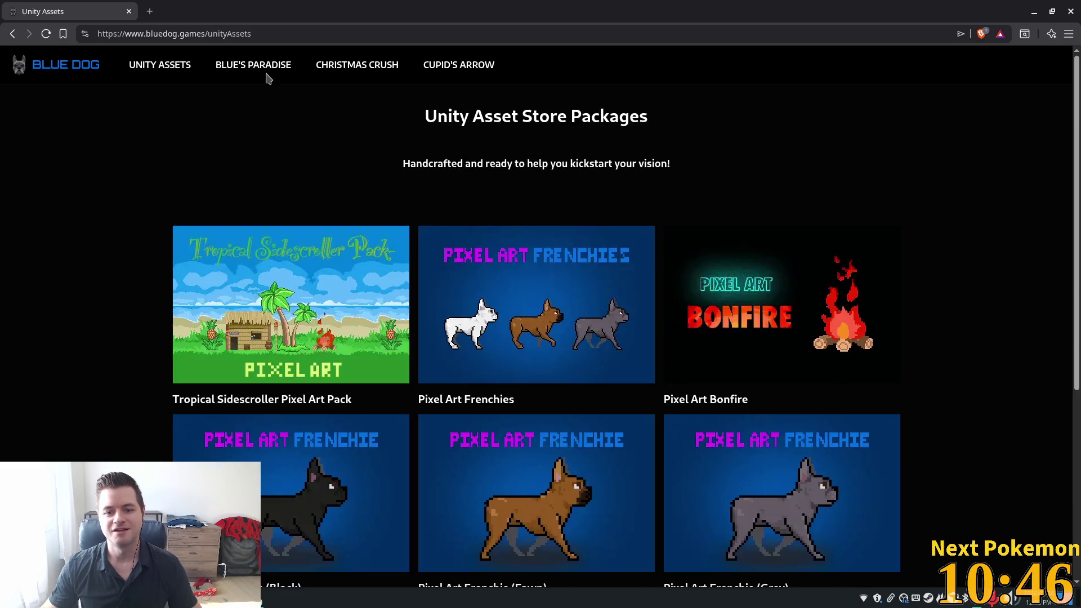
left_click(265, 66)
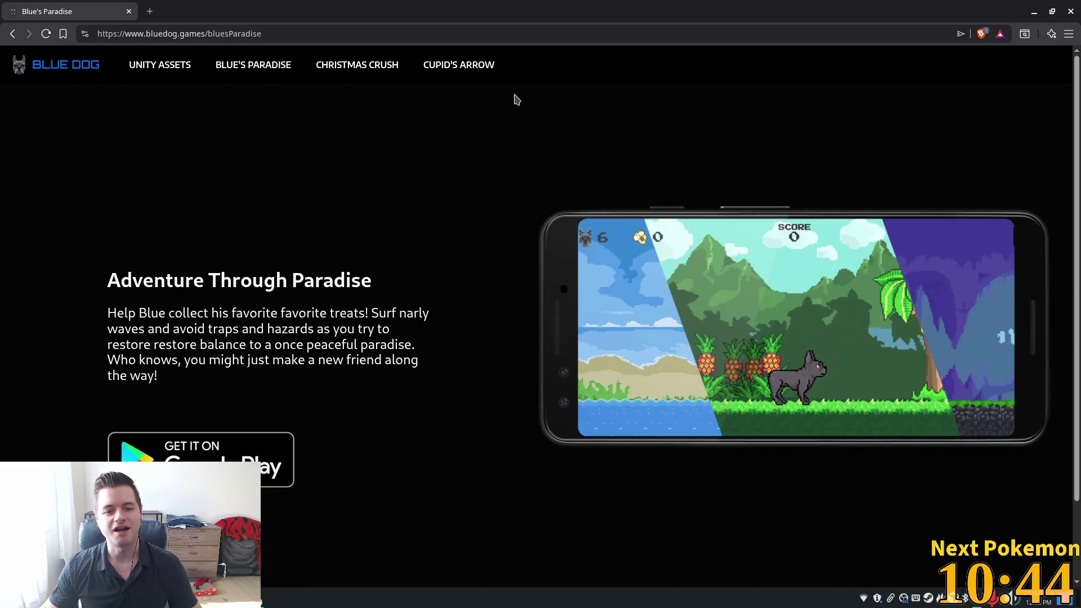
left_click(383, 68)
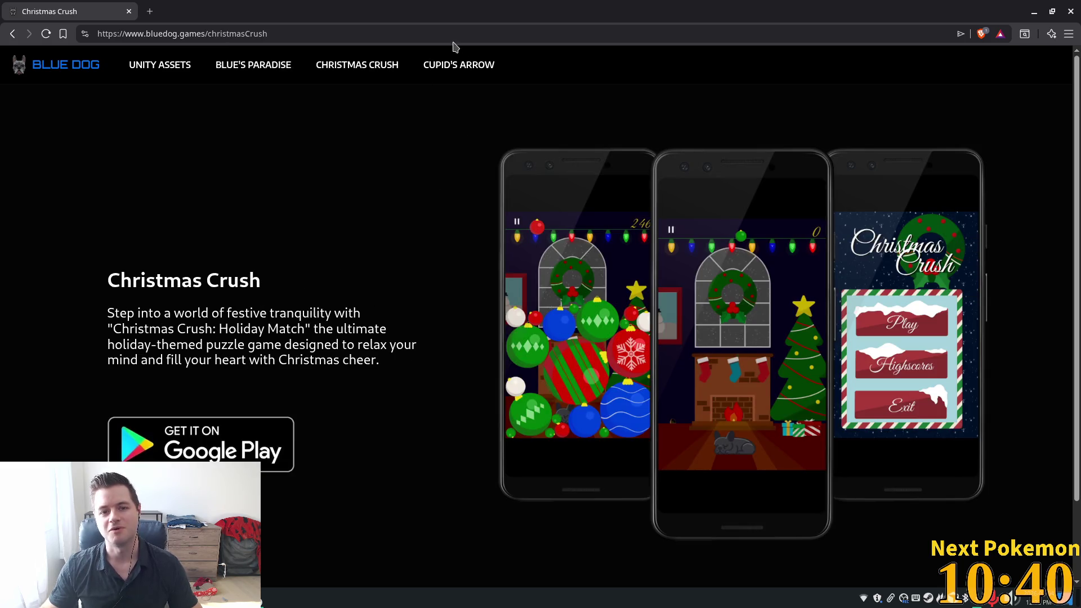
left_click(465, 65)
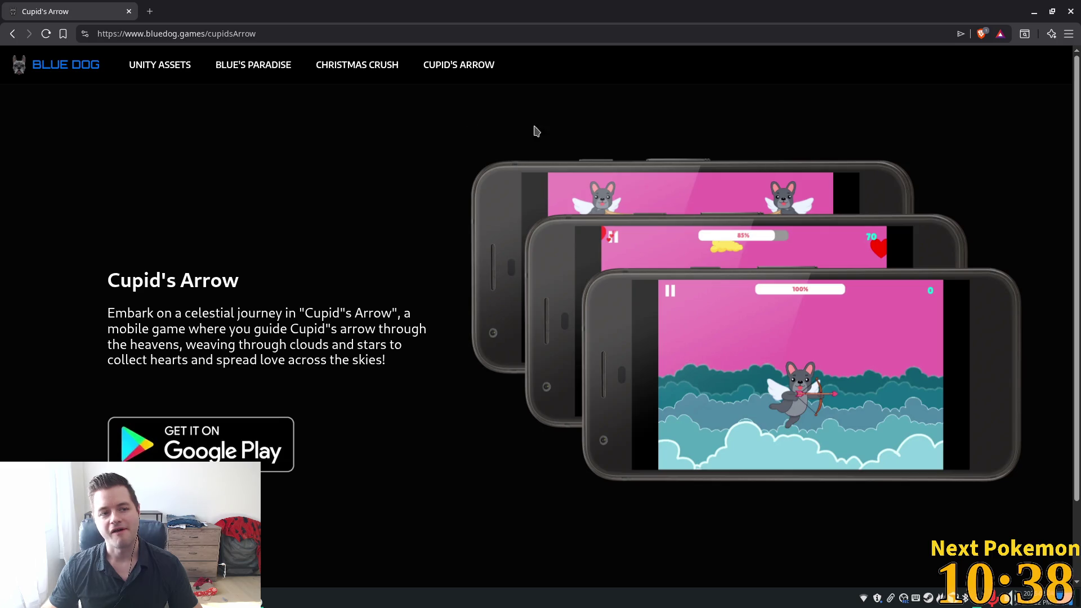
left_click(129, 11)
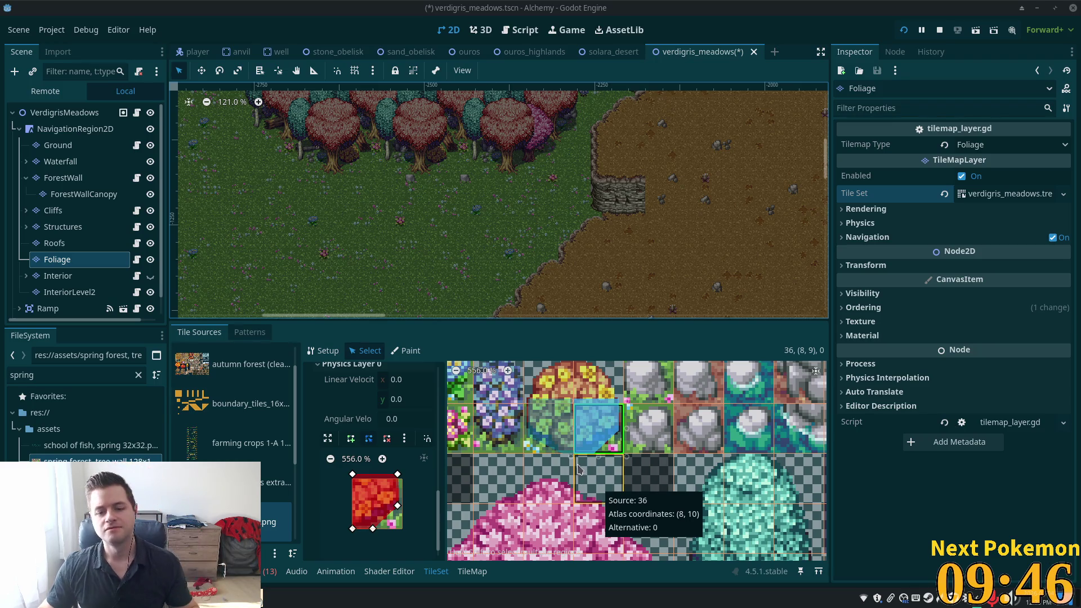
Save the verdigris_meadows scene and pick the 2×2 yellow flower bush from spring forest.png.
scroll(569, 462, "up", 1)
scroll(569, 462, "down", 4)
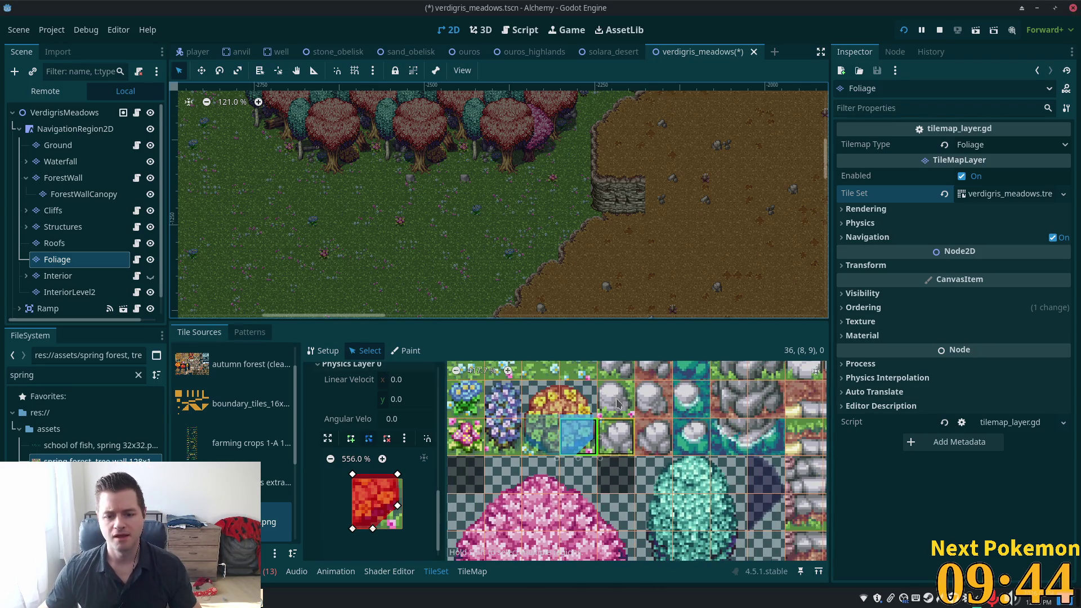
key("ctrl+s")
left_click(470, 571)
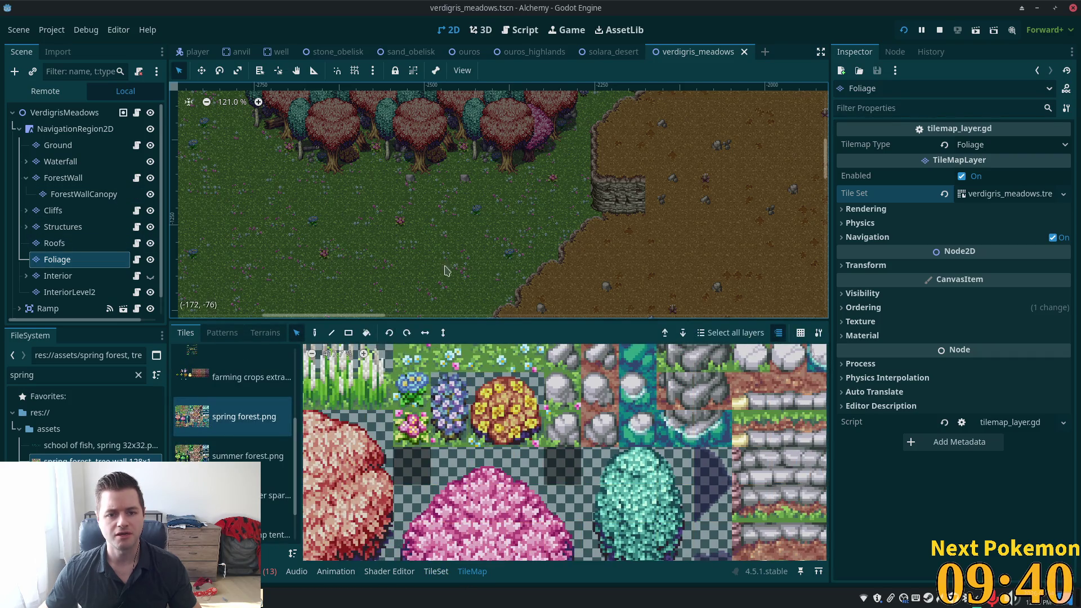
left_click_drag(500, 414, 530, 420)
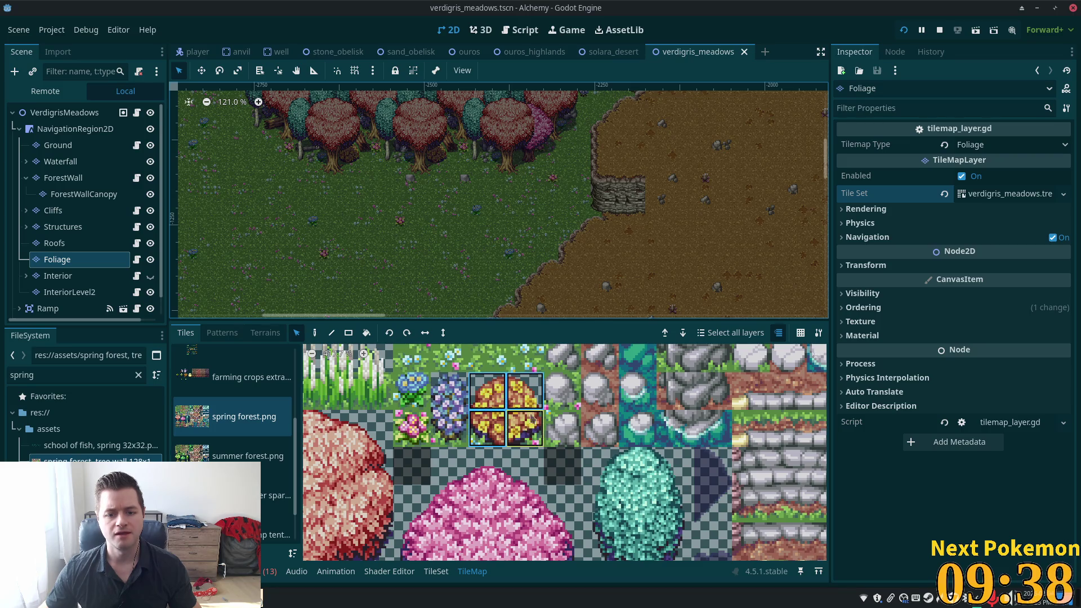
Paint the yellow flower bush into the cell beside the dirt cliff.
left_click(314, 333)
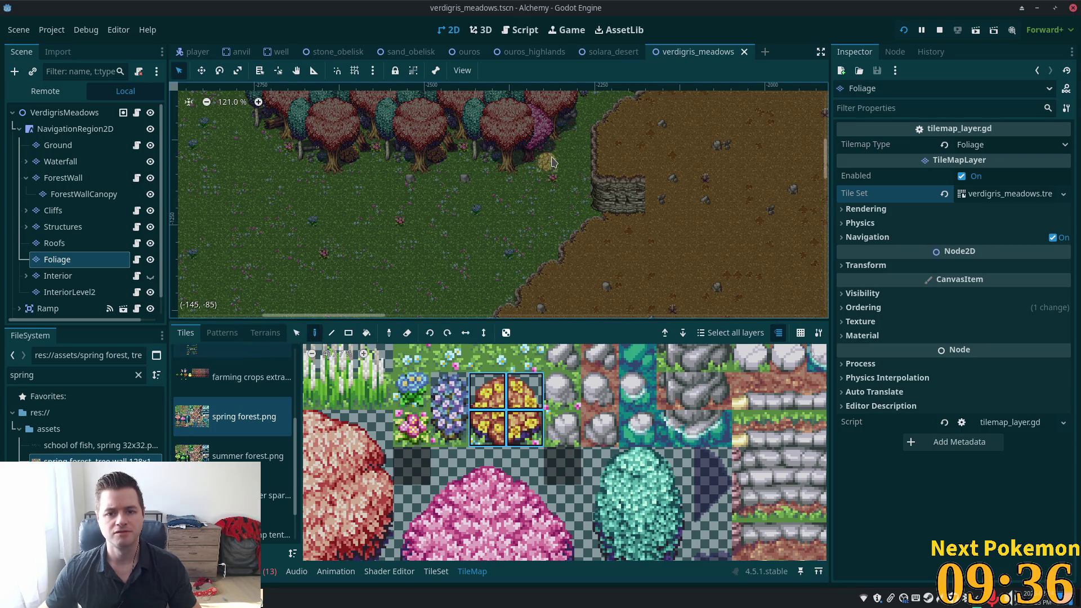
scroll(583, 148, "up", 6)
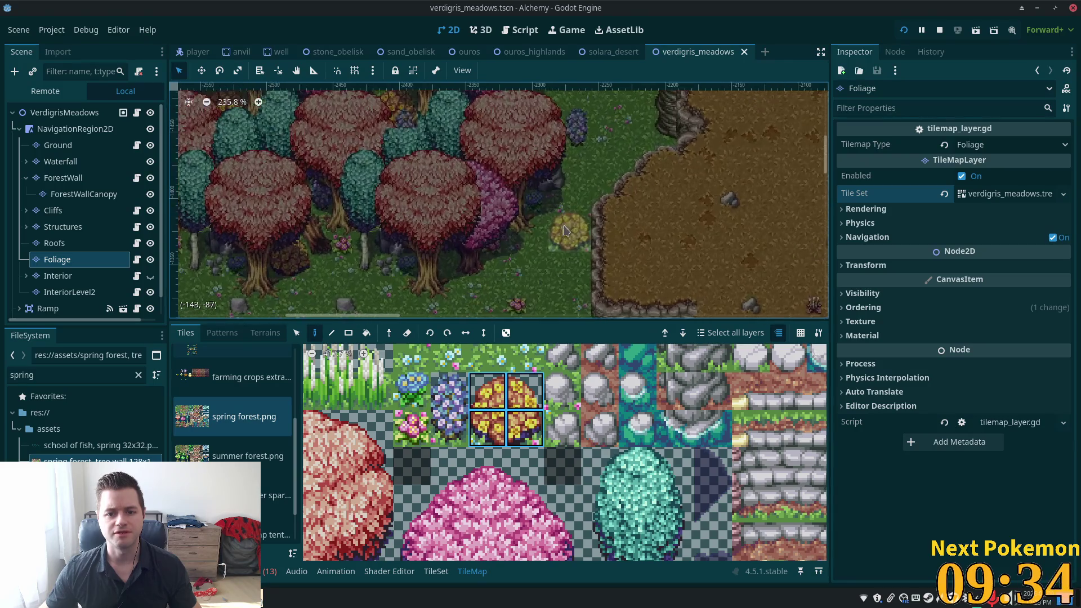
left_click(570, 212)
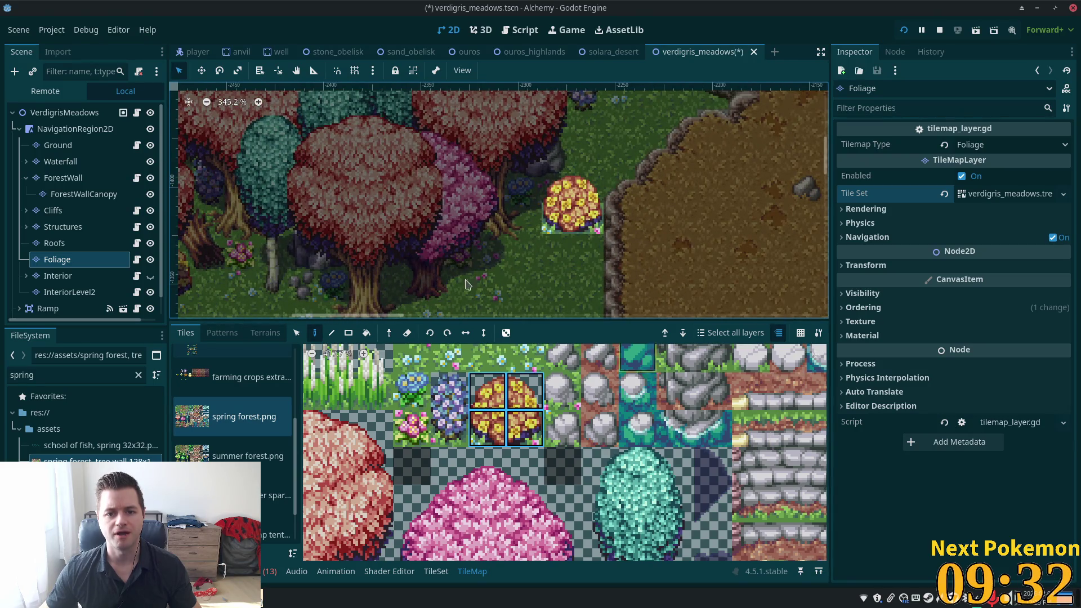
Save the scene and run the game from the VerdigrisMeadows root node.
key("ctrl+s")
left_click(52, 114)
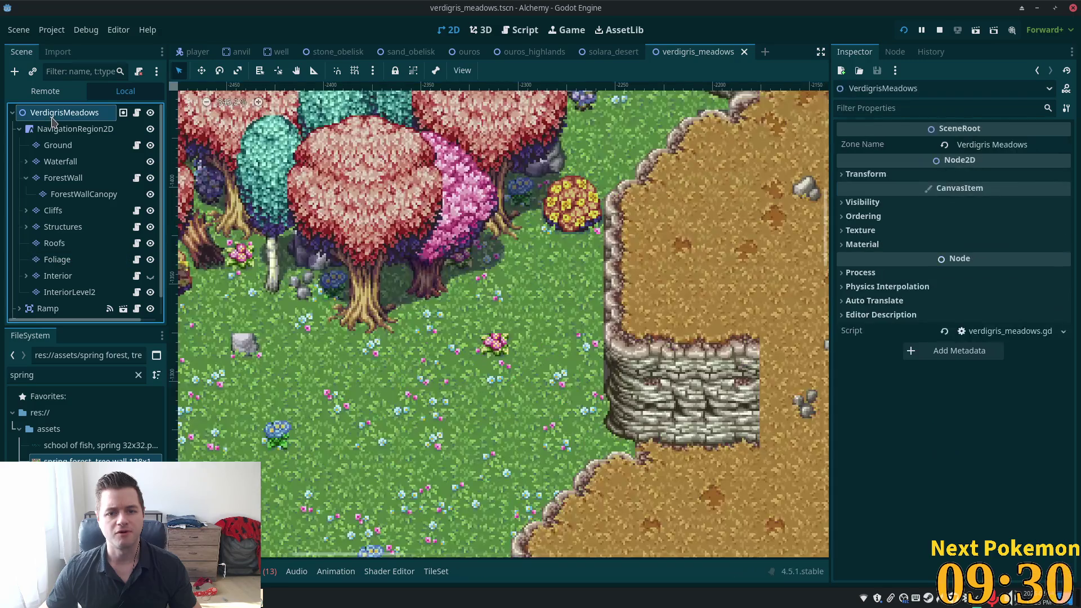
key("F6")
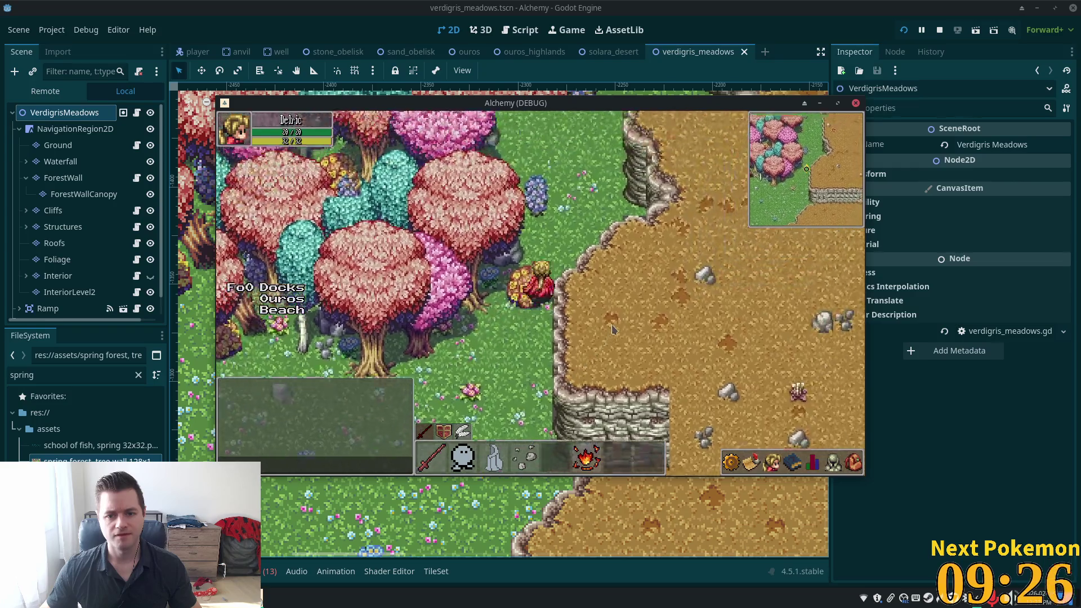
Stop the game, launch multiple Alchemy instances, rearrange their windows and QuickLogin the clients.
key("F8")
left_click(905, 31)
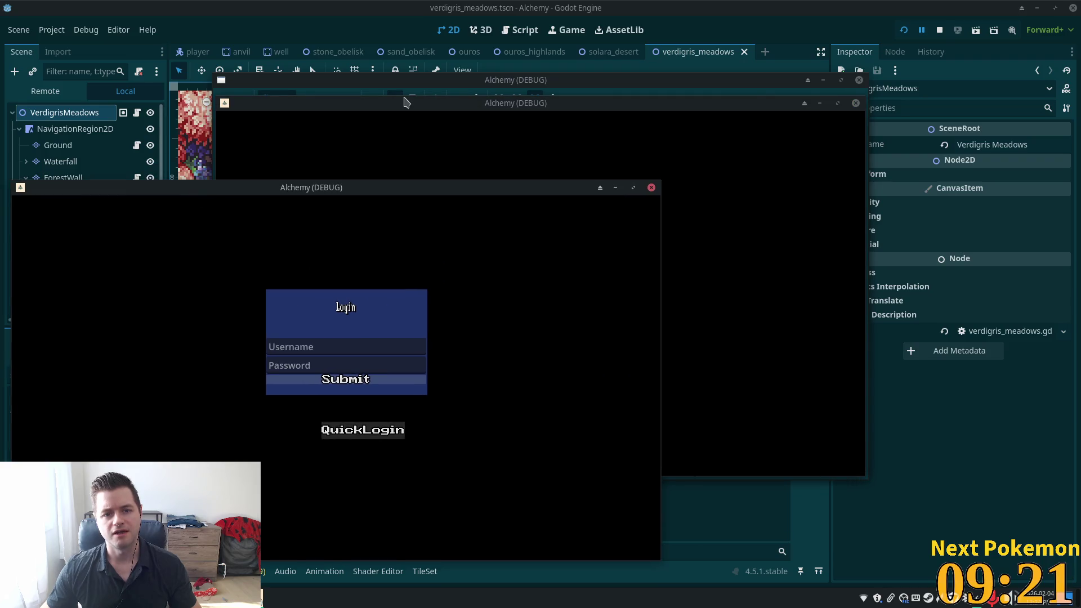
left_click(405, 103)
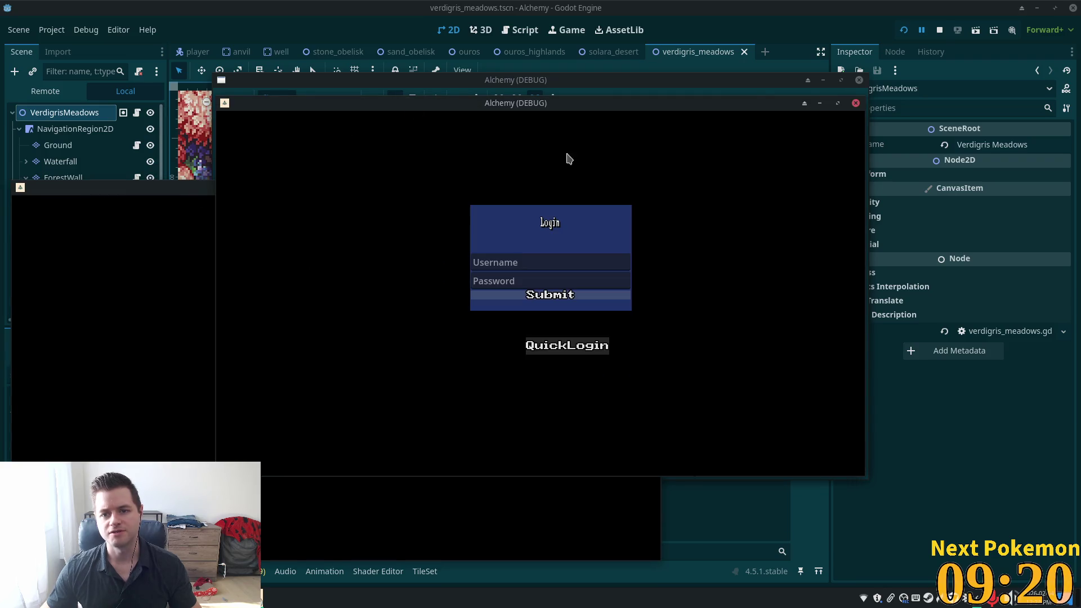
left_click_drag(515, 103, 721, 146)
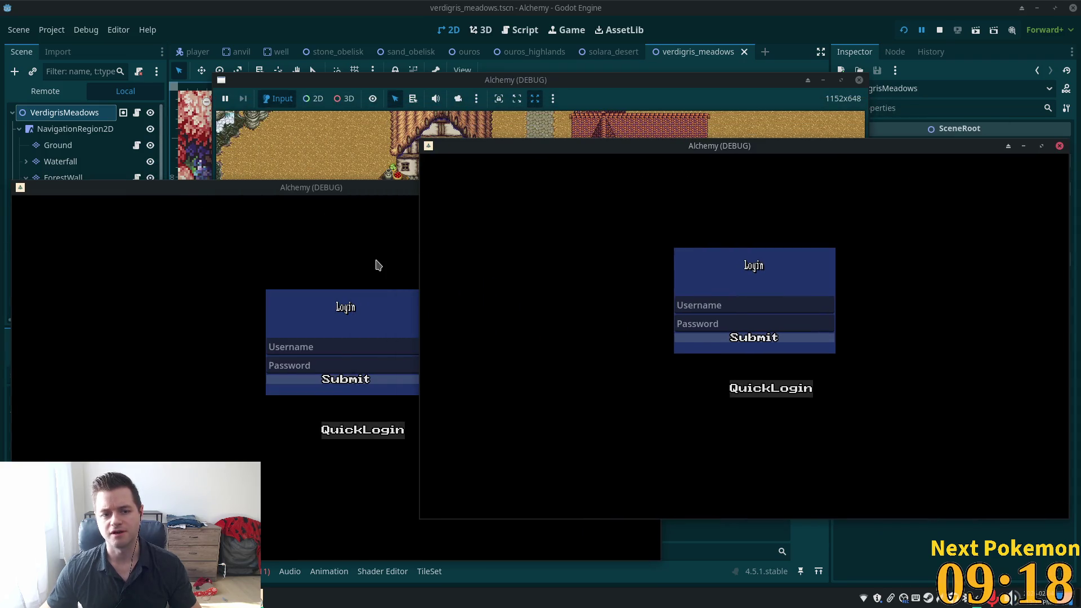
left_click(359, 233)
left_click(858, 319)
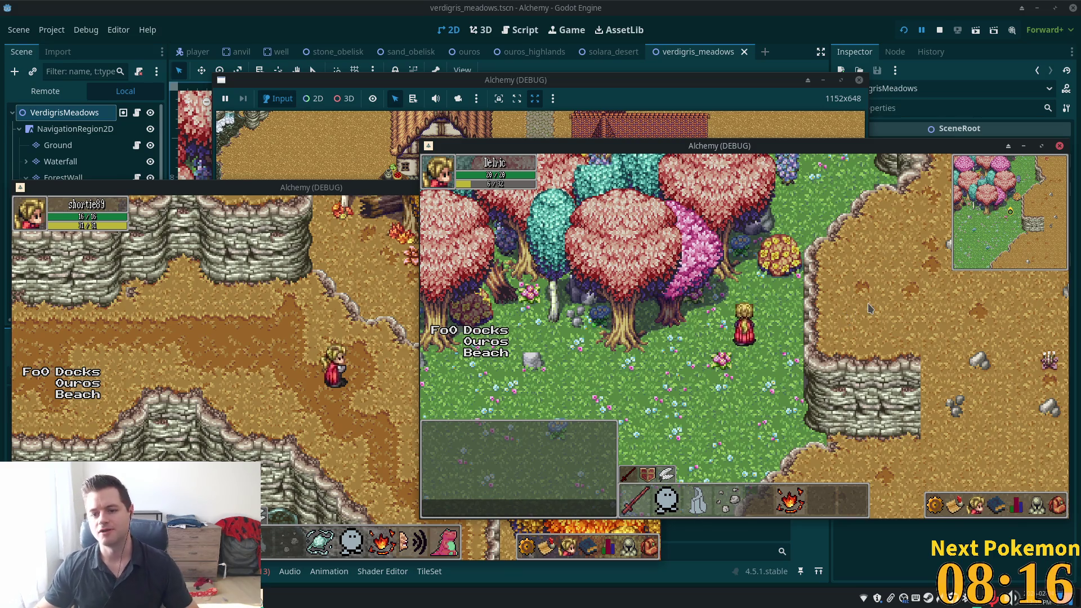
Walk the character into the spring forest and back out again.
left_click(847, 320)
key("Up")
key("Left")
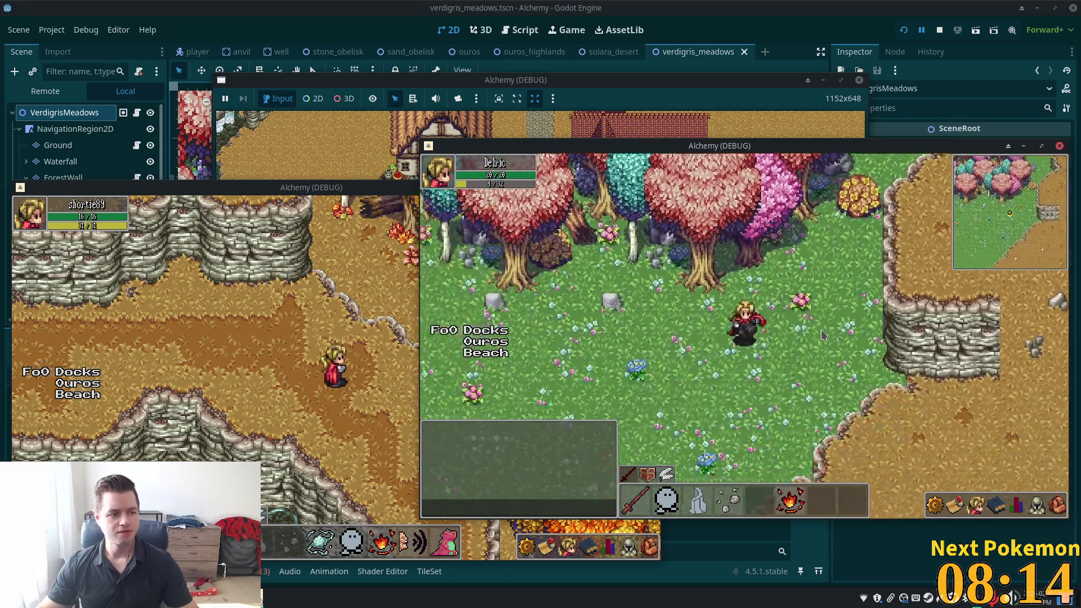
key("Down")
key("Left")
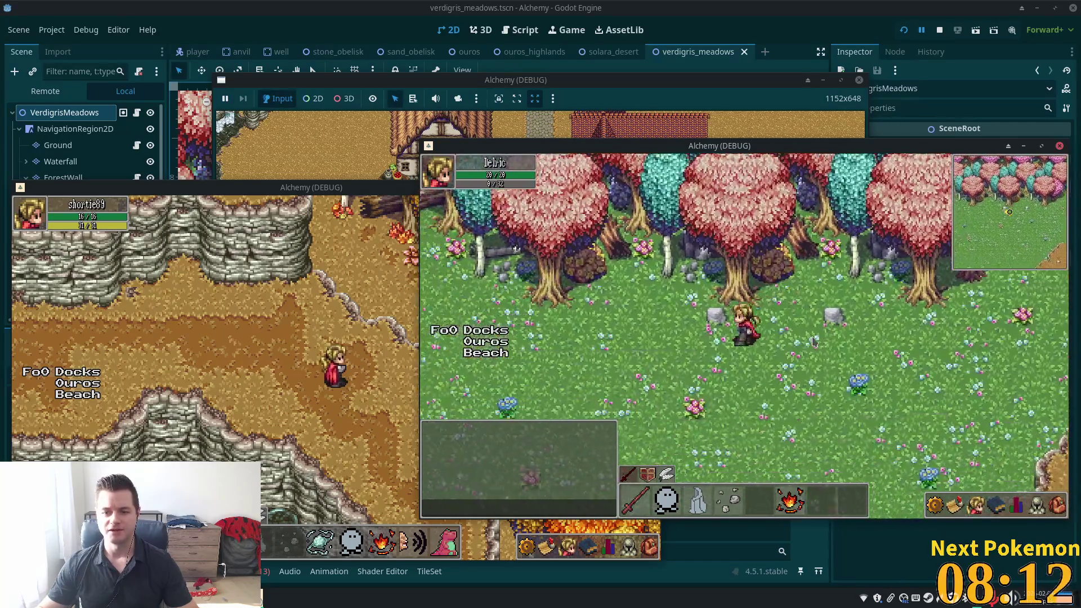
Walk the character left and diagonally across the meadow, then stop the game.
key("Up")
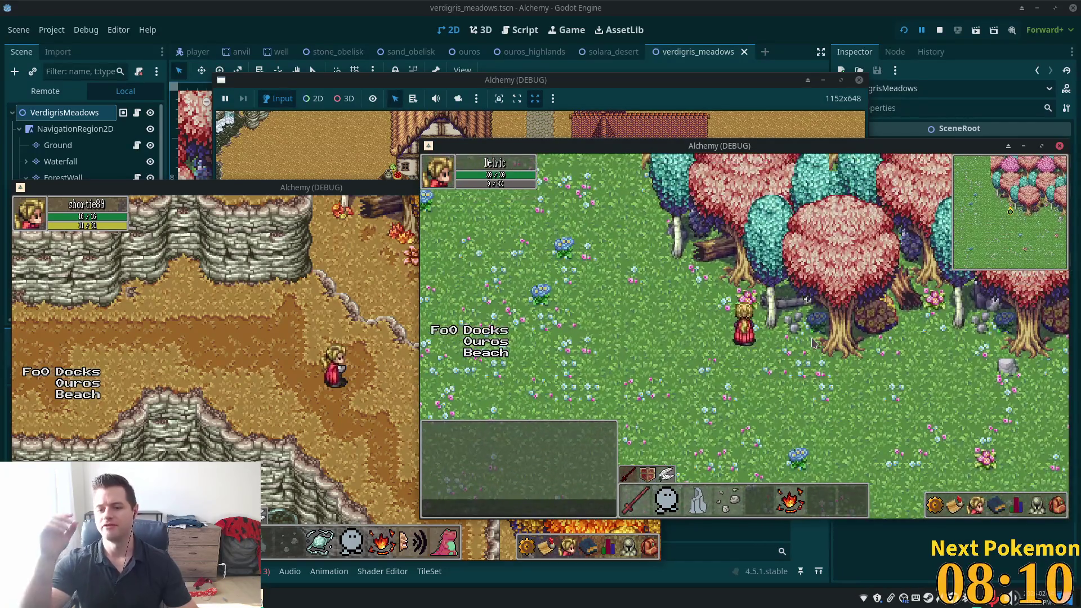
key("Left")
key("Down")
key("Up")
key("Left")
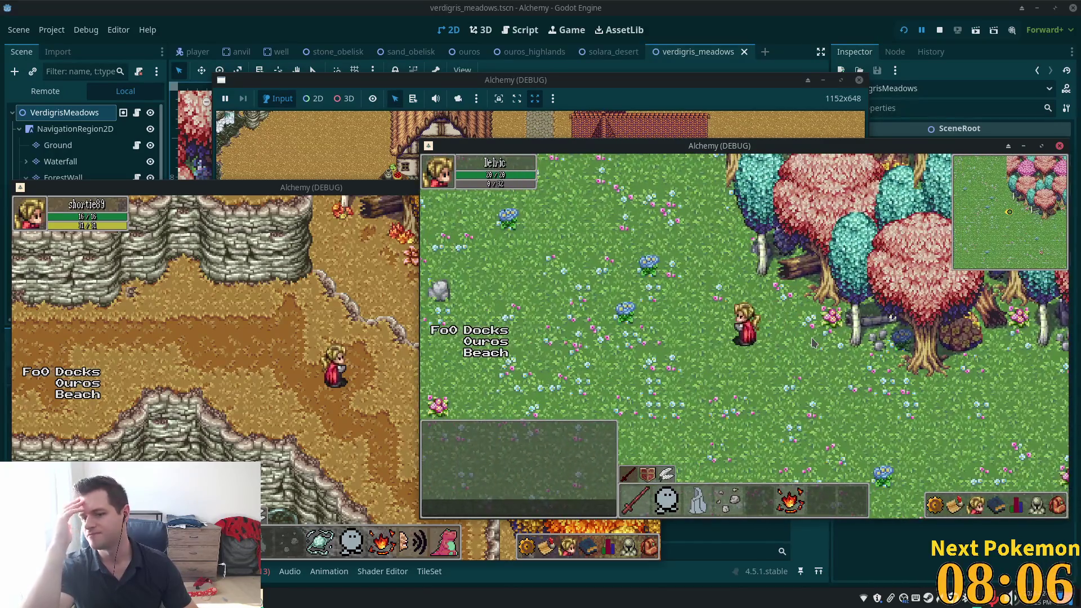
key("Right")
key("Down")
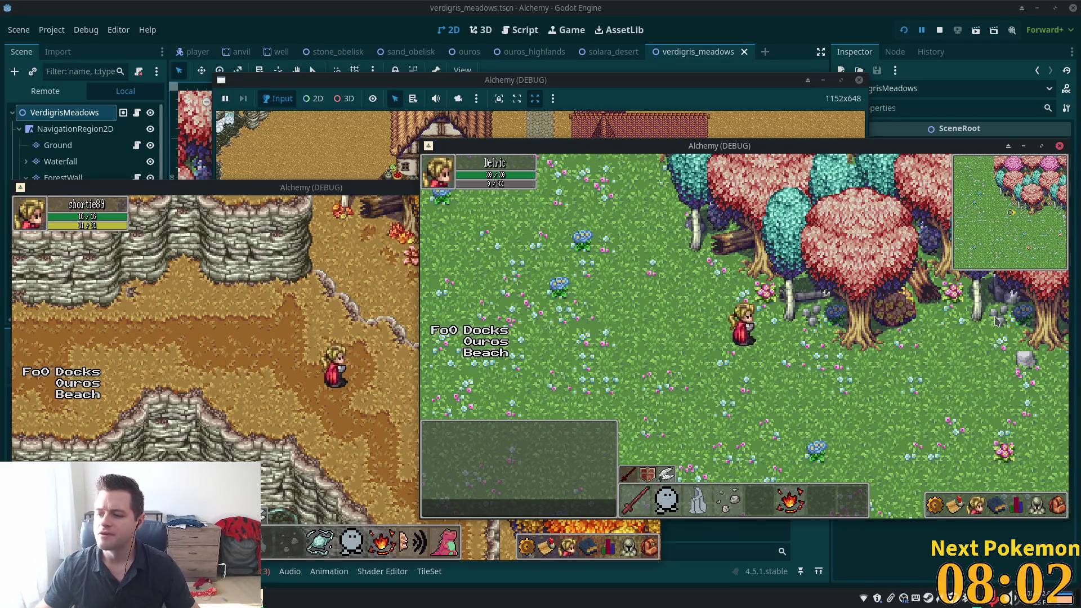
key("s+d")
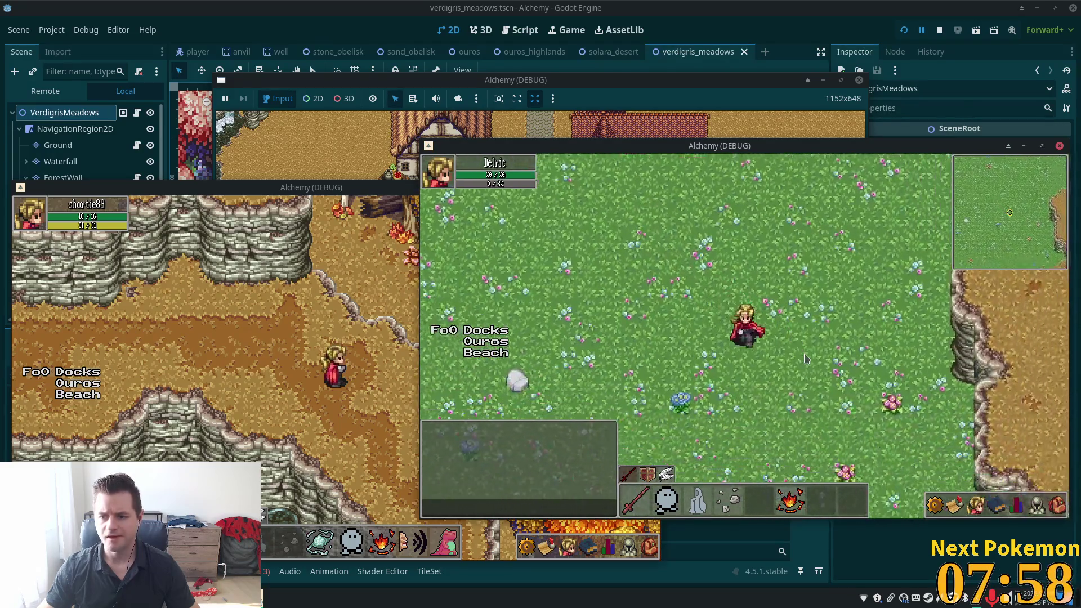
key("F8")
scroll(678, 255, "down", 10)
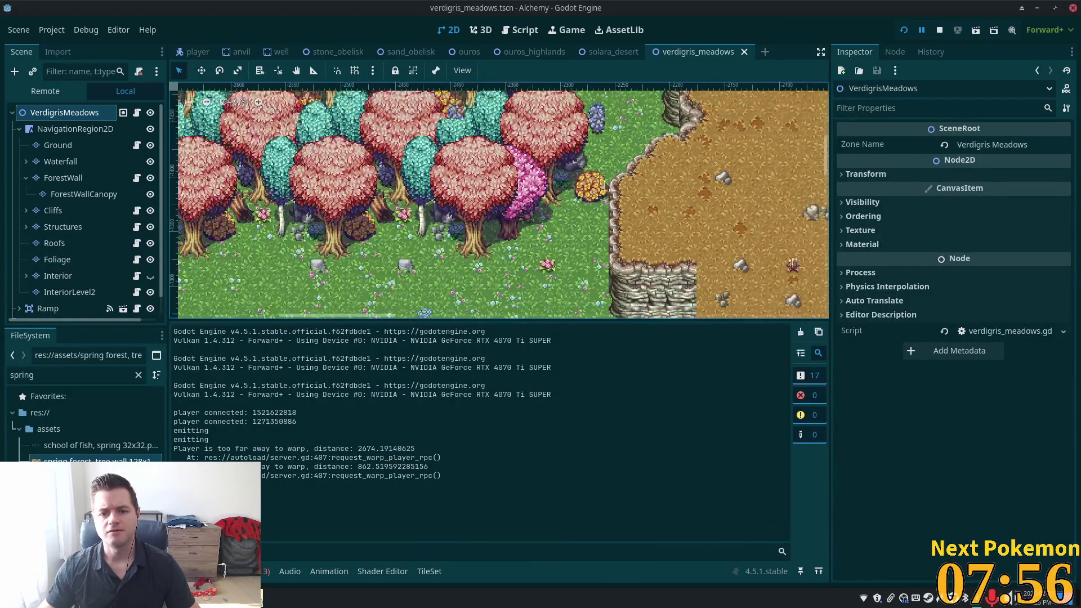
Select the Cliffs layer in verdigris_meadows, then bring up the ouros_highlands scene.
scroll(678, 254, "up", 2)
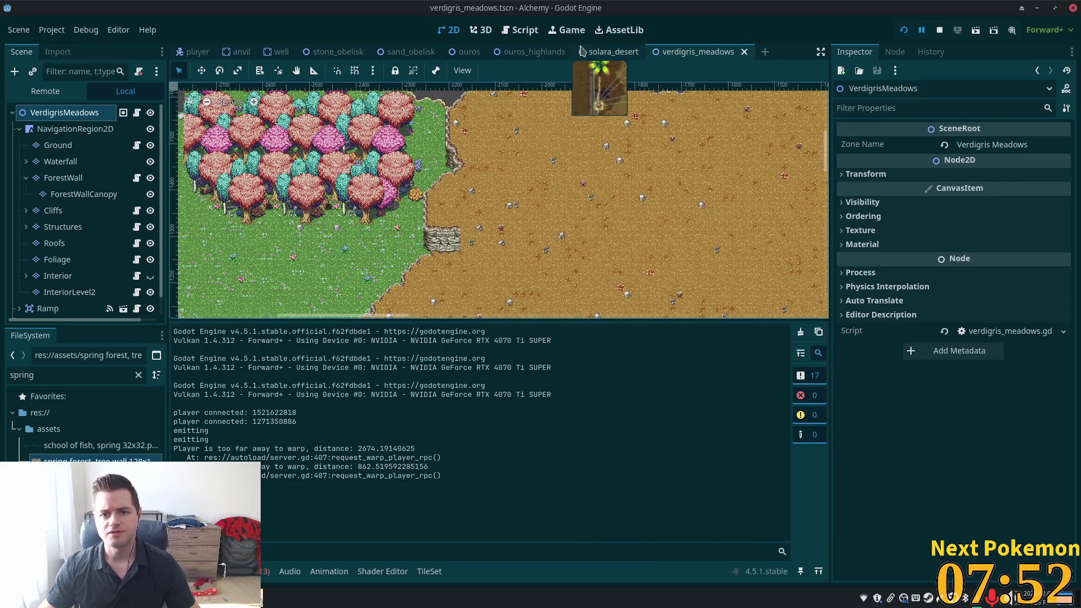
left_click(521, 55)
left_click(681, 55)
left_click(54, 211)
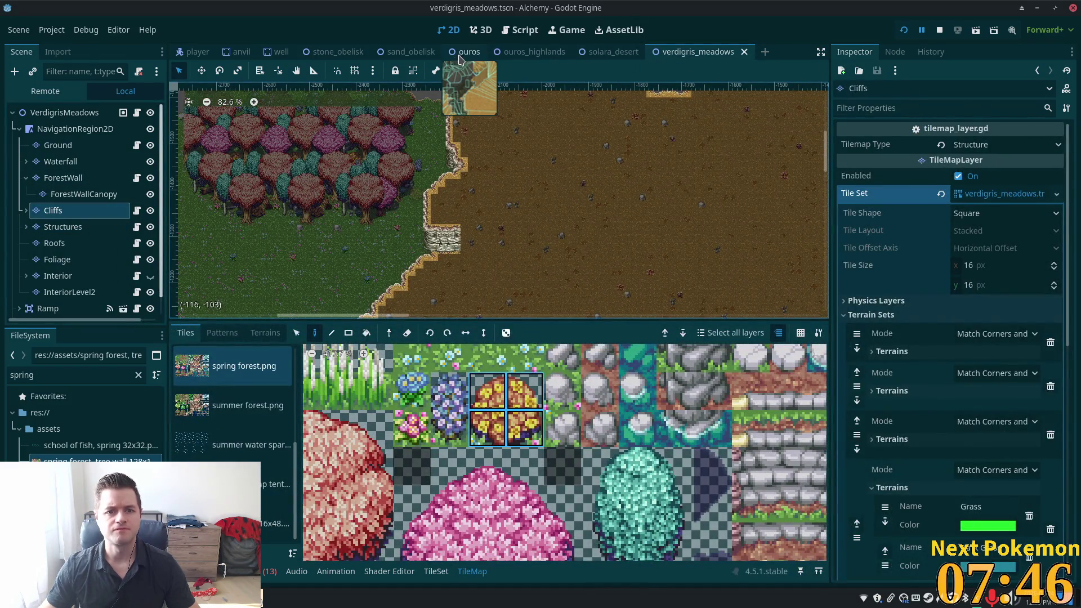
left_click(513, 56)
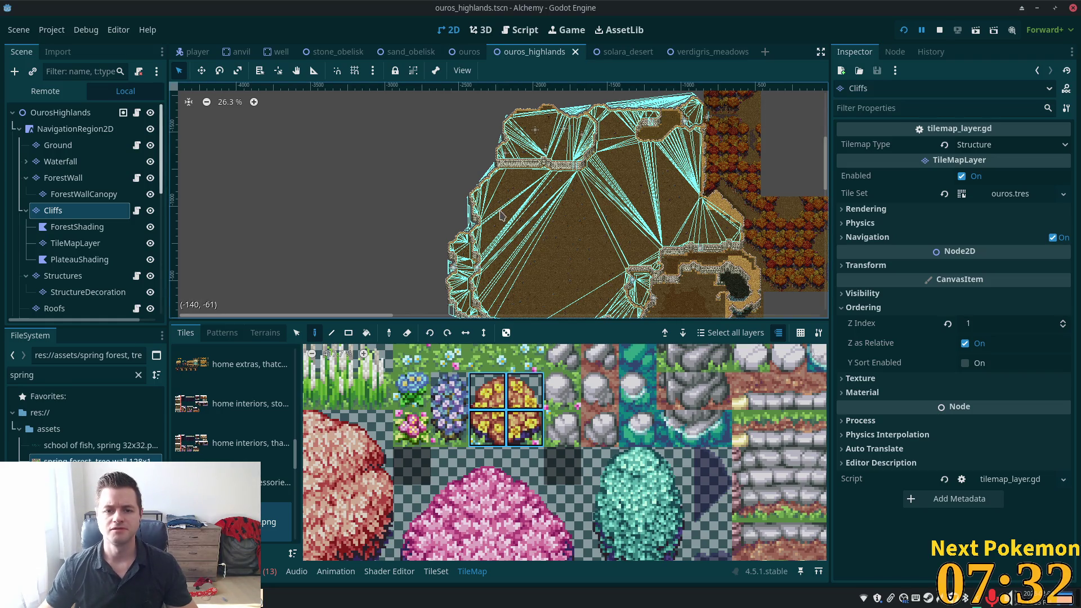
Select a stretch of the Ouros Highlands stone cliff wall and paste it into verdigris_meadows.
scroll(501, 217, "down", 3)
scroll(490, 221, "up", 10)
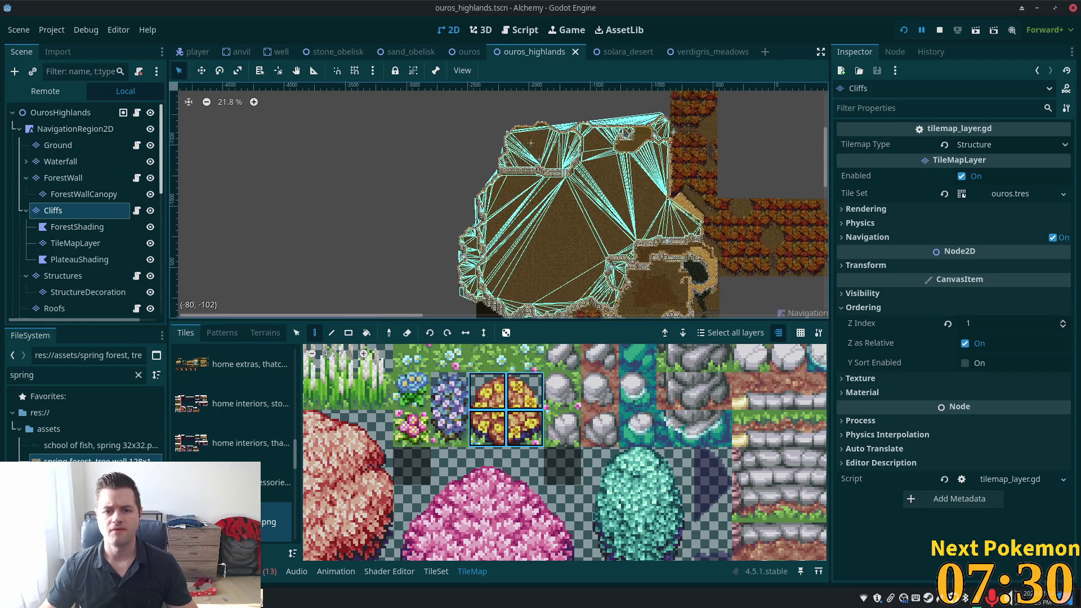
scroll(526, 230, "up", 2)
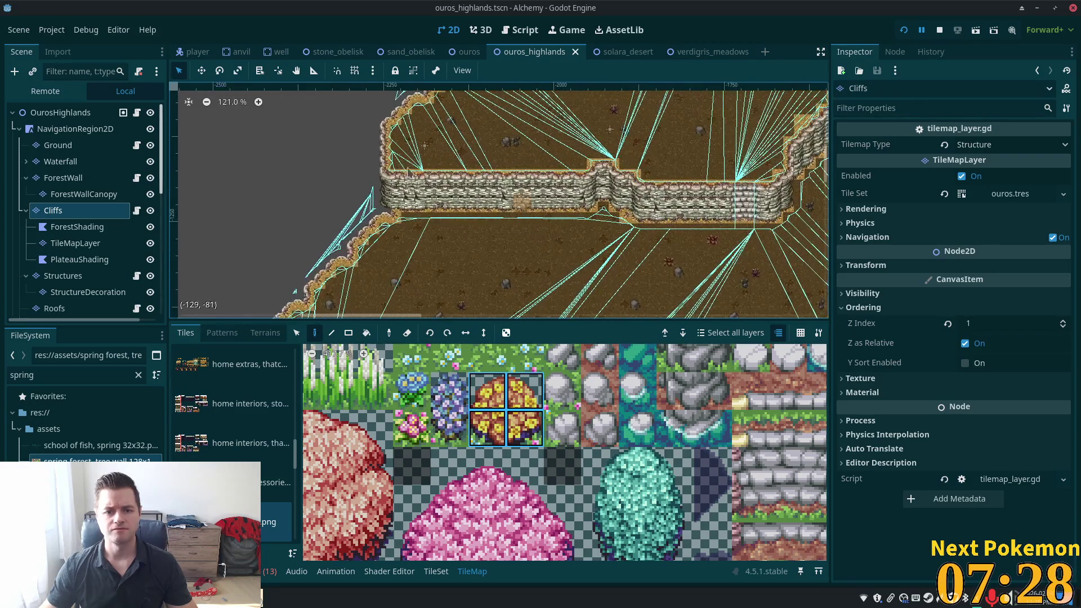
left_click(297, 333)
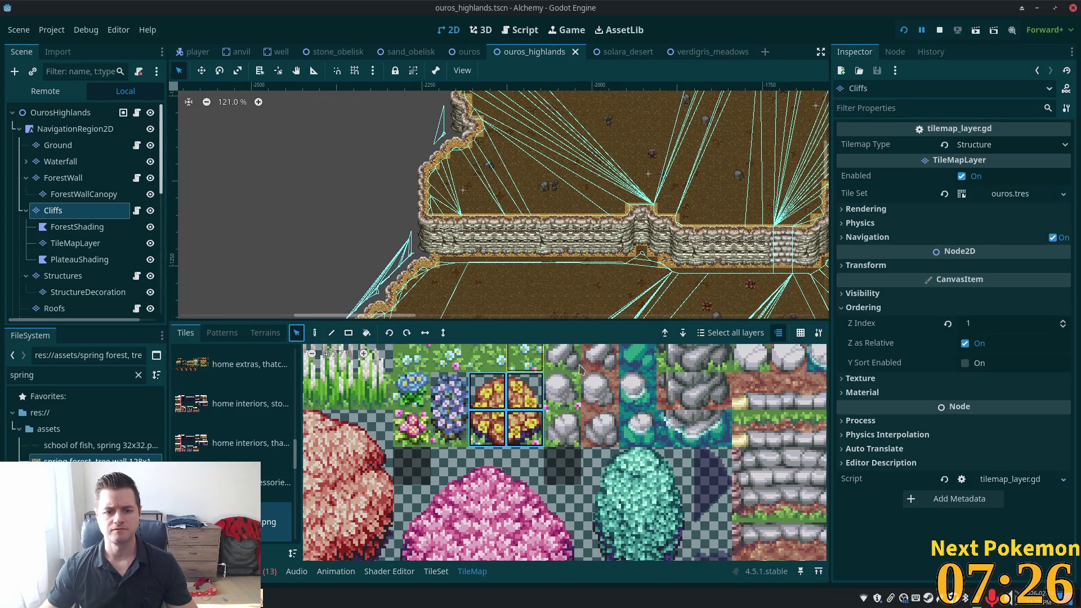
scroll(566, 284, "down", 1)
mouse_move(417, 197)
left_mouse_down()
mouse_move(428, 218)
mouse_move(616, 217)
mouse_move(651, 234)
left_mouse_up()
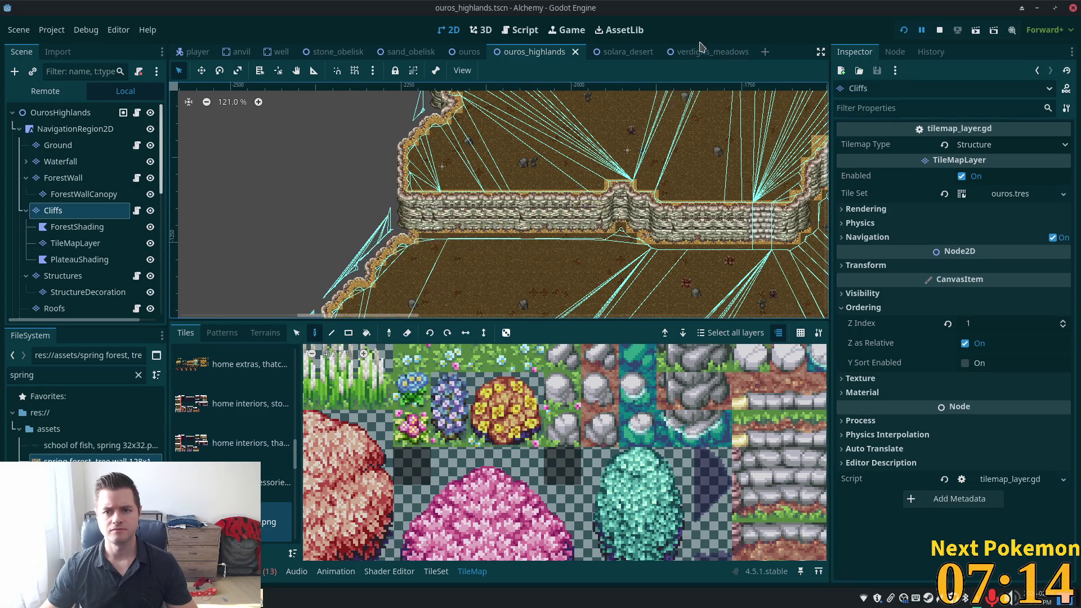
left_click(698, 52)
key("ctrl+v")
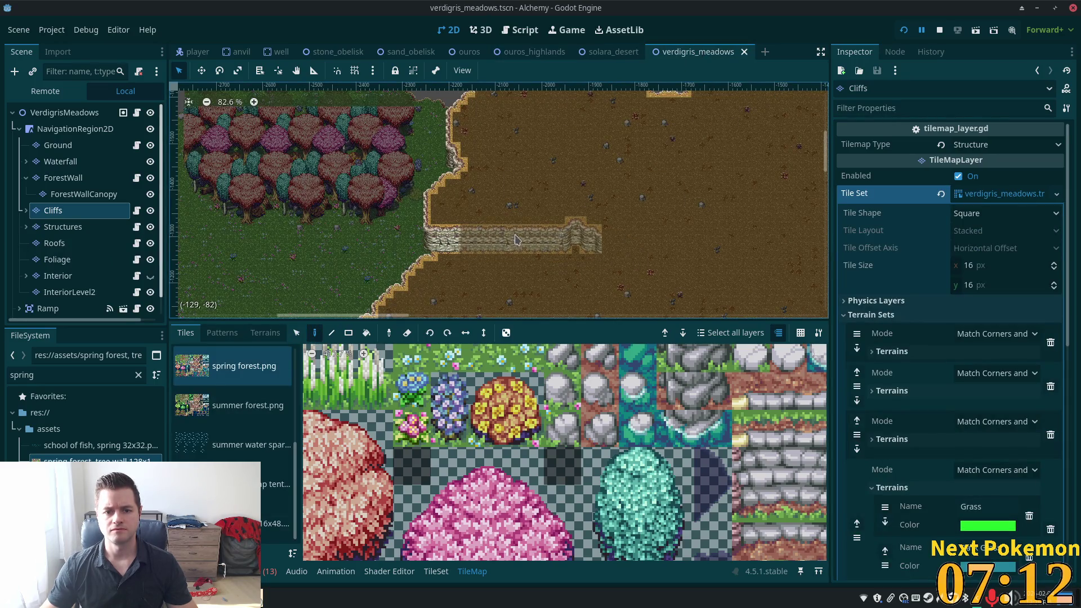
Place the pasted cliff wall up and left beside the spring forest, then save.
left_click(731, 218)
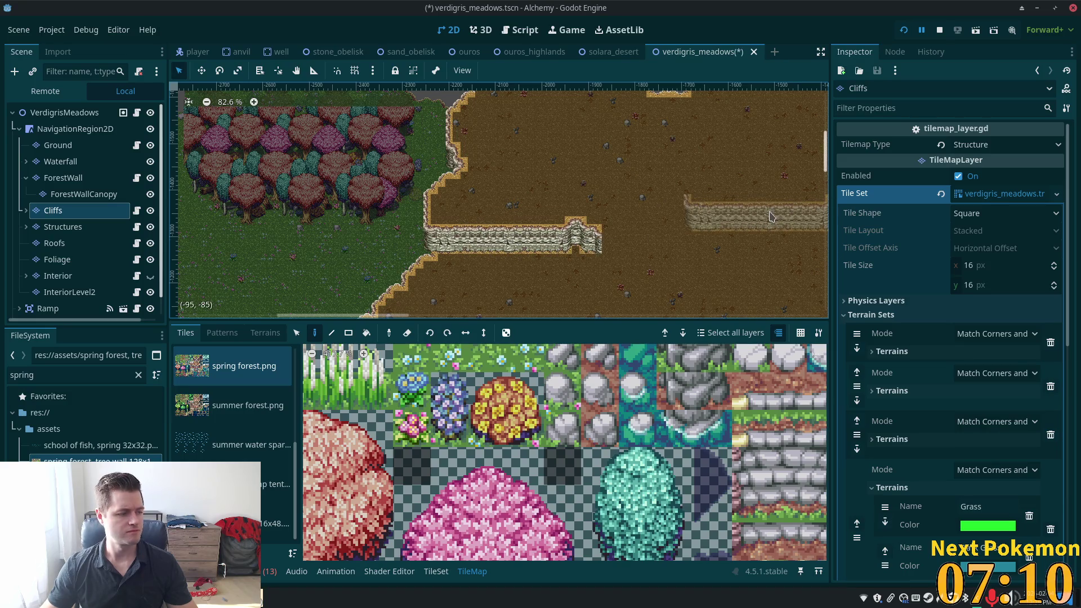
mouse_move(766, 219)
left_mouse_down()
mouse_move(738, 222)
mouse_move(698, 175)
mouse_move(675, 192)
mouse_move(575, 184)
left_mouse_up()
key("ctrl+s")
Reposition the cliff wall block and select the ForestWall layer.
scroll(576, 185, "down", 5)
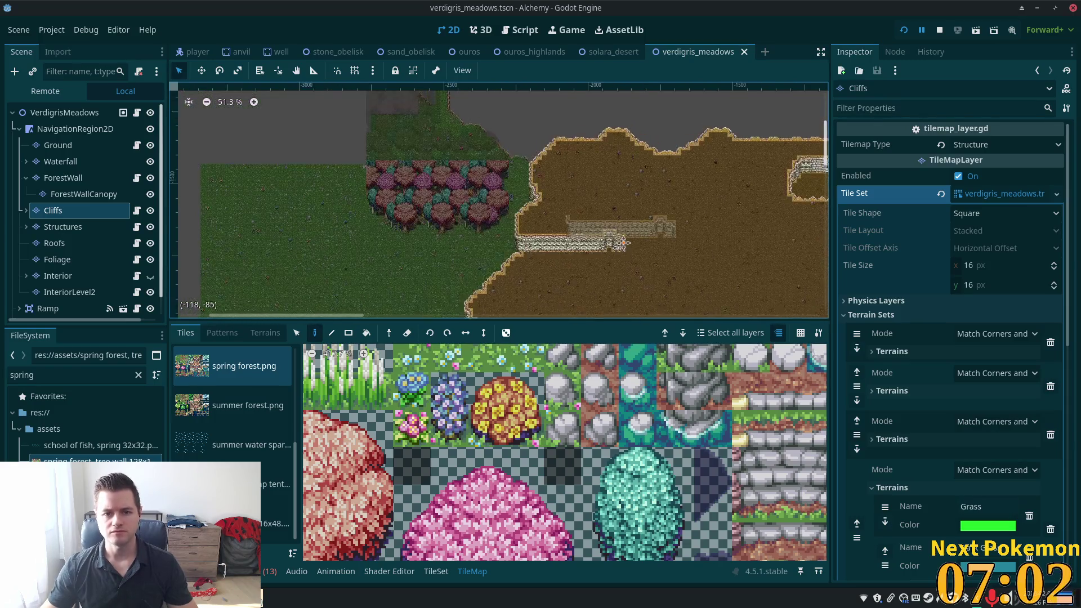
scroll(445, 131, "up", 5)
scroll(444, 130, "up", 1)
mouse_move(444, 131)
left_mouse_down()
mouse_move(733, 176)
mouse_move(606, 265)
mouse_move(507, 157)
mouse_move(707, 229)
left_mouse_up()
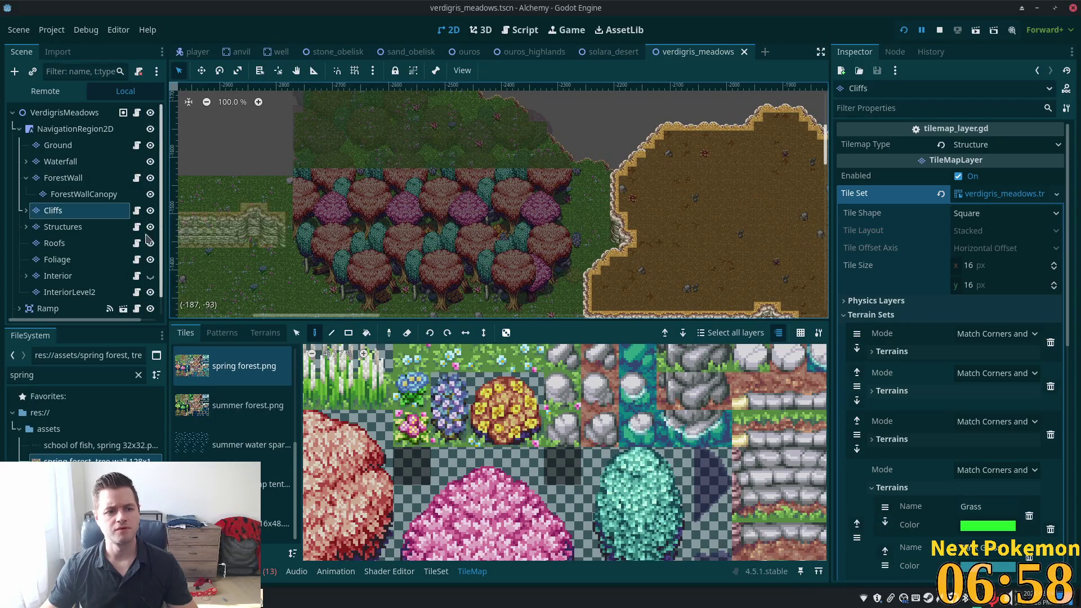
left_click(79, 178)
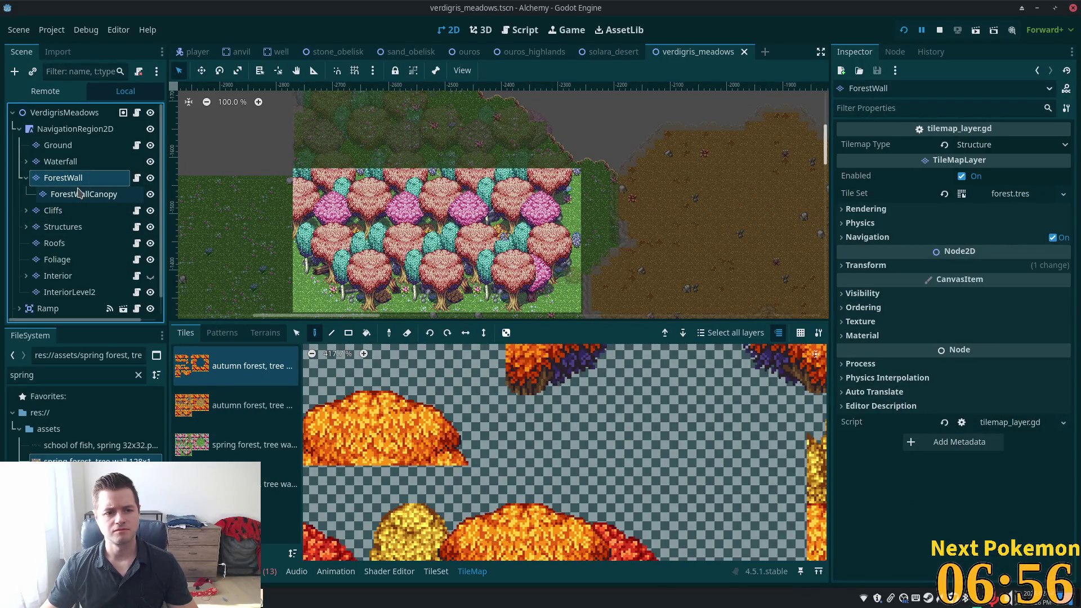
Select ForestWallCanopy, zoom out over the whole meadow map, then select the Ground layer.
left_click(79, 193)
scroll(85, 192, "down", 1)
scroll(513, 246, "down", 3)
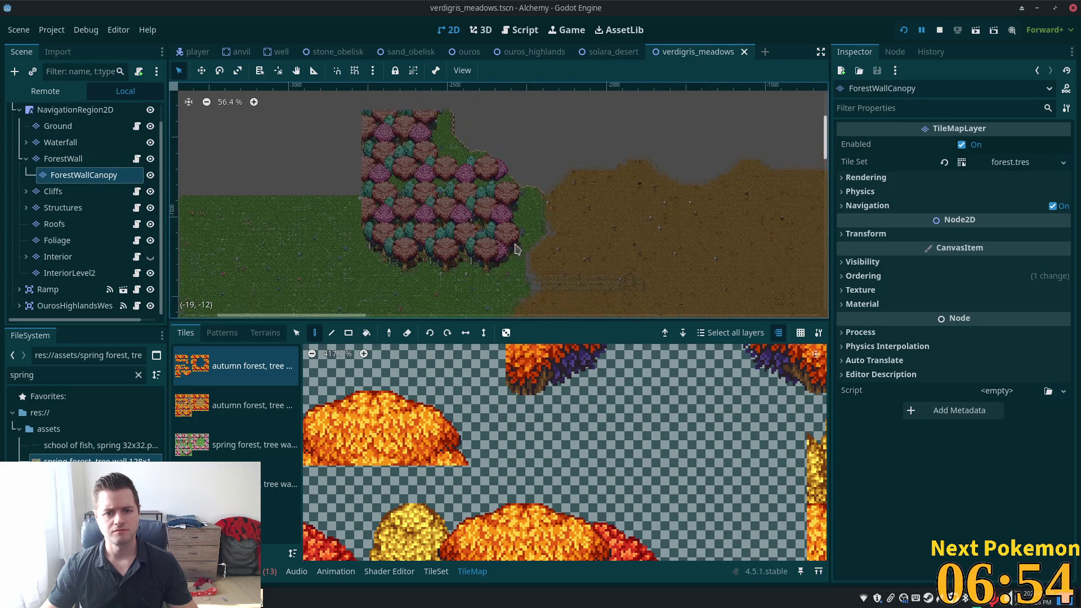
scroll(513, 246, "down", 3)
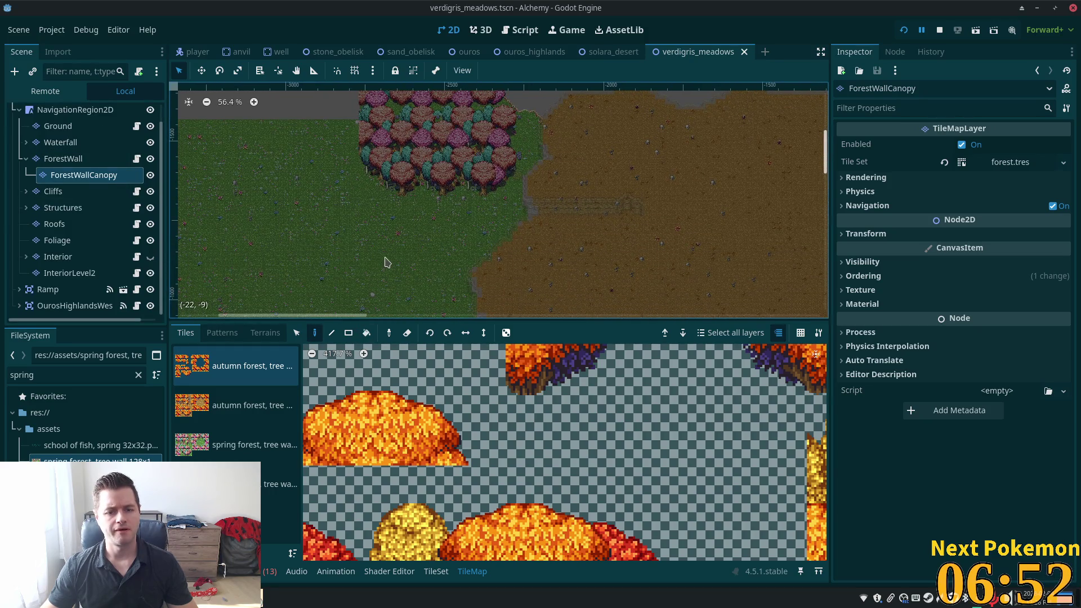
scroll(388, 263, "down", 2)
left_click_drag(388, 265, 408, 173)
scroll(422, 197, "down", 2)
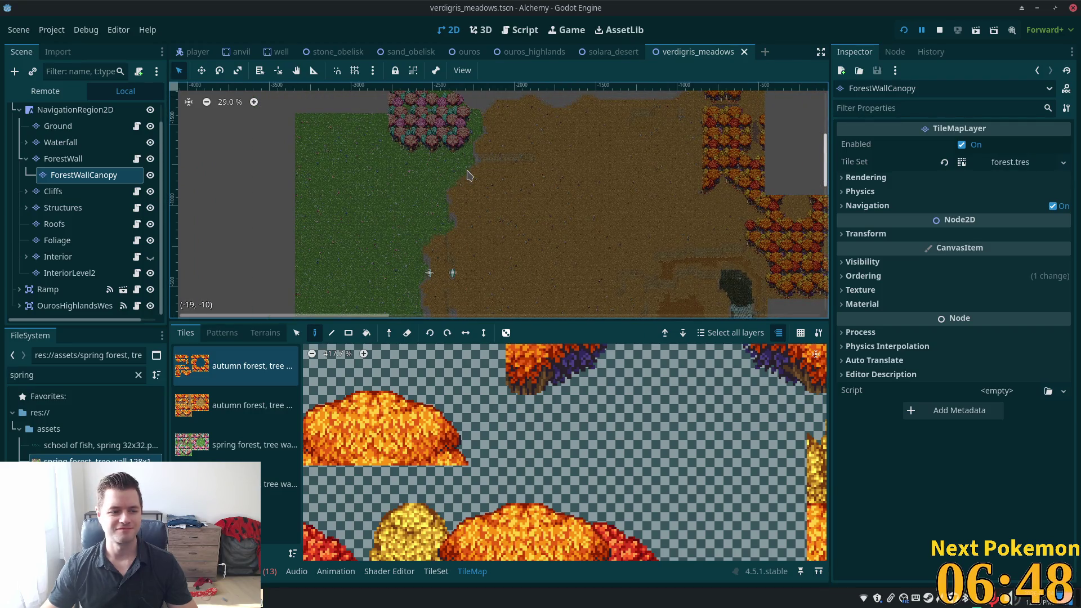
scroll(476, 201, "down", 2)
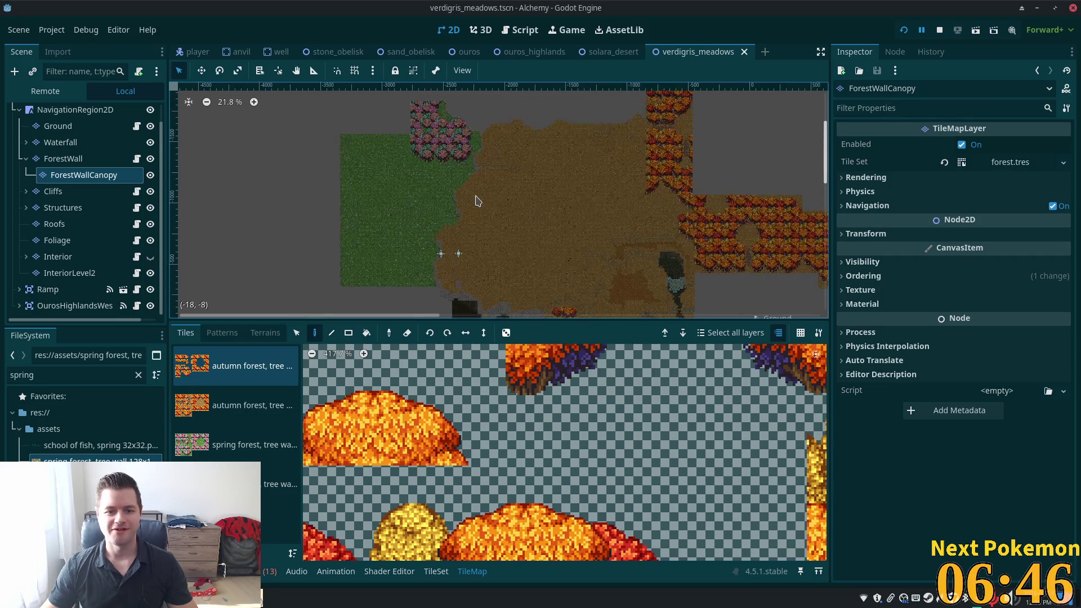
left_click(82, 128)
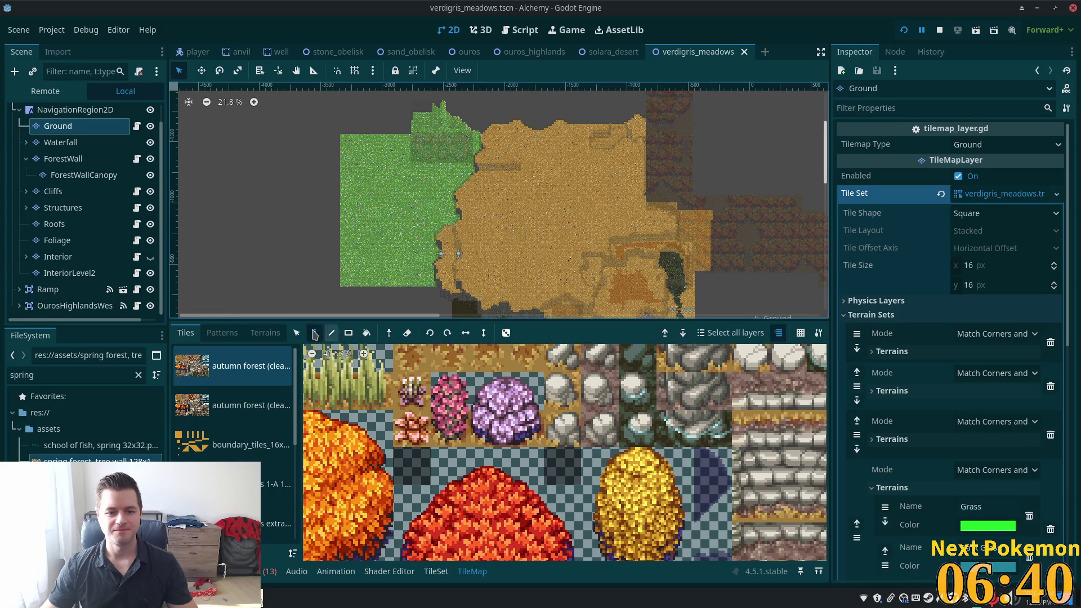
Select rectangles over the meadow's green grass area with the TileMap Select tool.
left_click(297, 336)
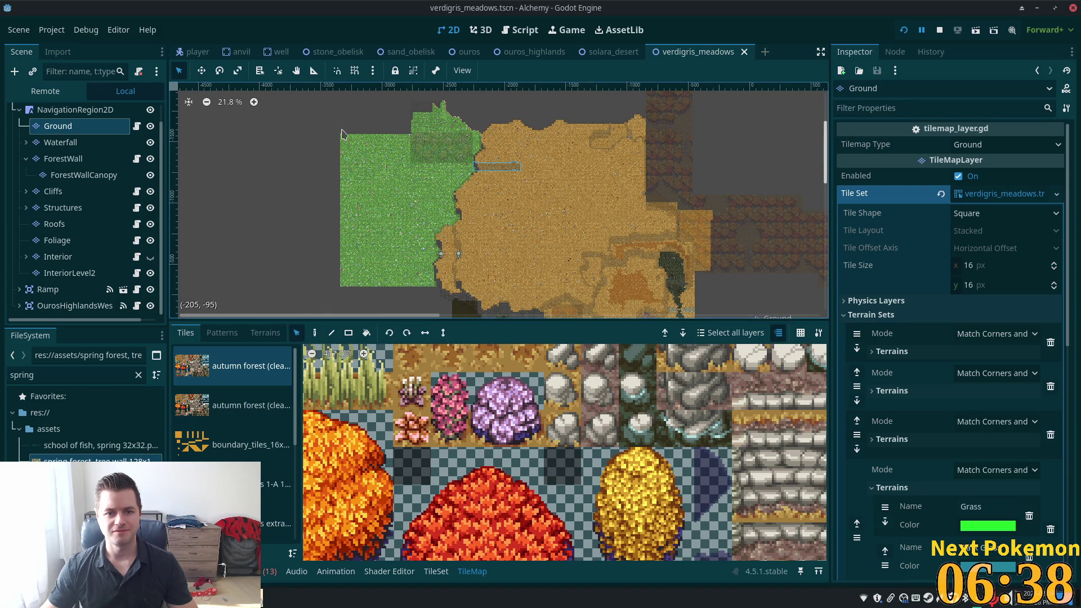
mouse_move(343, 104)
left_mouse_down()
mouse_move(481, 239)
mouse_move(493, 307)
mouse_move(476, 286)
mouse_move(486, 287)
left_mouse_up()
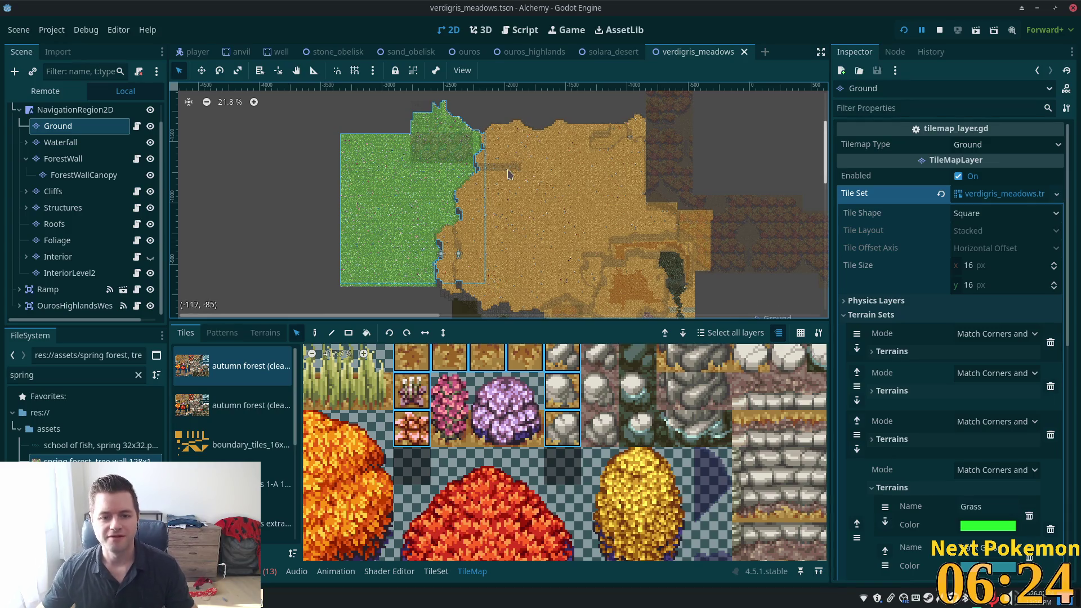
scroll(430, 262, "up", 2)
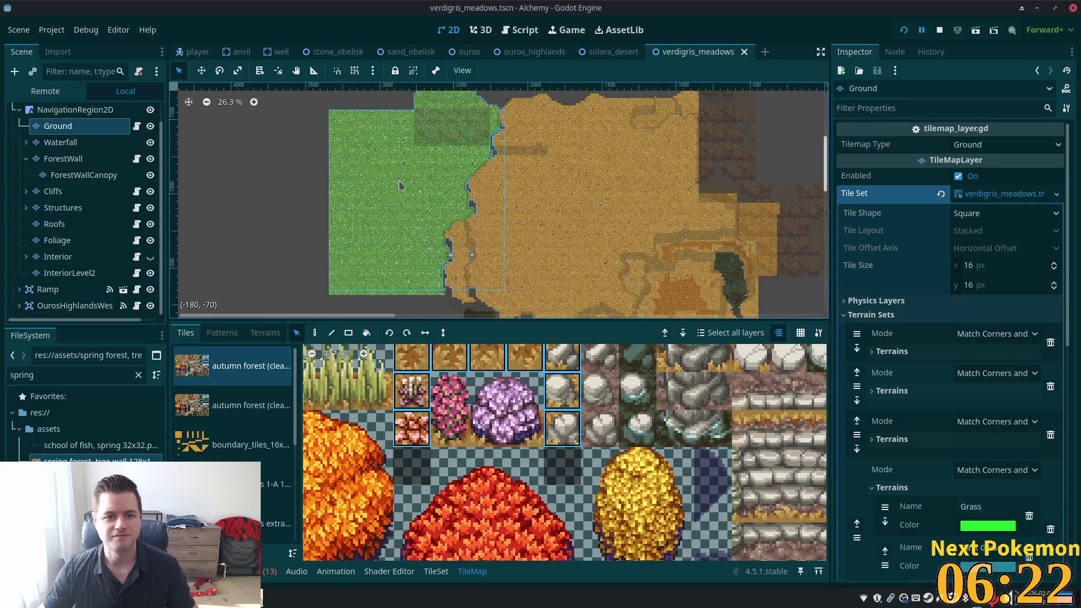
scroll(400, 184, "down", 1)
scroll(374, 164, "down", 1)
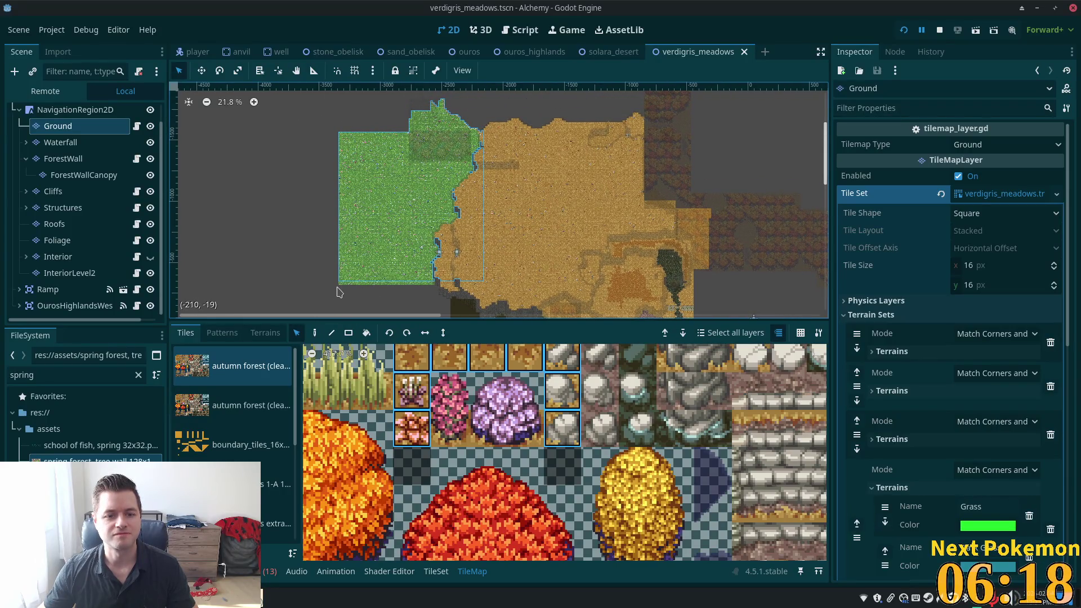
mouse_move(371, 265)
left_mouse_down()
mouse_move(416, 183)
mouse_move(484, 119)
mouse_move(574, 105)
mouse_move(607, 112)
mouse_move(622, 158)
mouse_move(527, 116)
mouse_move(589, 105)
mouse_move(687, 109)
mouse_move(674, 102)
left_mouse_up()
Clear and redo the grass selection across the whole area, then switch to Paint.
scroll(503, 254, "up", 2)
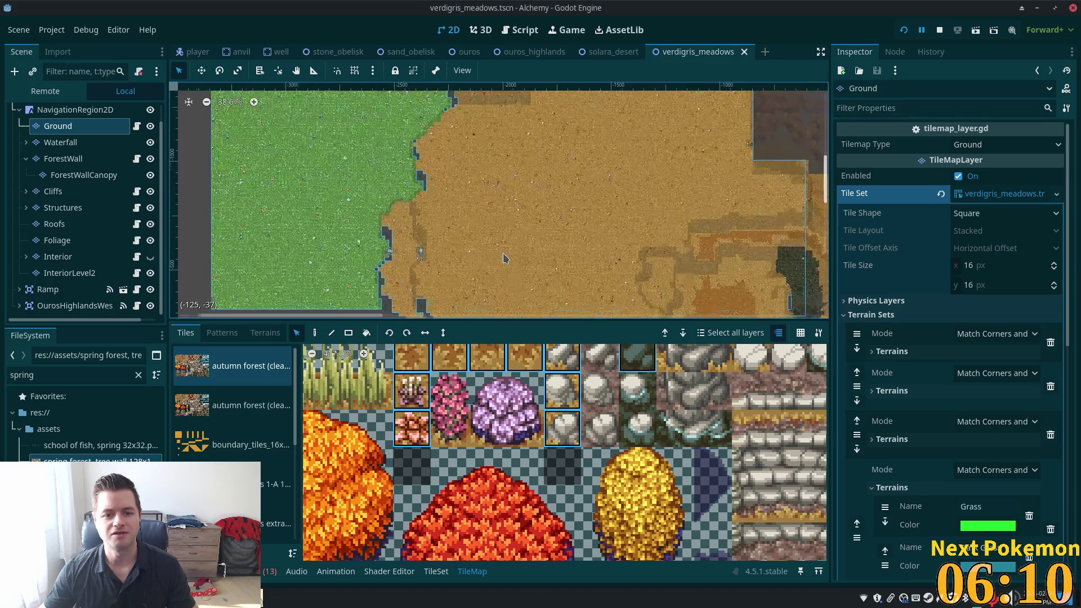
scroll(504, 255, "down", 2)
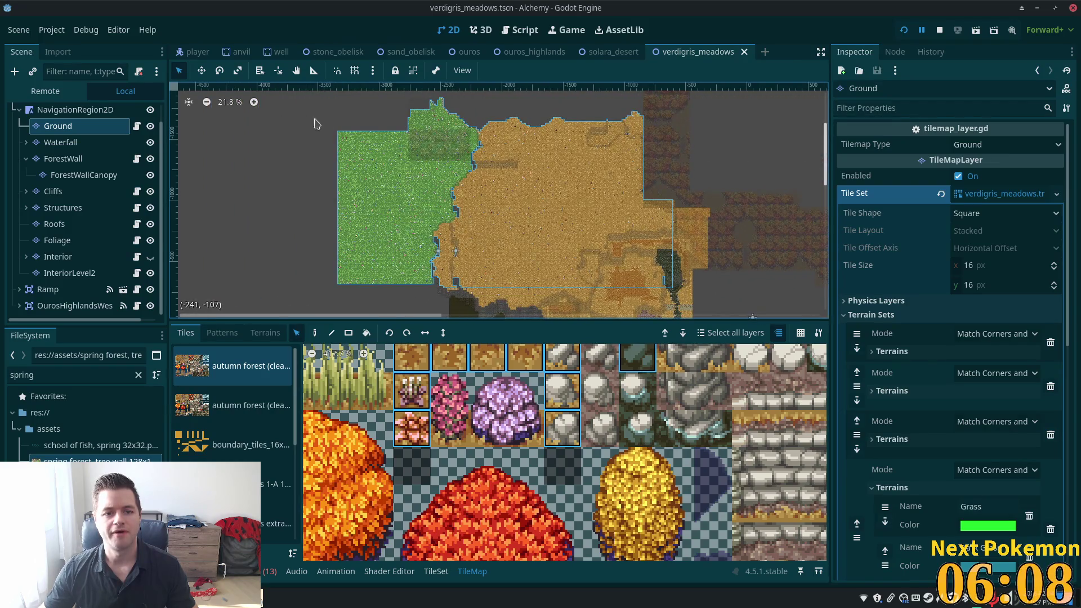
left_click(302, 121)
left_click_drag(330, 101, 454, 198)
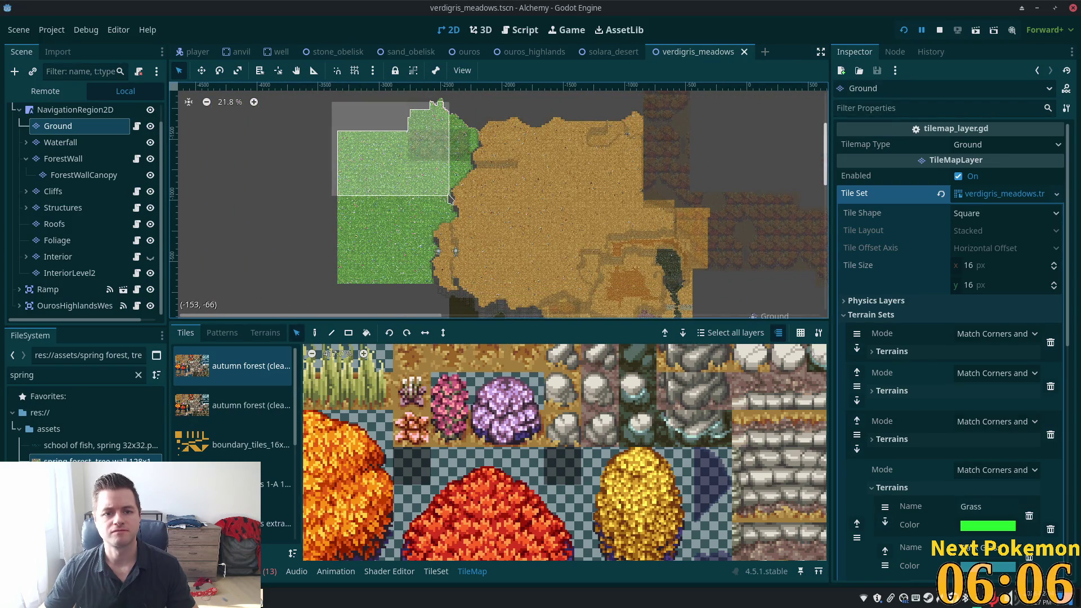
mouse_move(332, 92)
left_mouse_down()
mouse_move(410, 174)
mouse_move(447, 274)
mouse_move(475, 304)
mouse_move(494, 299)
mouse_move(482, 292)
left_mouse_up()
left_click(314, 332)
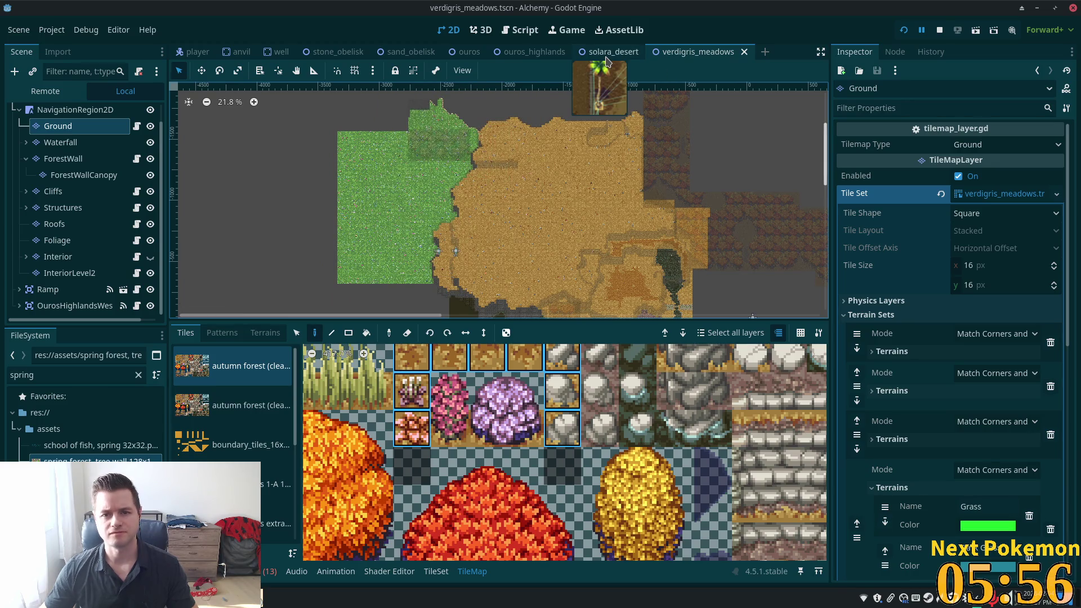
Survey the ouros_highlands map's grass and lower cliffs.
left_click(510, 54)
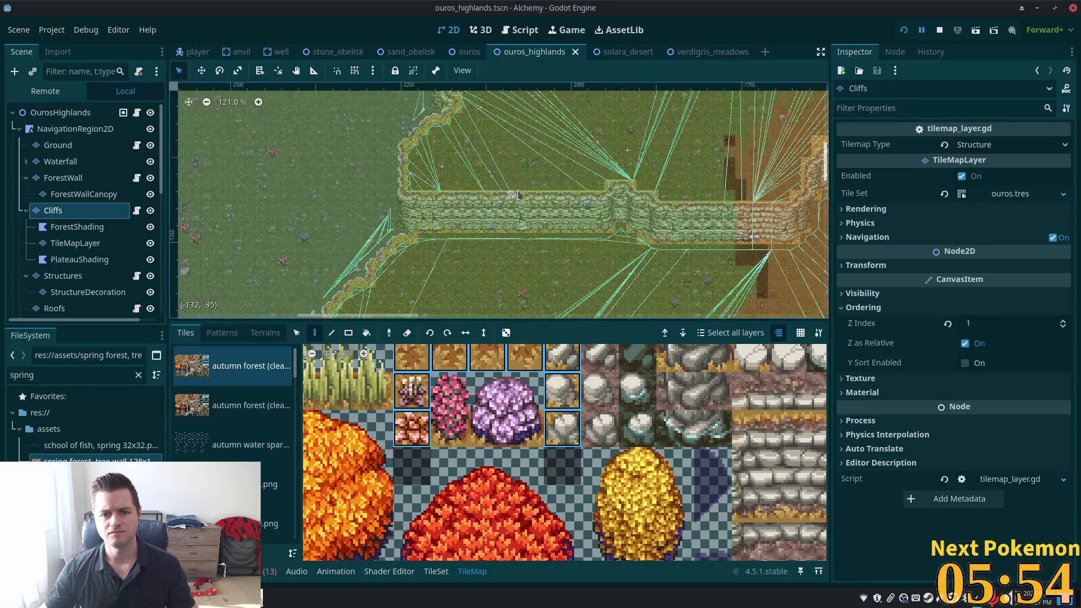
scroll(444, 167, "left", 5)
scroll(444, 167, "down", 5)
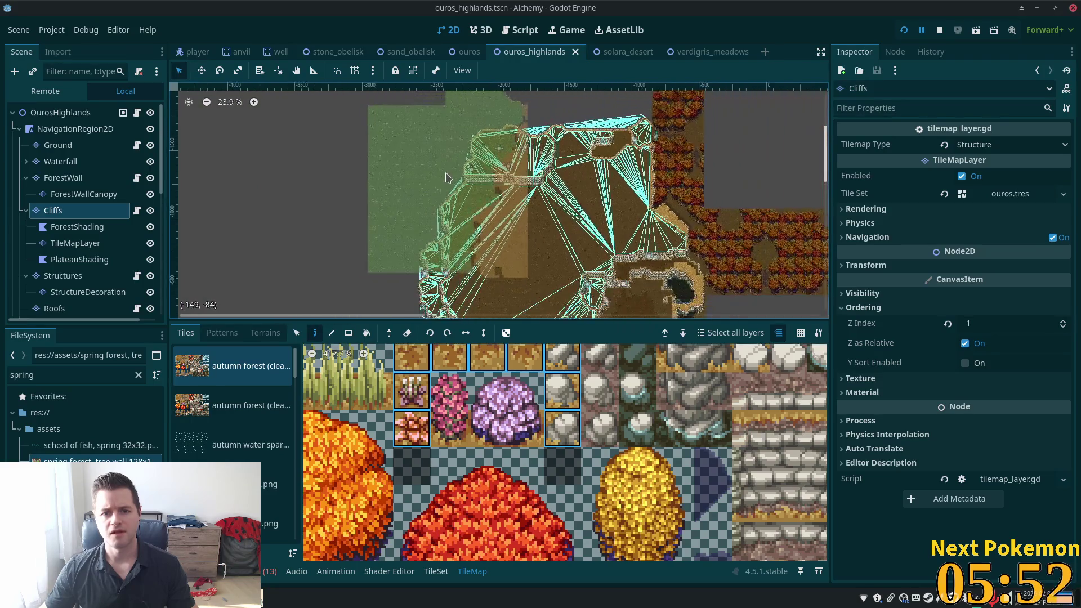
scroll(473, 165, "left", 2)
scroll(477, 164, "up", 4)
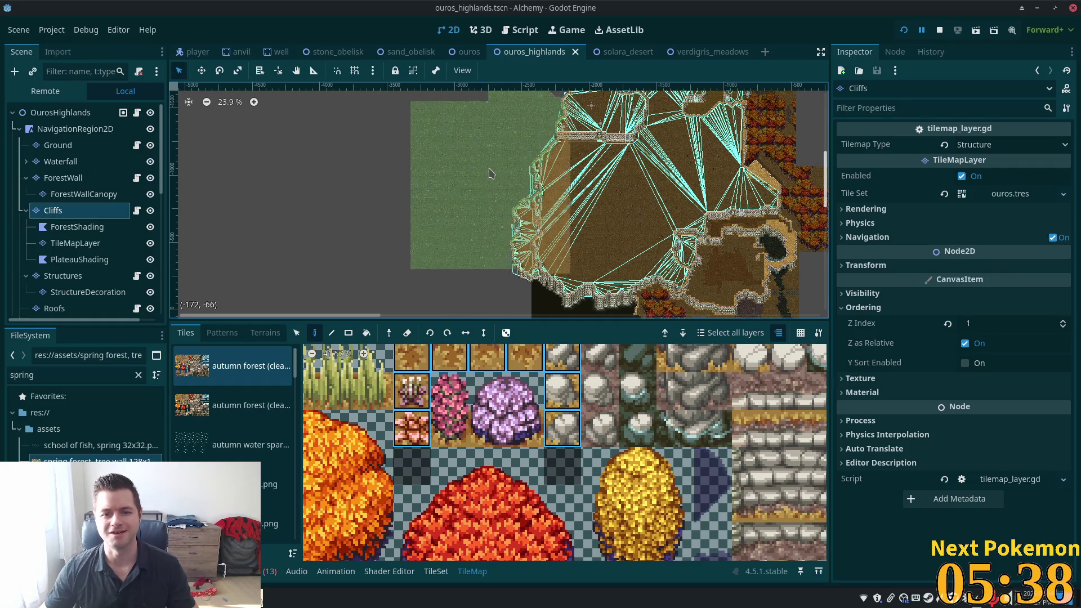
scroll(496, 183, "up", 7)
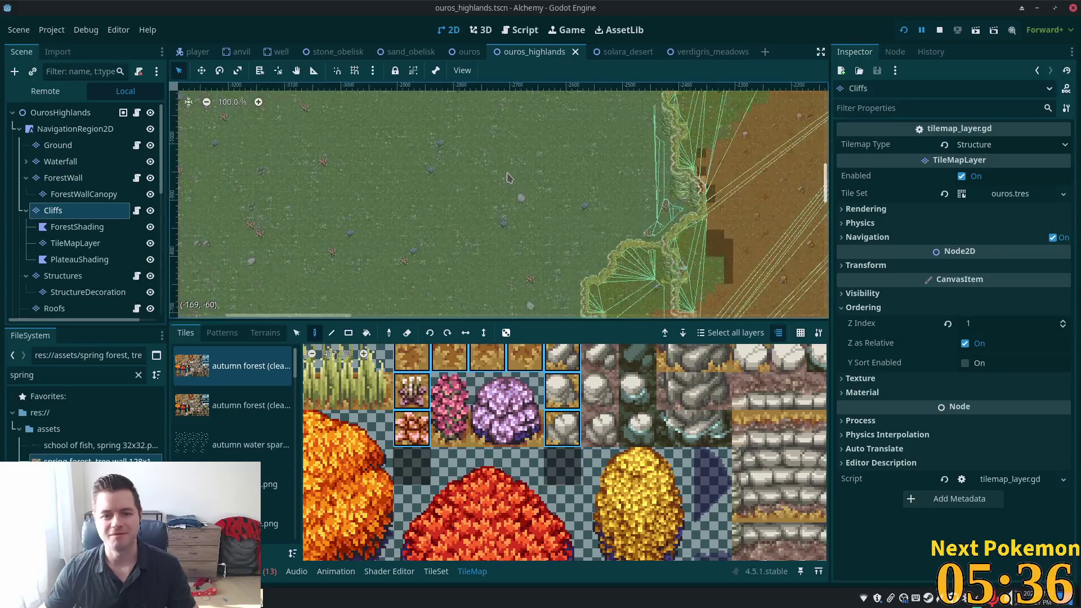
left_click_drag(473, 173, 417, 163)
scroll(445, 265, "down", 3)
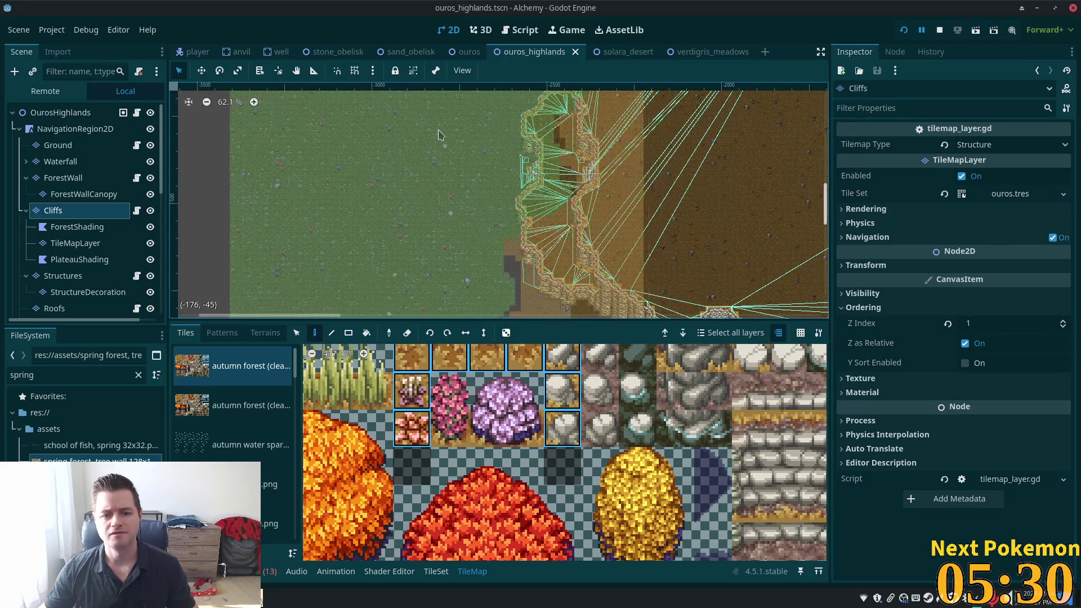
scroll(463, 70, "down", 6)
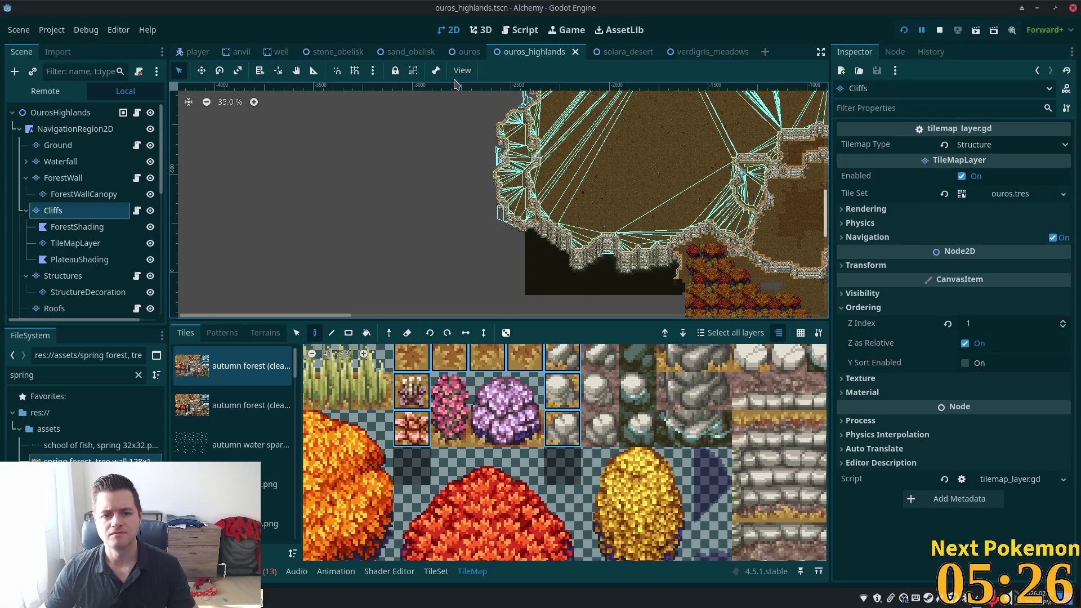
scroll(459, 91, "down", 4)
left_click_drag(459, 91, 445, 211)
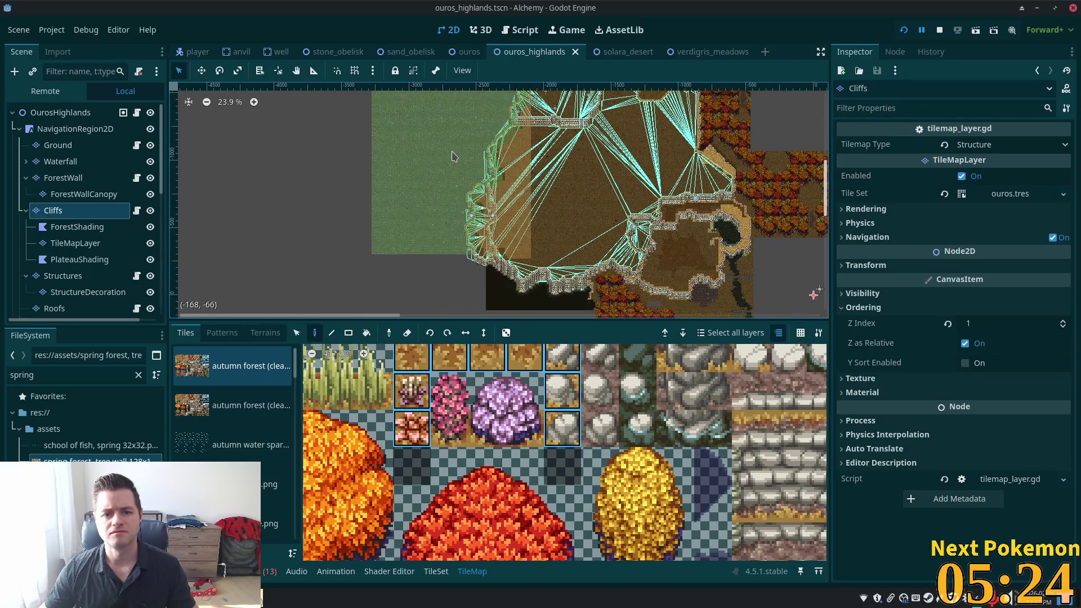
Paint and undo grass near the highlands cliffs, select Ground, then save and run the game.
left_click(698, 53)
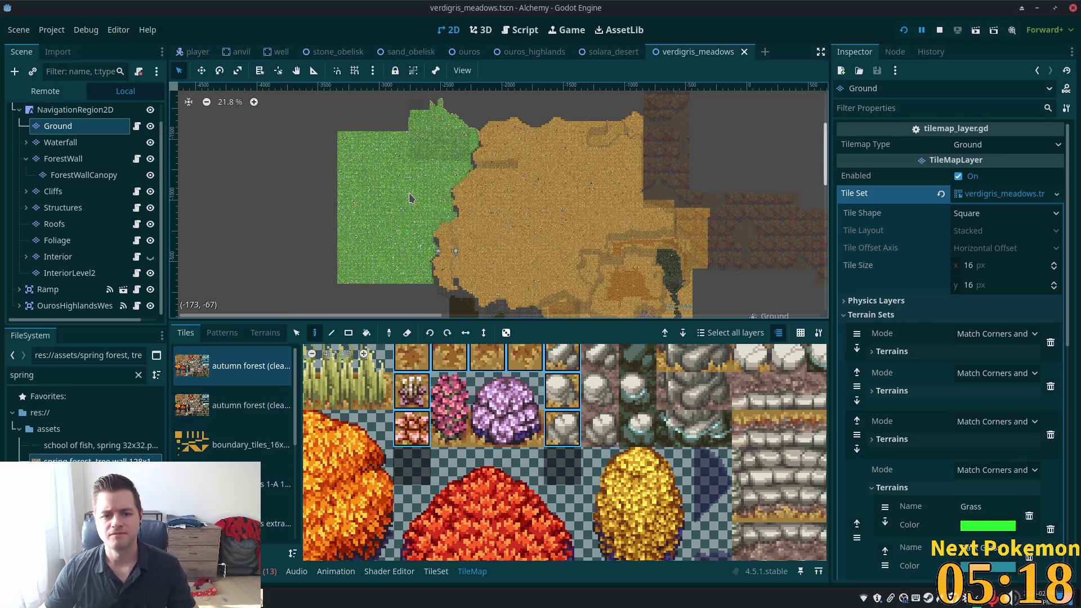
scroll(411, 202, "up", 3)
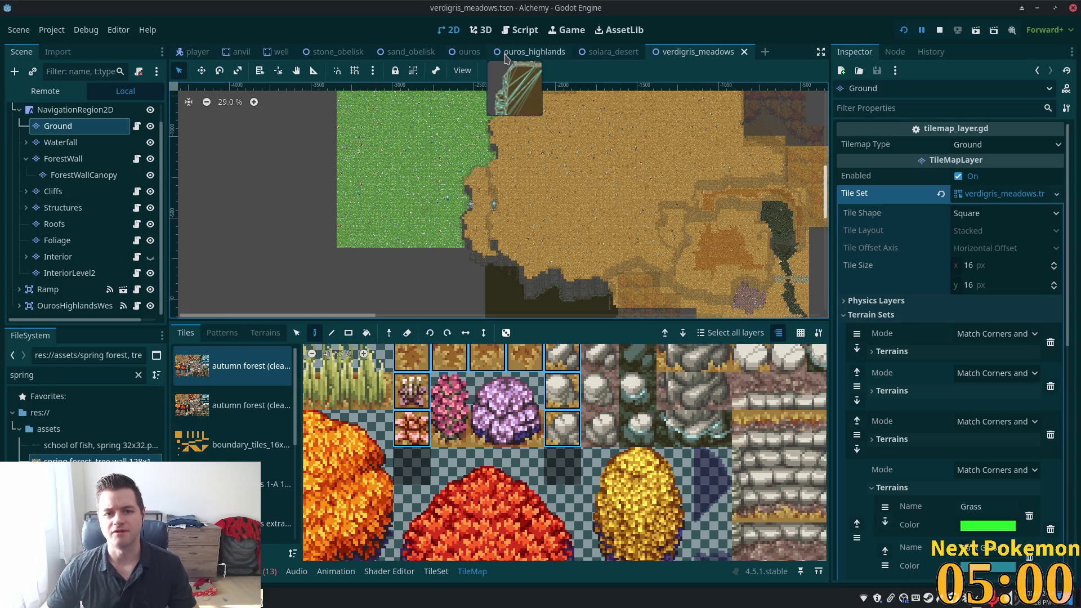
left_click(506, 57)
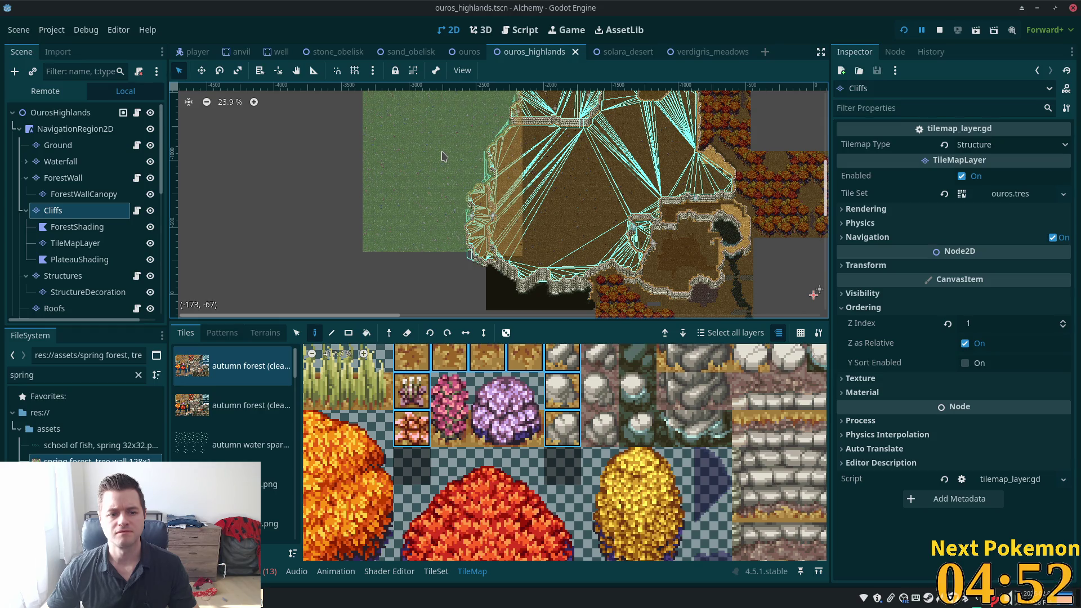
left_click(442, 156)
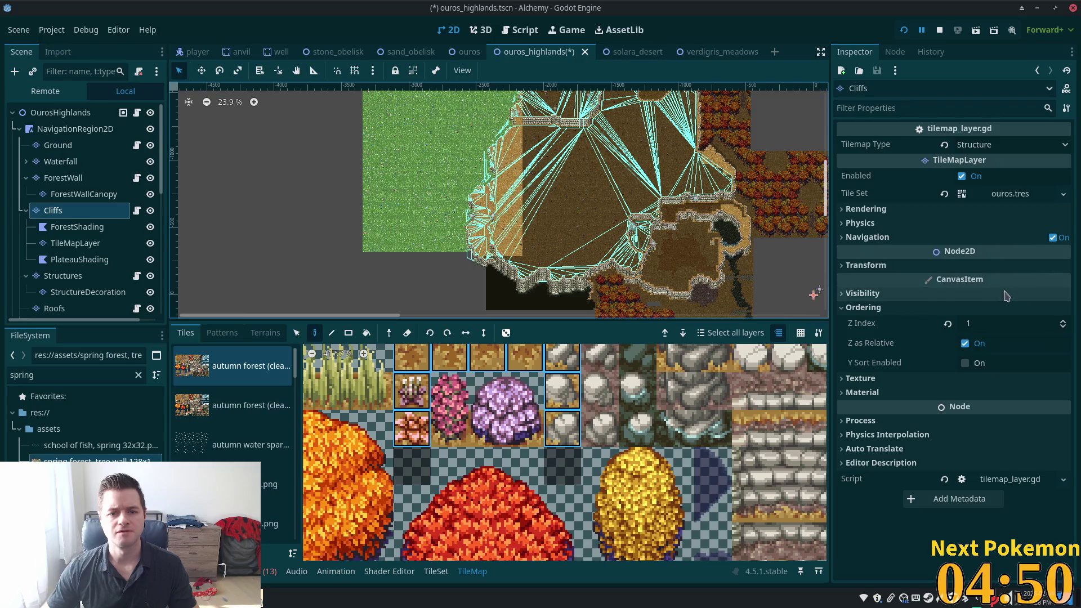
key("ctrl+z")
left_click(58, 145)
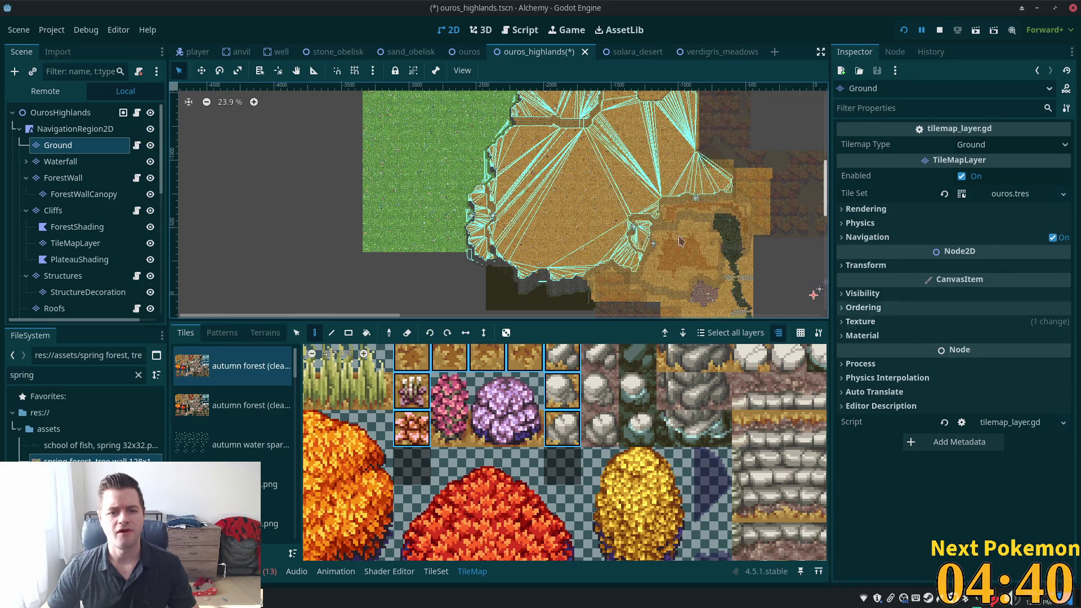
key("ctrl+s")
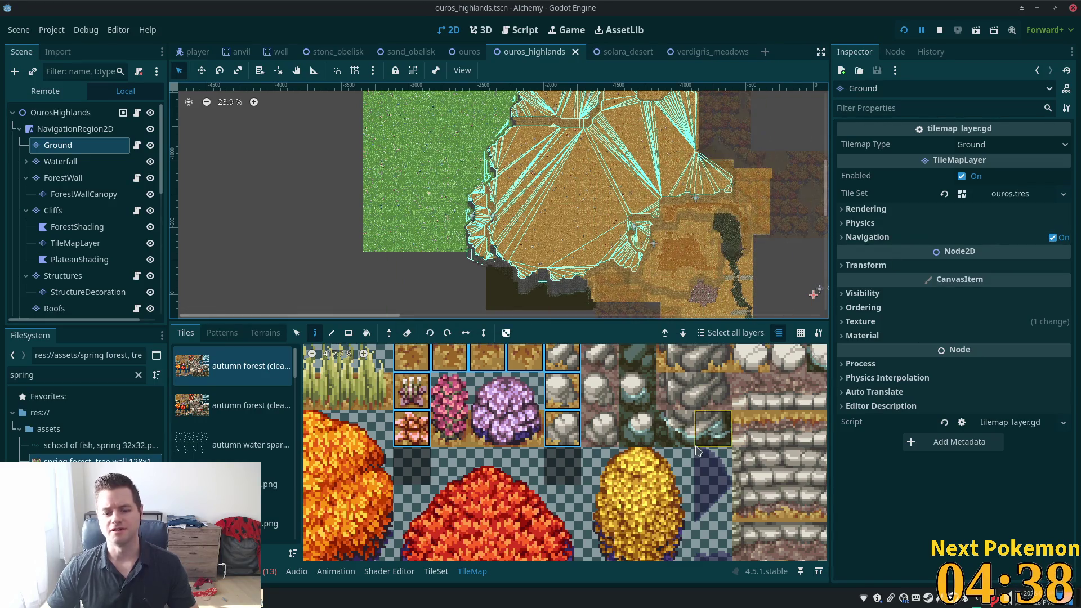
left_click(315, 526)
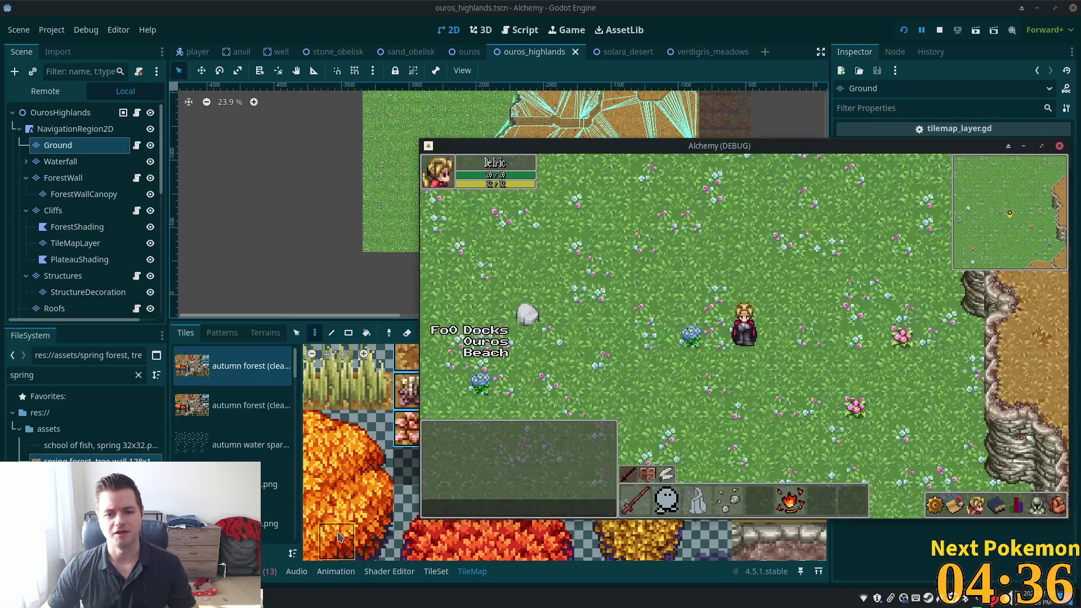
Walk the character east and west across the meadow–plateau border onto Ouros Highlands.
key("Right")
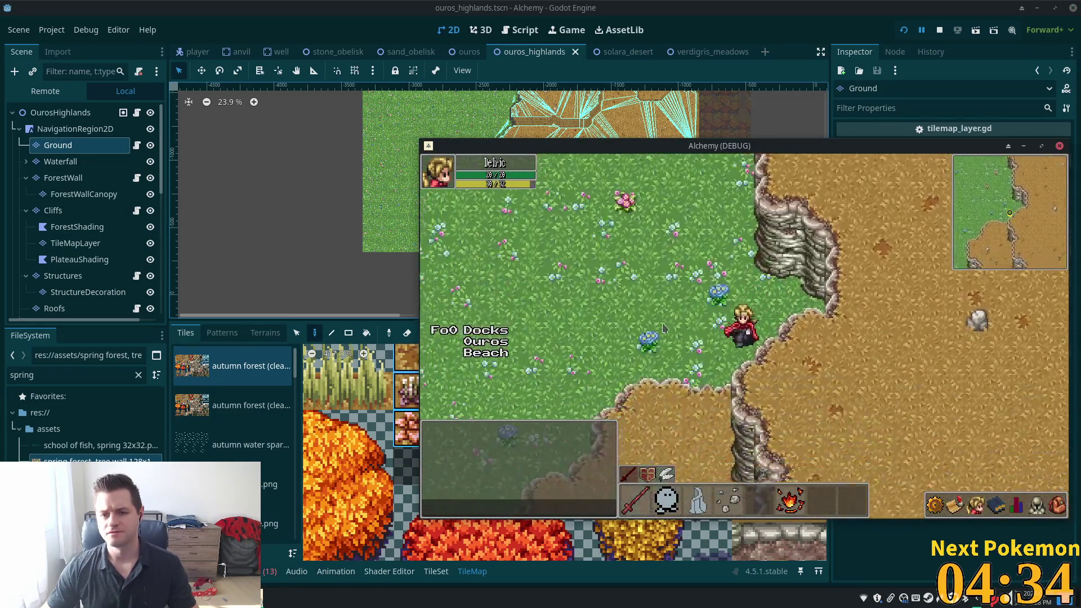
key("Right")
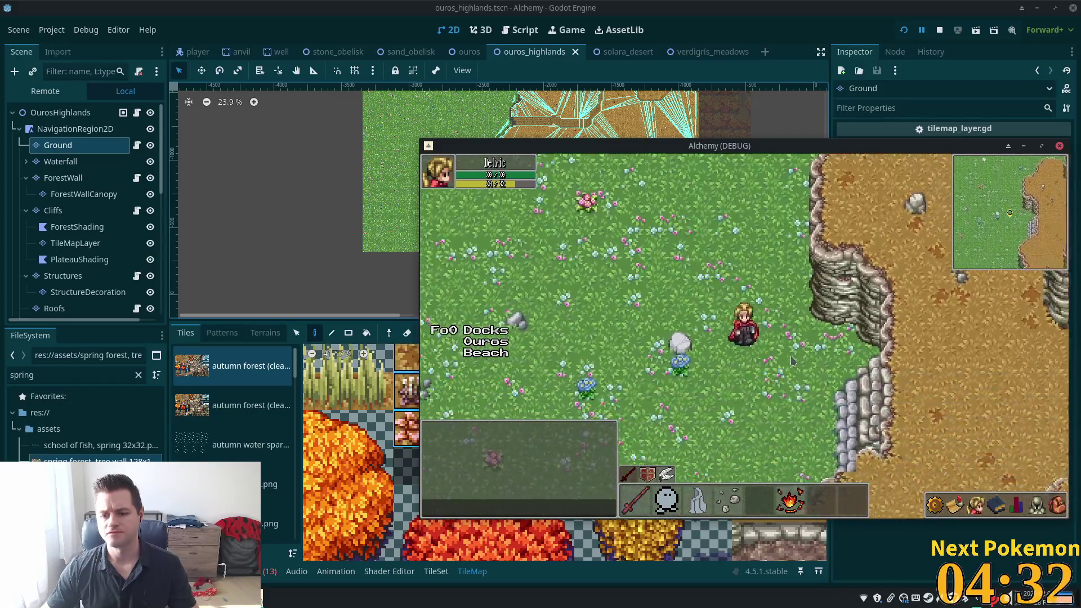
key("Right")
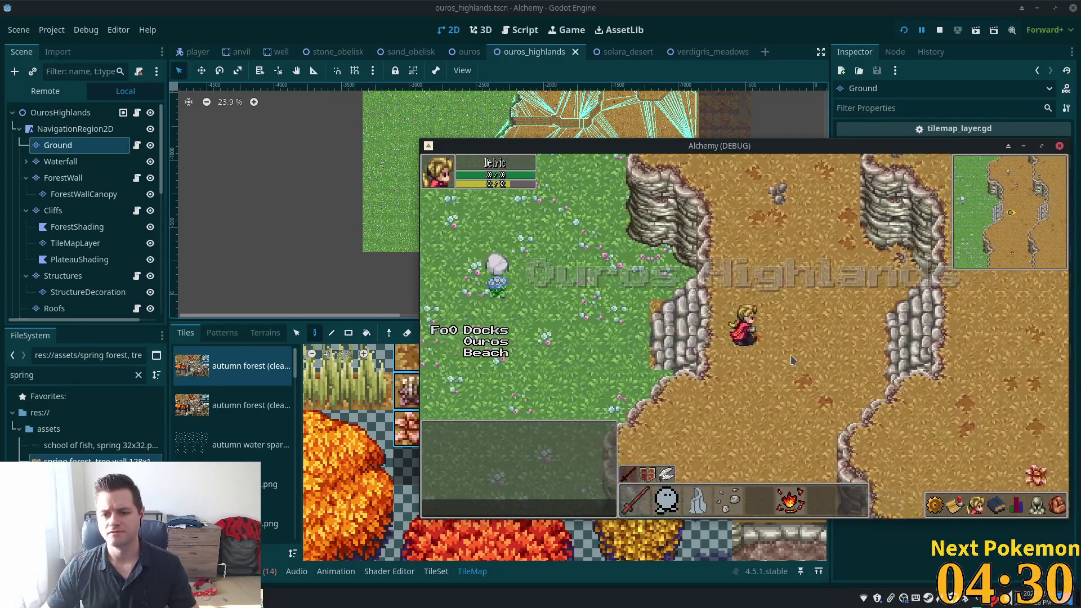
key("Left")
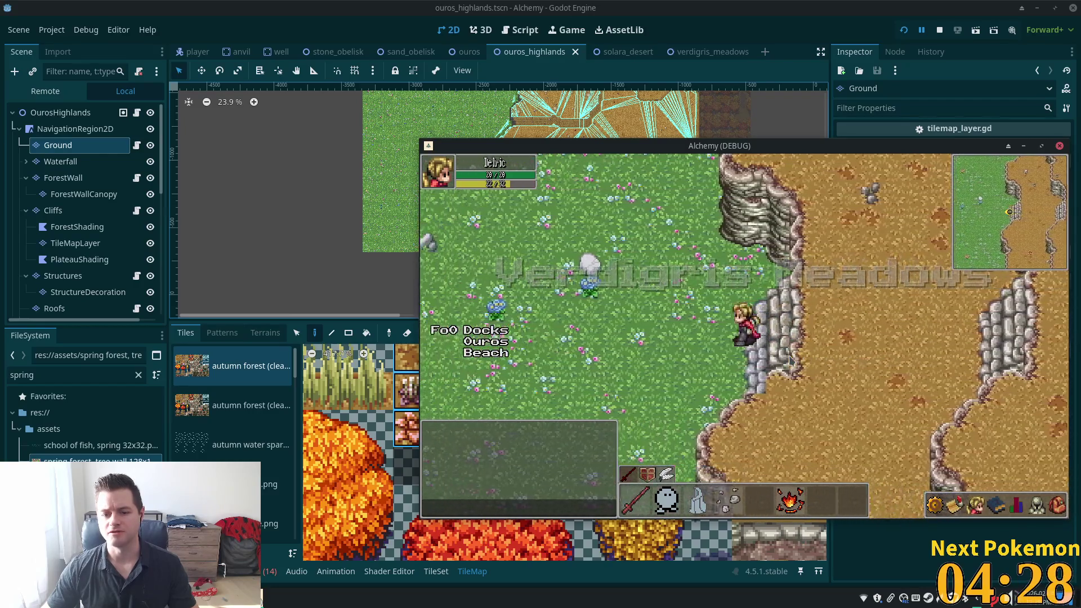
key("Right")
key("Left")
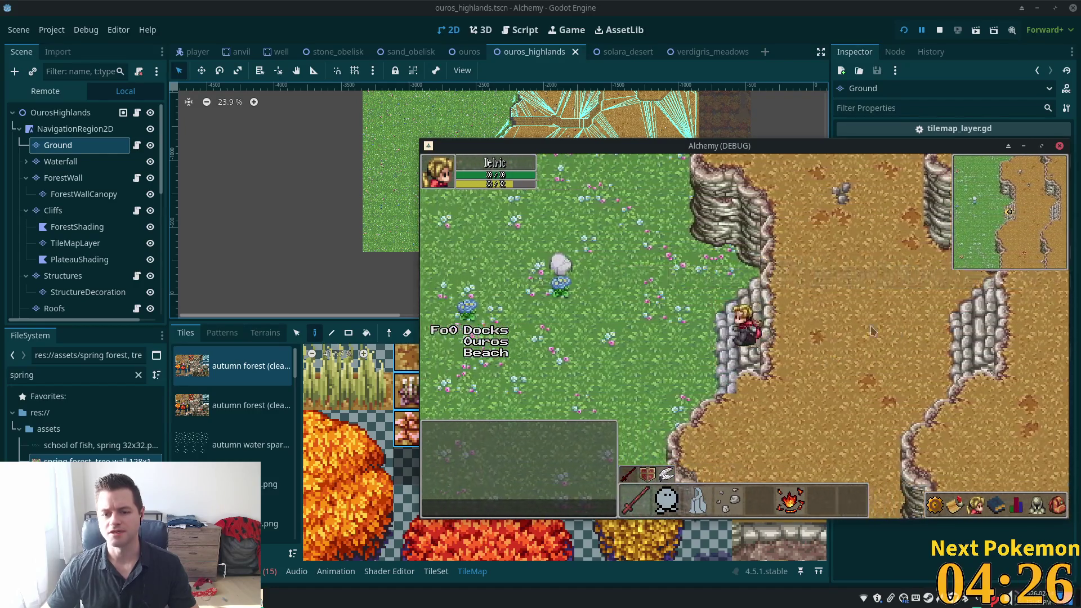
key("Right")
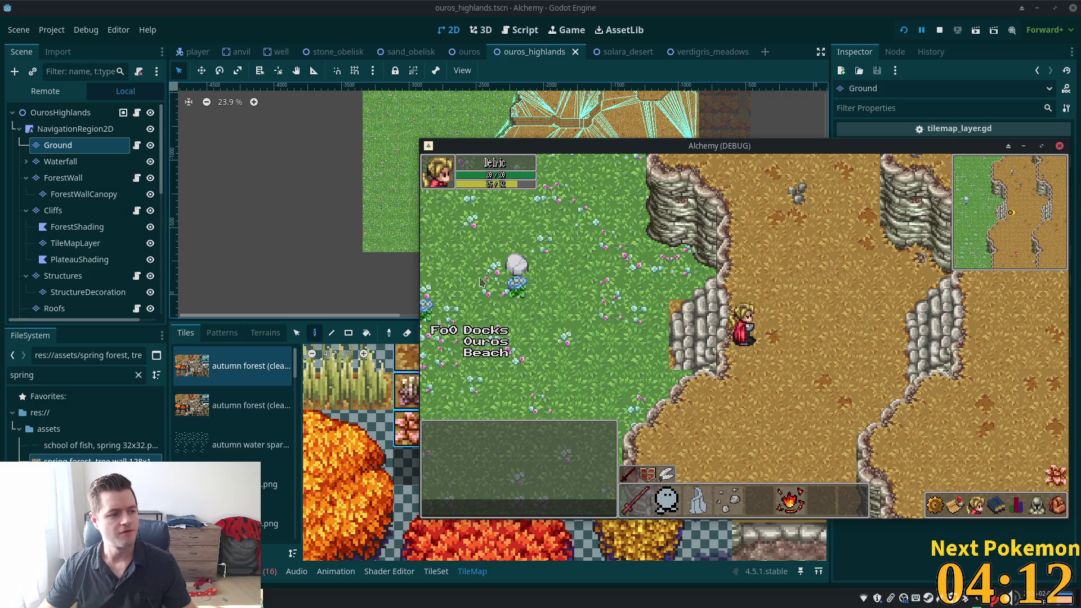
Walk north along the cliffs and back south-east across the border, then return to the editor's Cliffs layer.
key("Up")
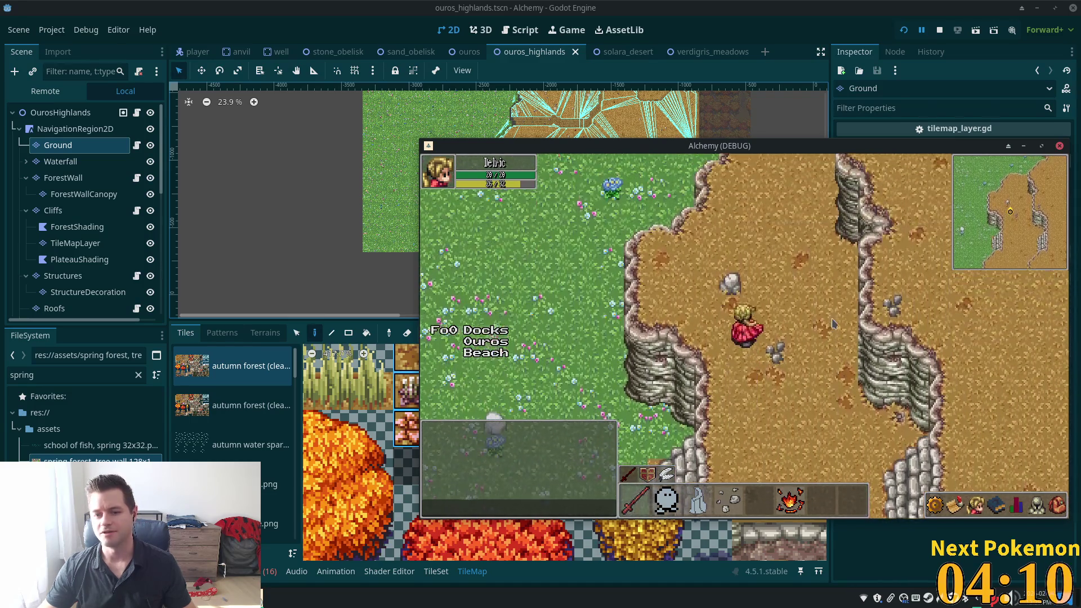
key("Up")
key("Left")
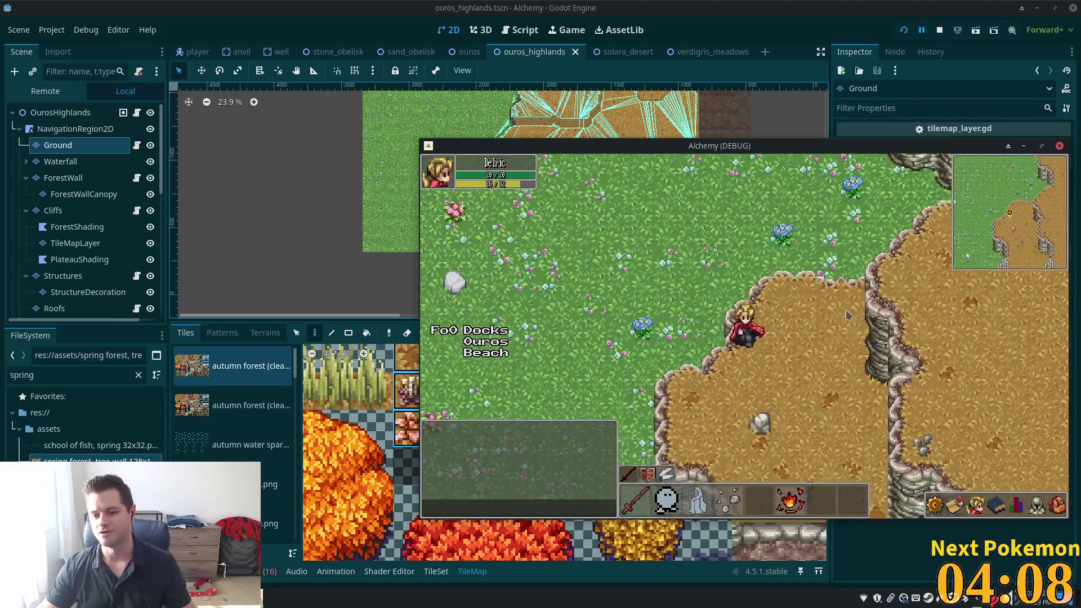
key("Down")
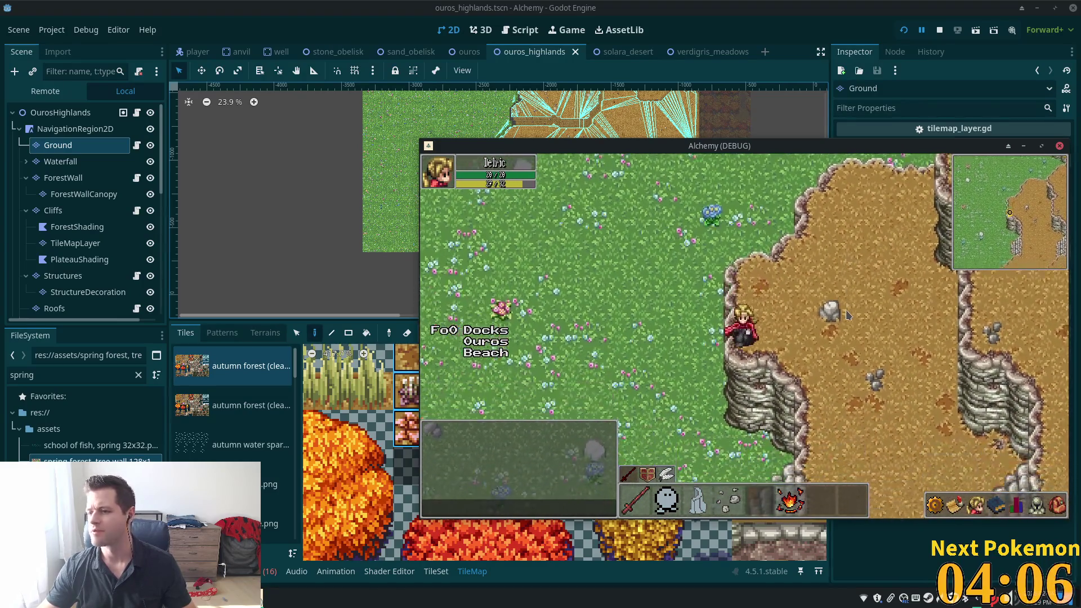
key("Down")
key("Right")
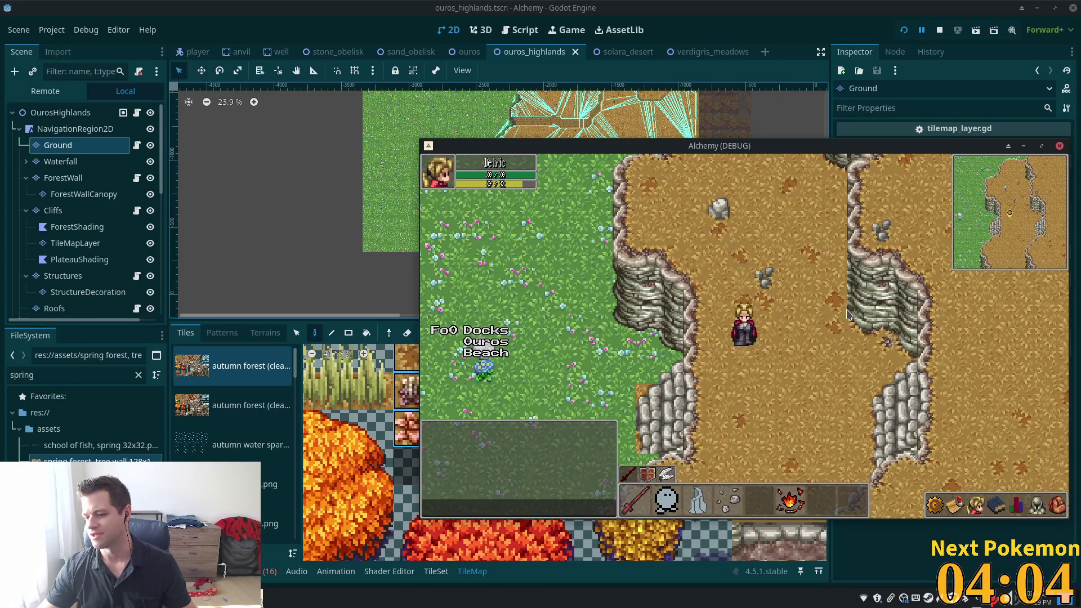
key("Left")
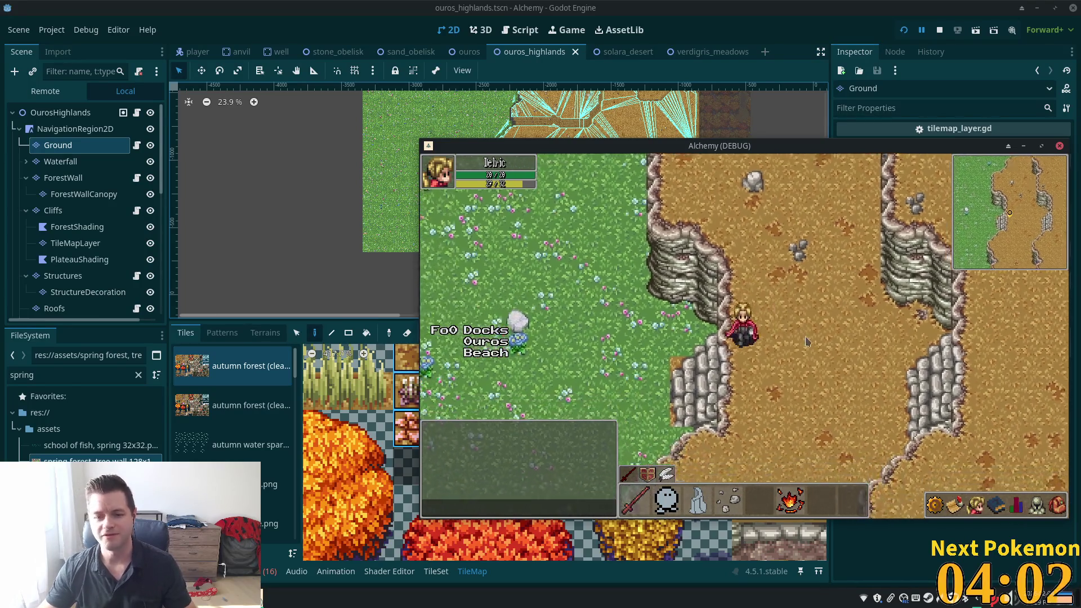
key("Right")
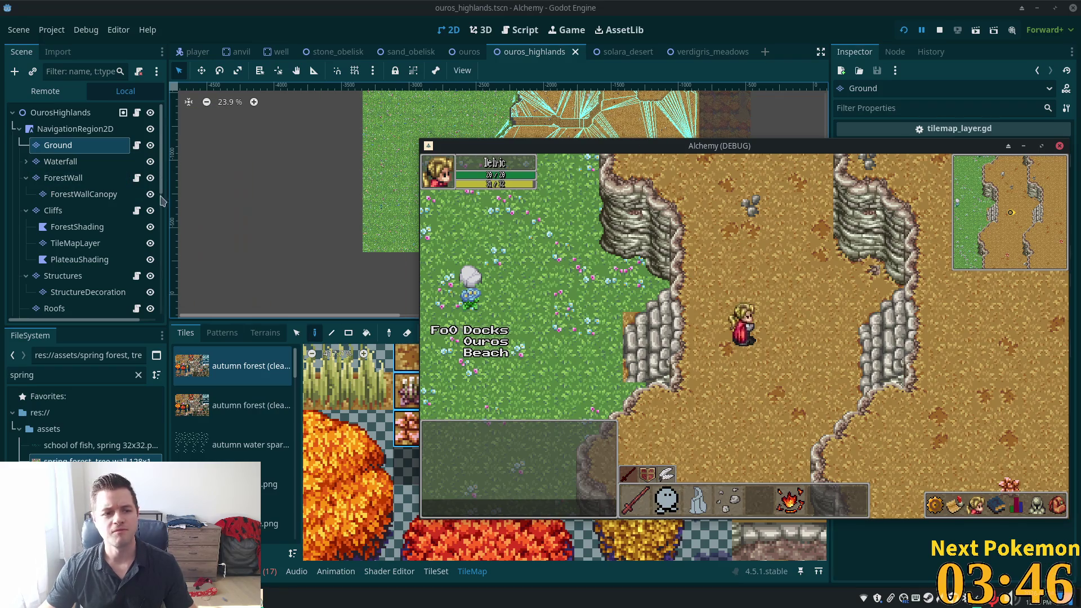
left_click(52, 210)
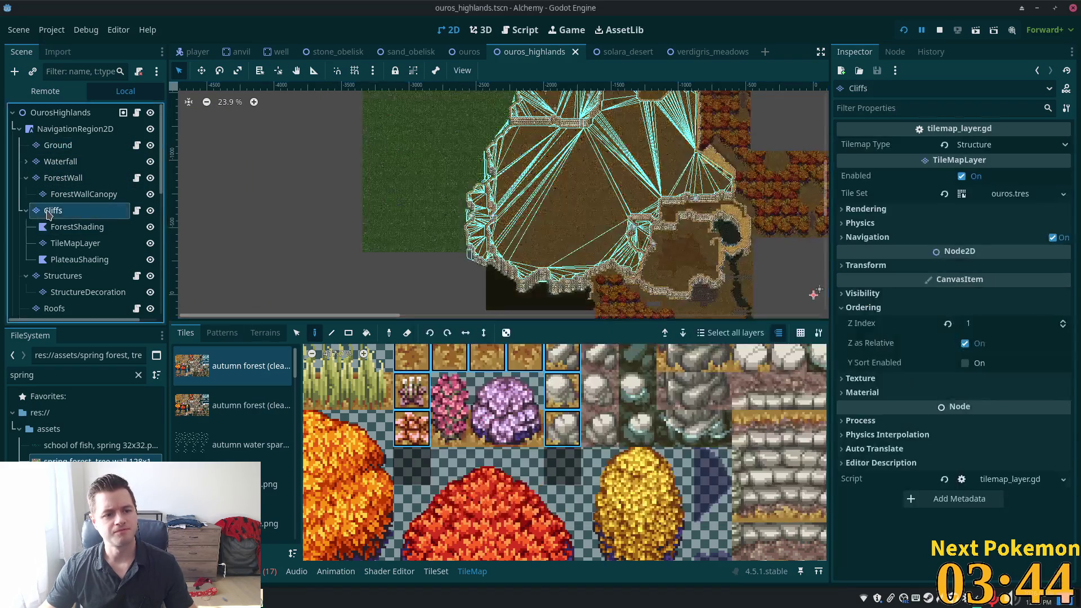
Zoom into the cliff and alter the selected cliff-edge tiles with the TileMap select tool.
scroll(463, 213, "up", 8)
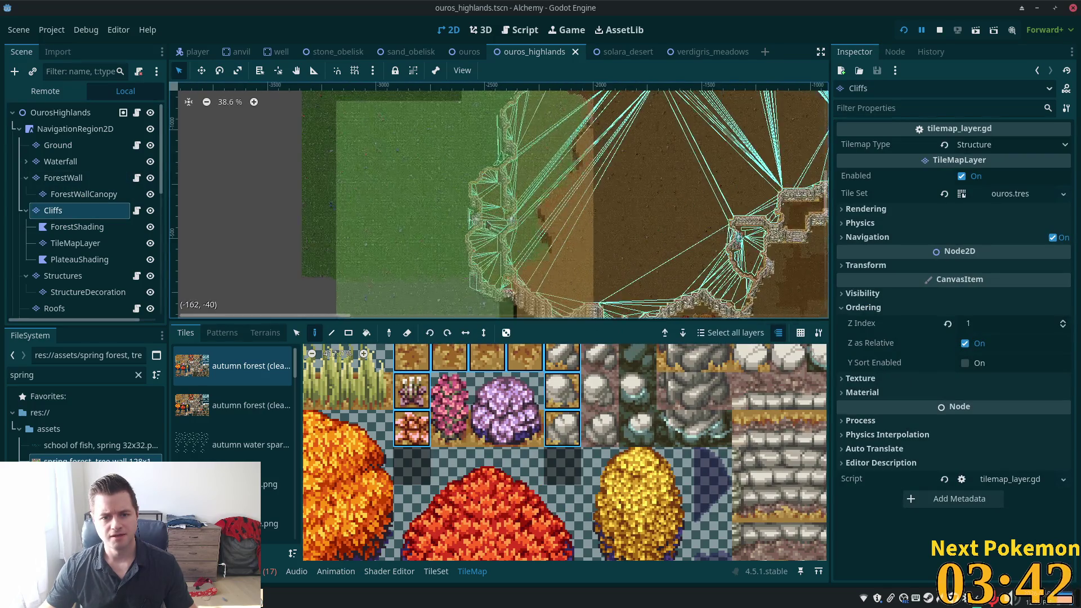
scroll(526, 224, "up", 6)
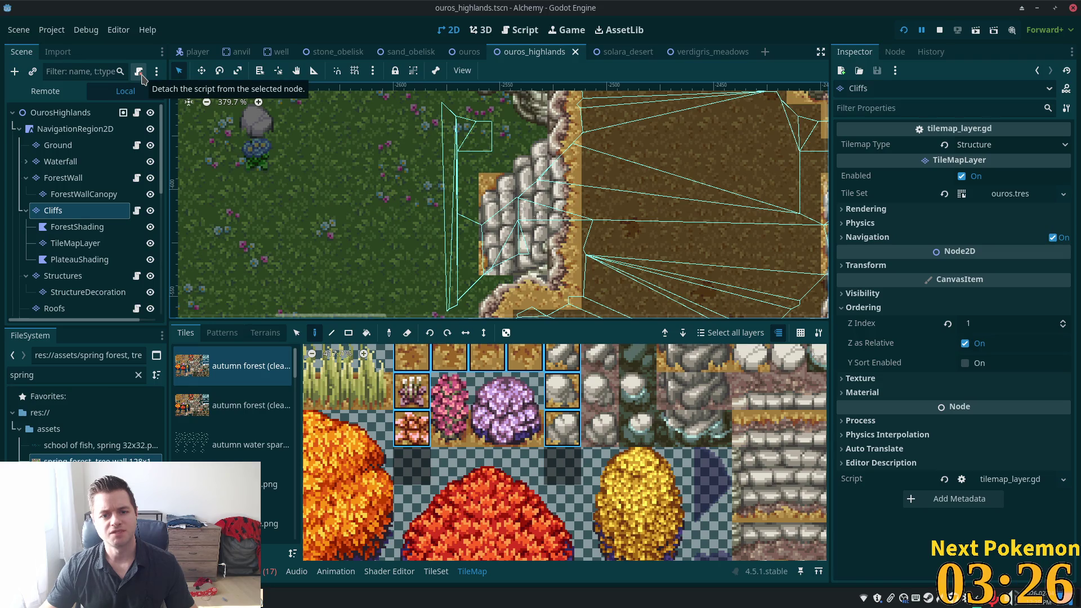
key("s")
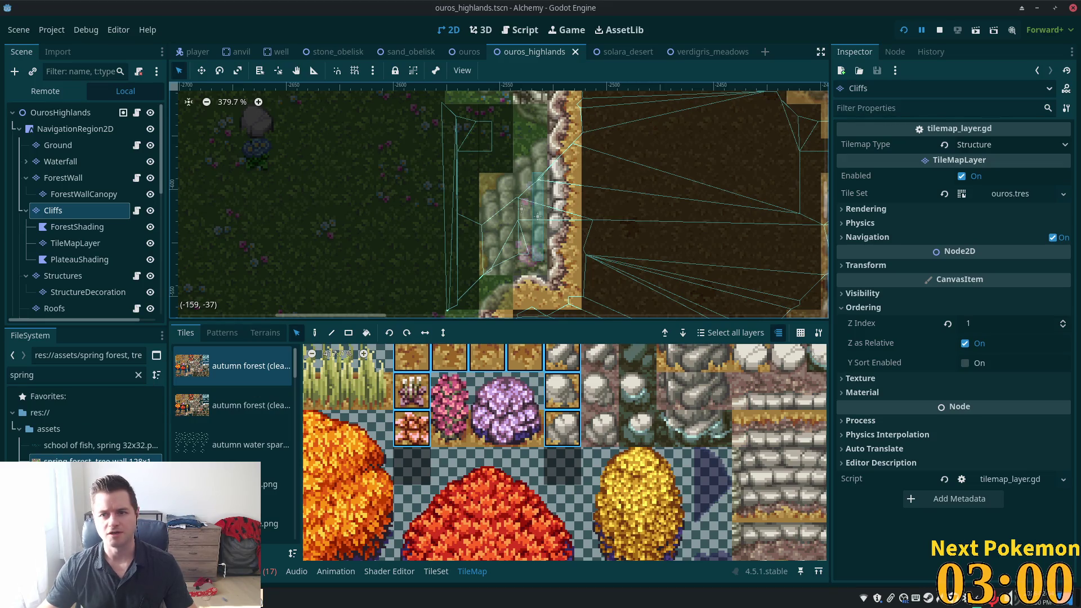
key("ctrl+z")
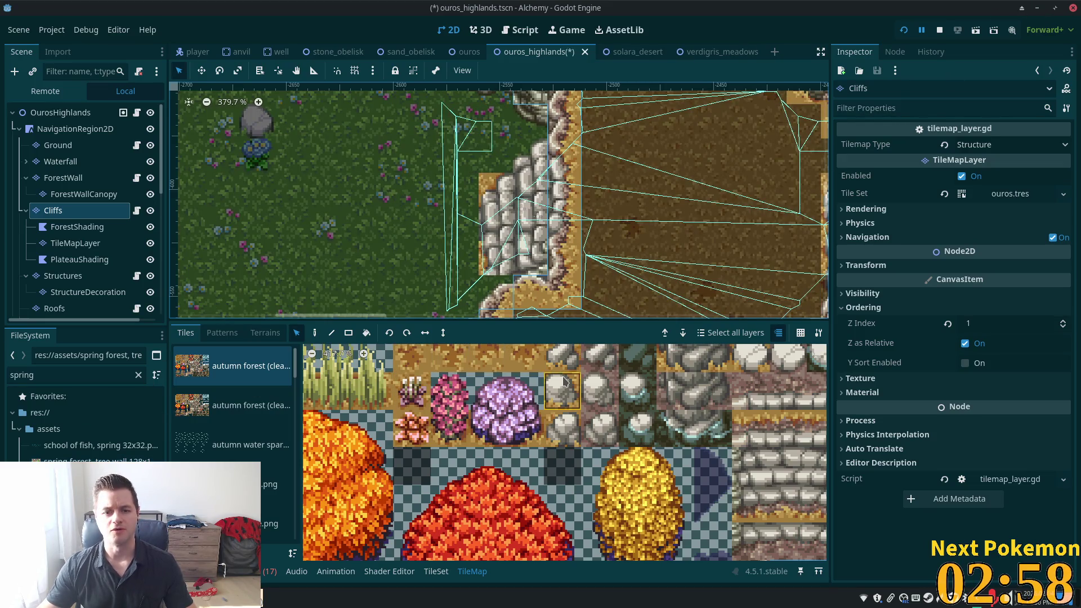
Save the Ouros Highlands scene and bring up spring forest.png in the TileSet editor.
key("ctrl+s")
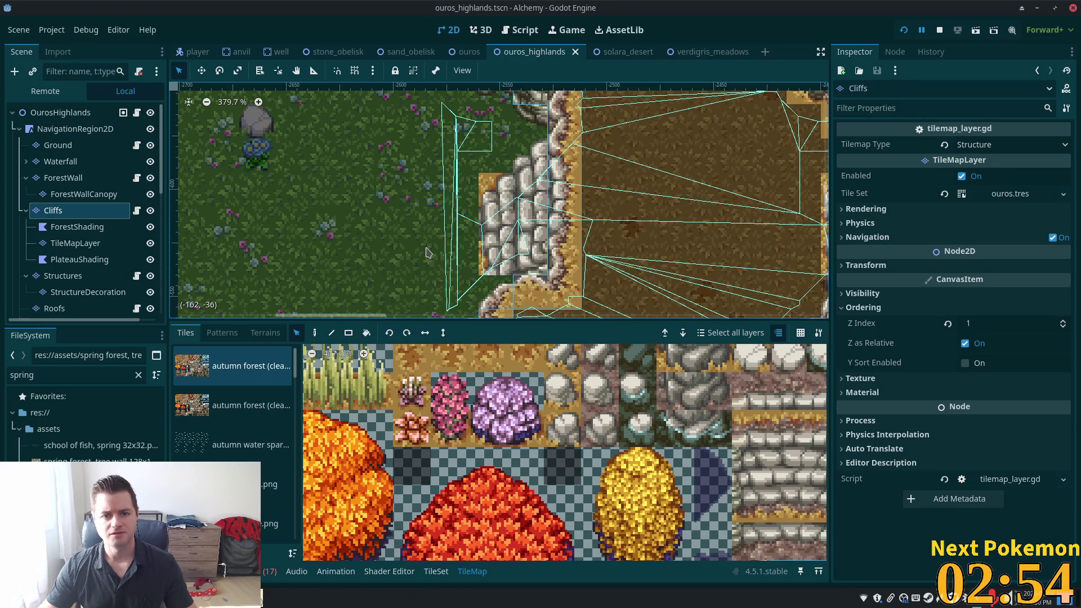
left_click(236, 484)
left_click(436, 571)
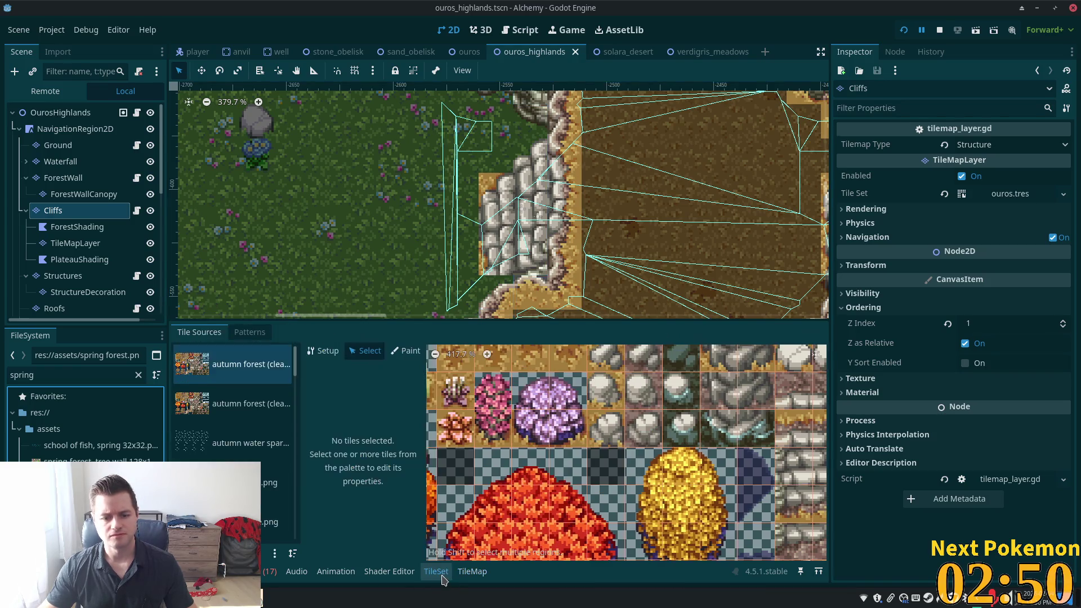
Add spring forest.png as a new tile source with automatically created tiles.
scroll(243, 442, "down", 10)
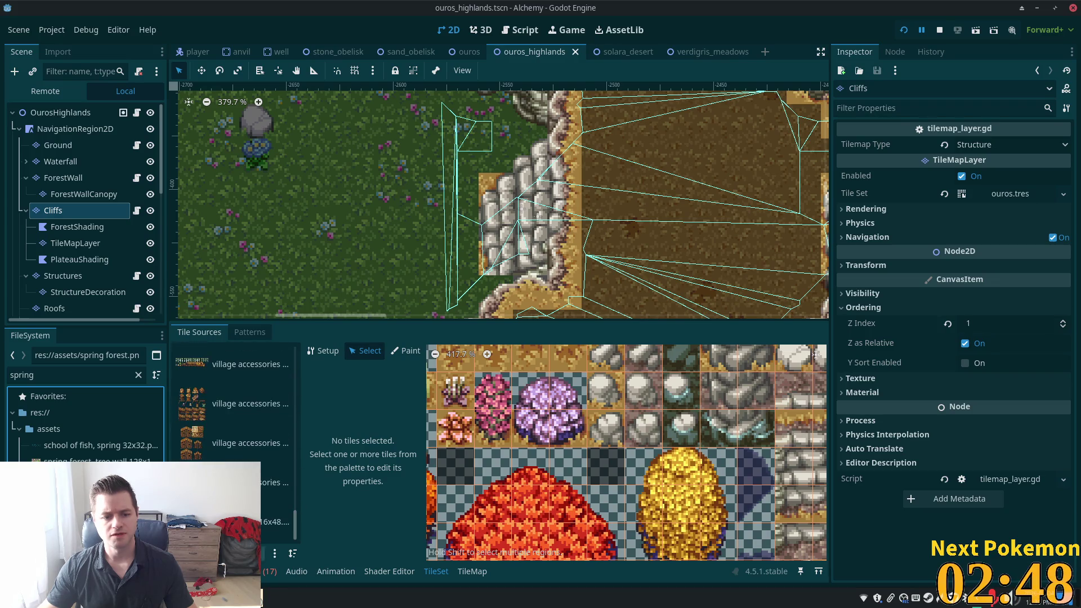
mouse_move(112, 478)
left_mouse_down()
mouse_move(264, 479)
mouse_move(242, 450)
left_mouse_up()
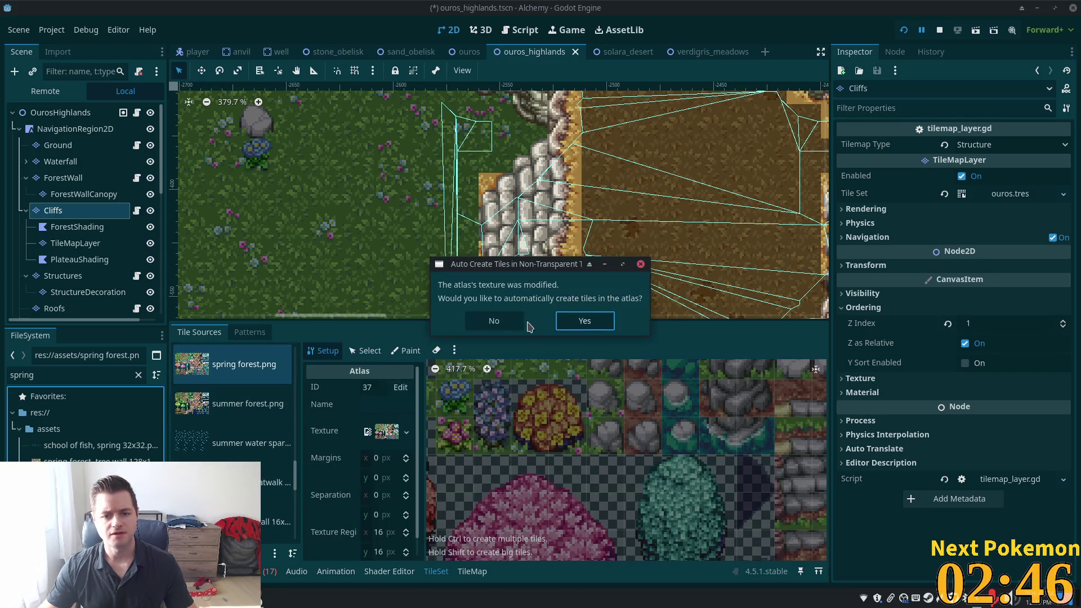
left_click(573, 321)
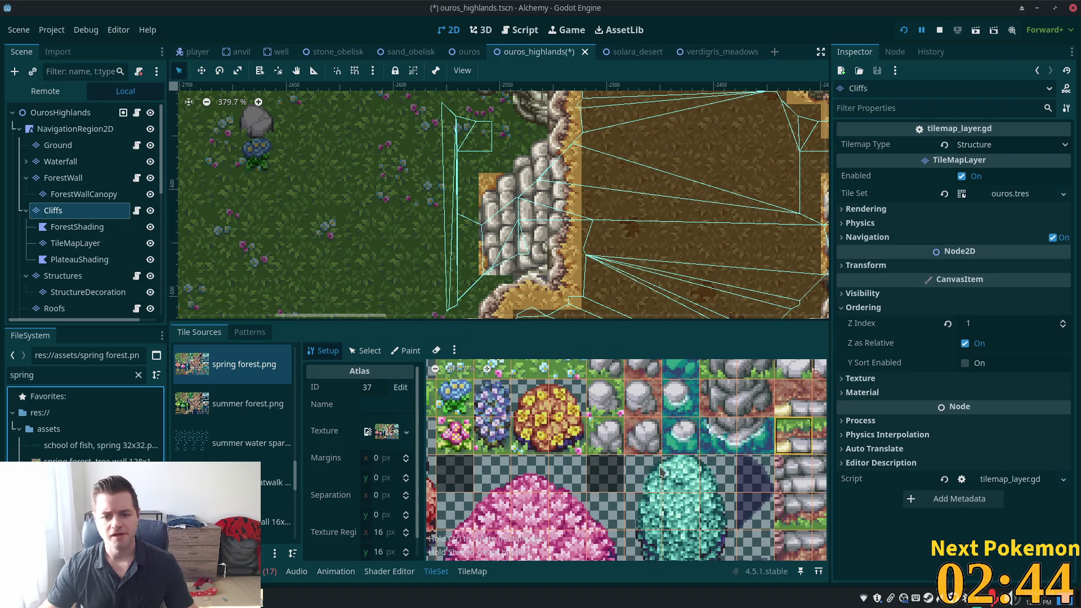
scroll(605, 487, "down", 2)
scroll(605, 488, "down", 2)
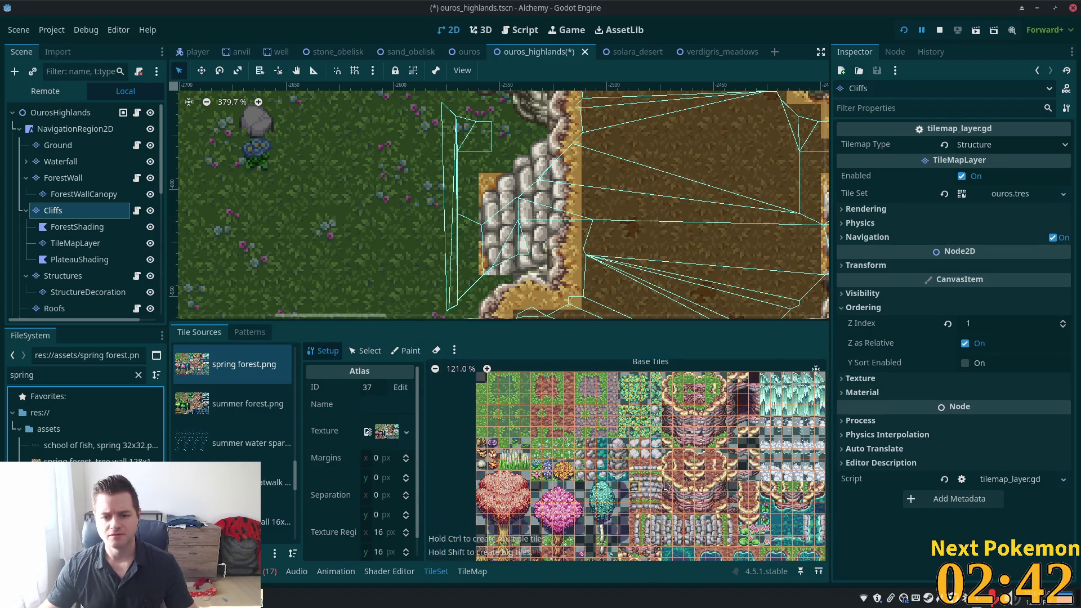
scroll(683, 529, "up", 3)
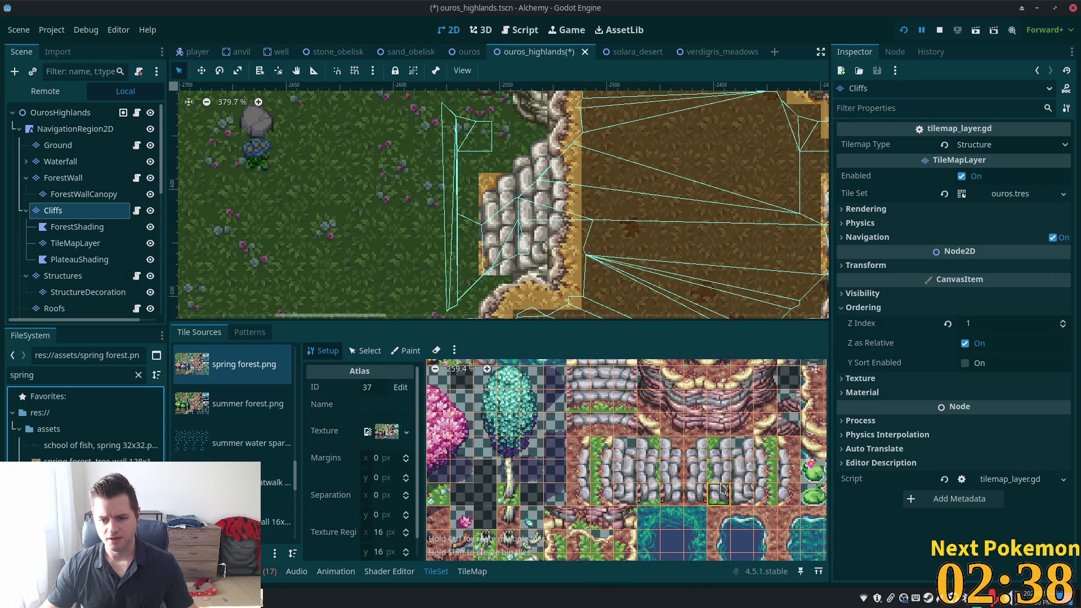
Paint two stacked stone cliff tiles left of the existing cliff and save the scene.
left_click(472, 572)
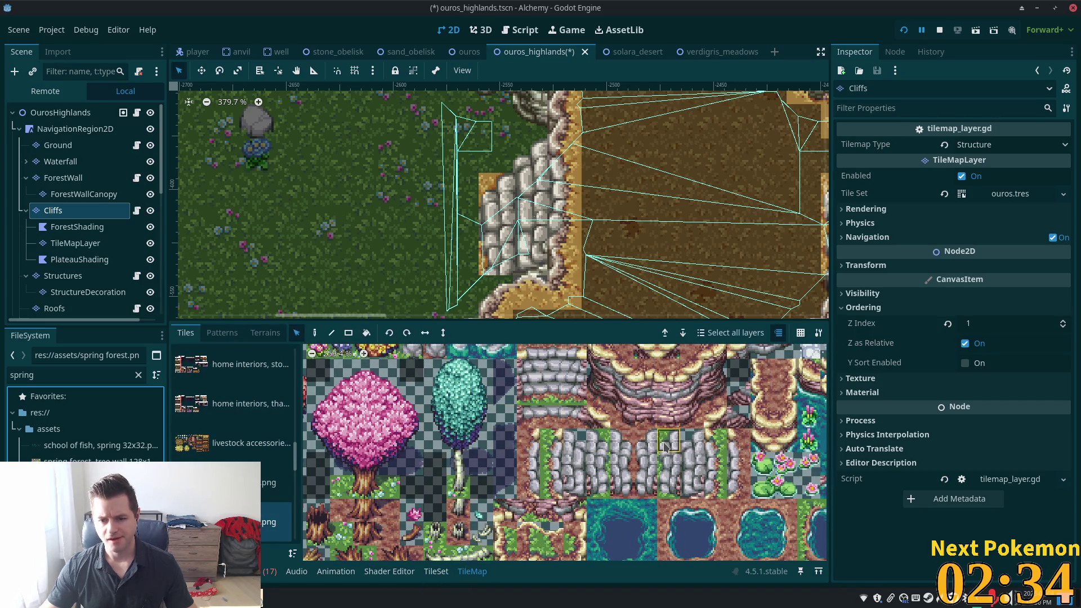
left_click_drag(666, 449, 668, 472)
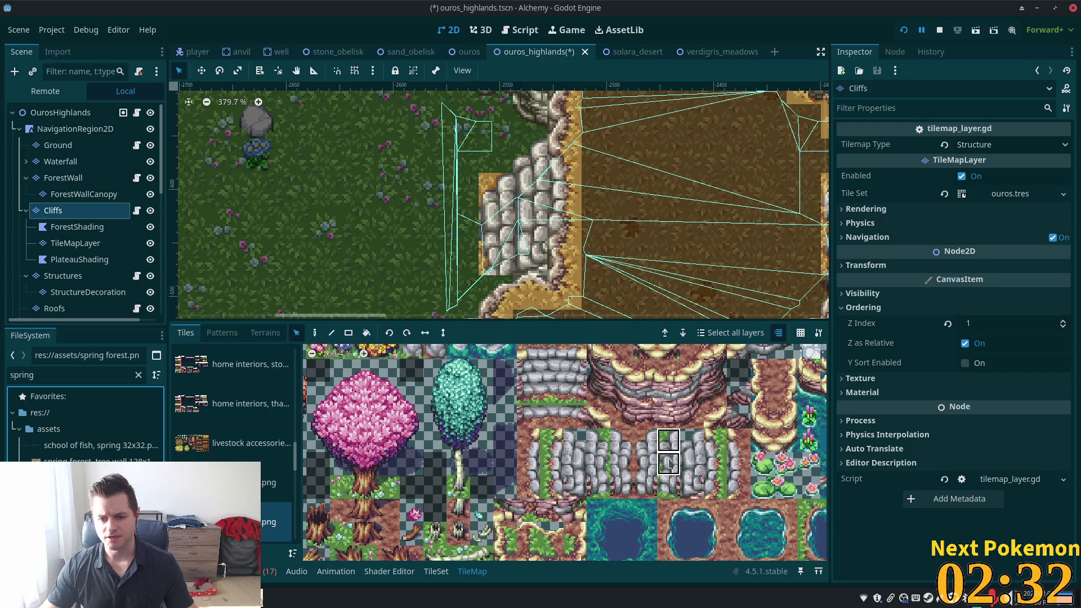
left_click(314, 332)
left_click(489, 221)
left_click(670, 464)
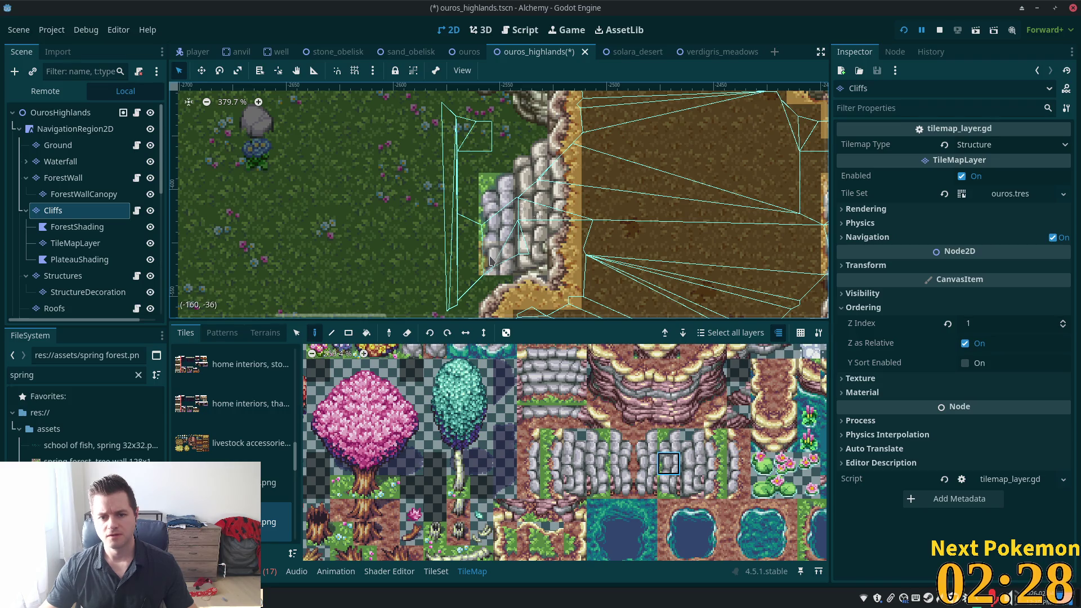
left_click(495, 291)
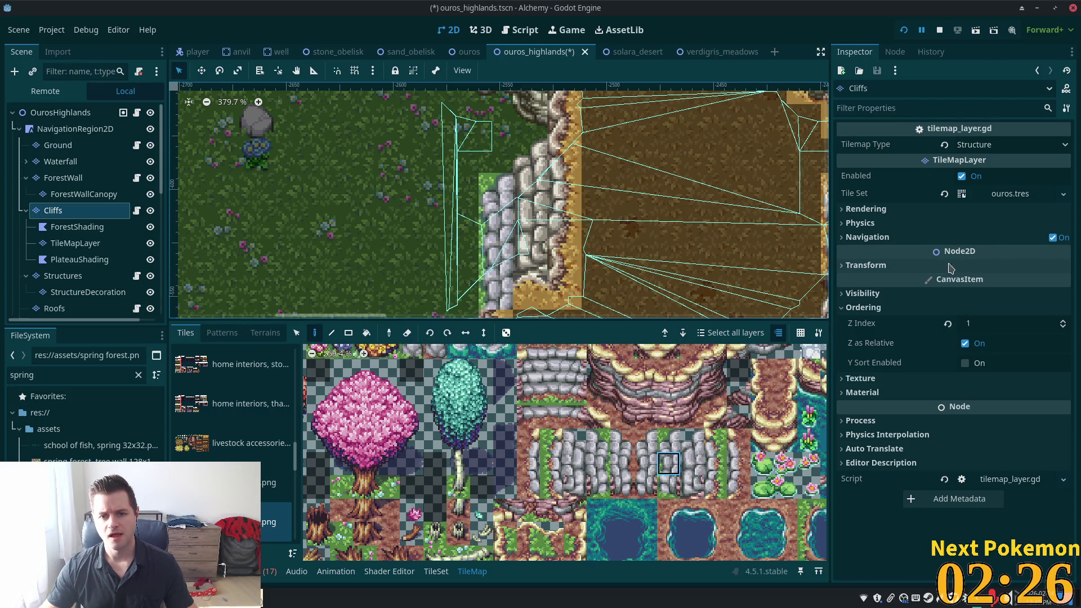
key("ctrl+s")
Raise the running game window from the taskbar.
left_click(265, 600)
left_click(309, 550)
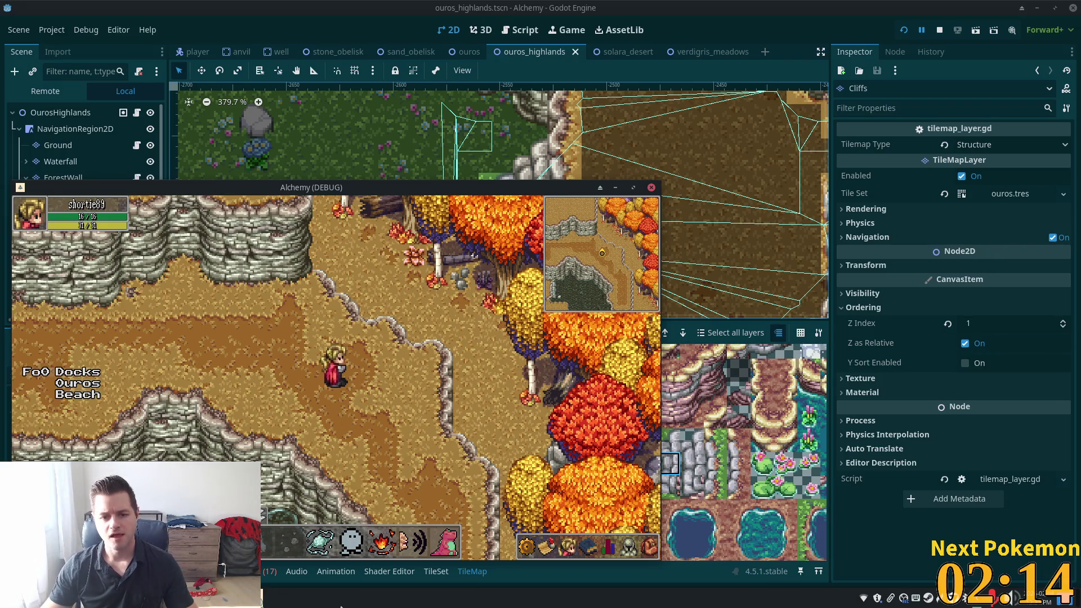
left_click(261, 601)
In the second game window, walk the character between Verdigris Meadows and Ouros Highlands.
left_click(313, 526)
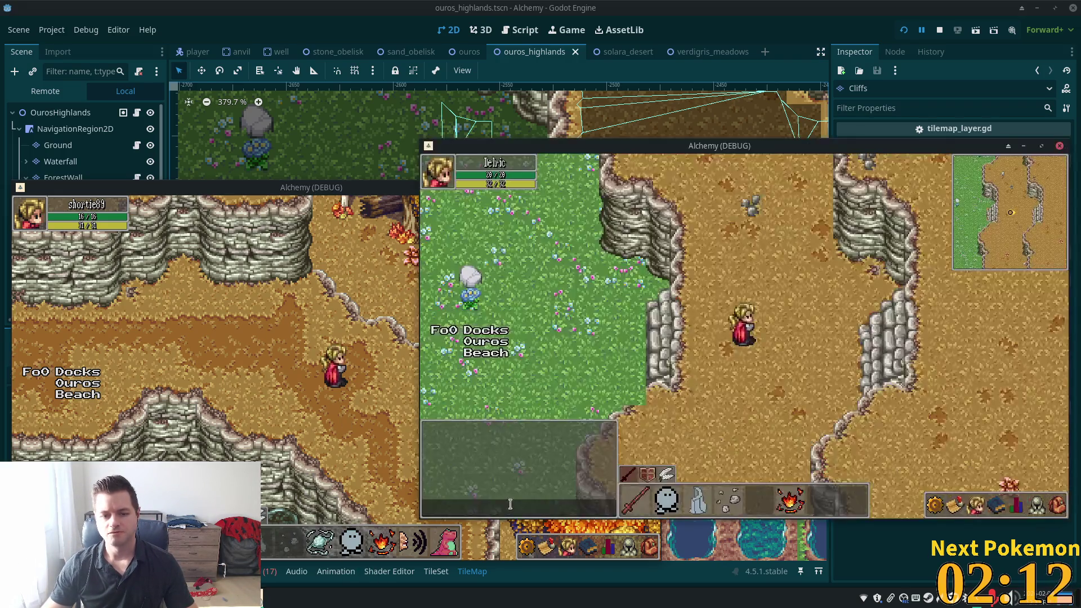
key("a")
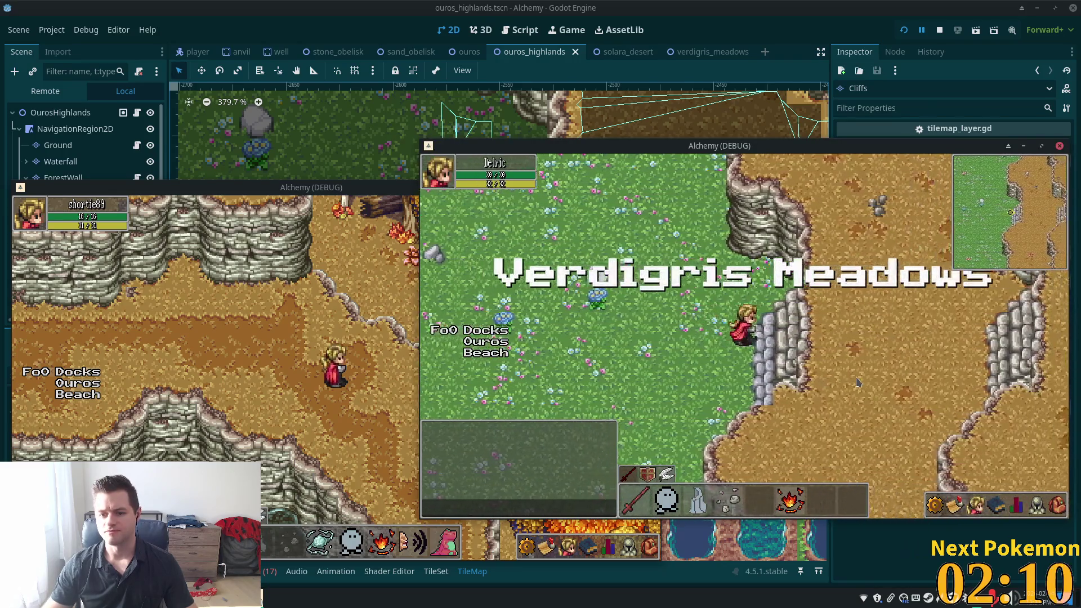
key("d")
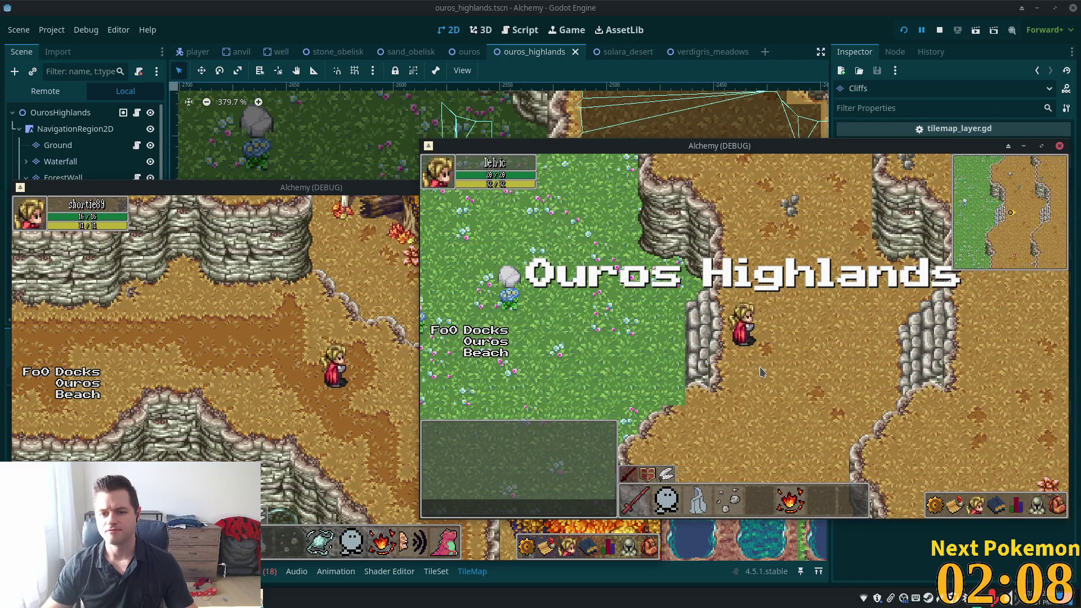
key("a")
key("d")
key("d")
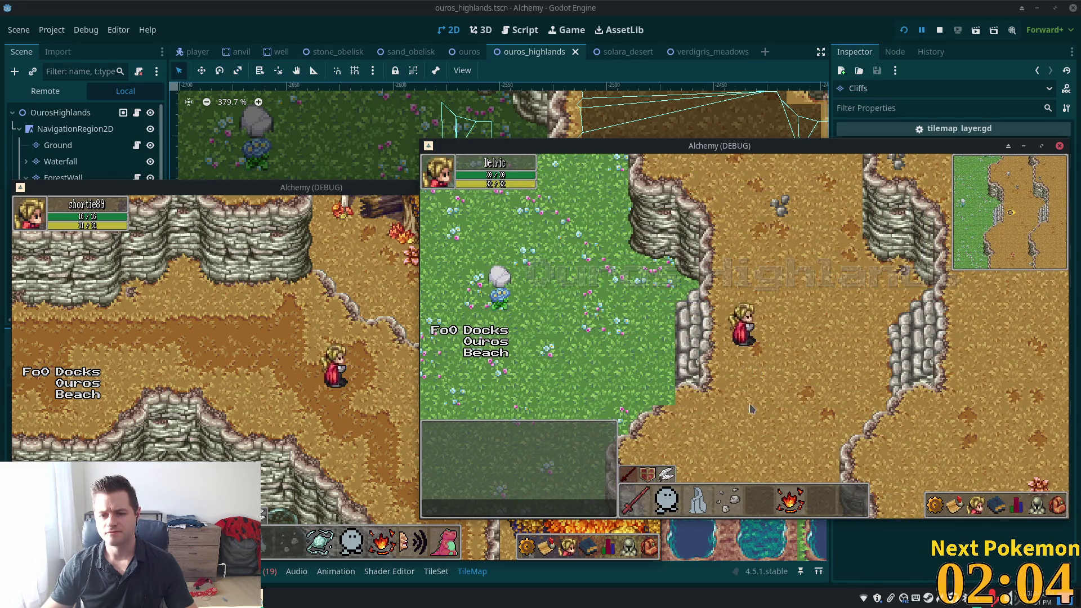
Close the game windows, rerun the game with the changes, and host to reach the login screen.
left_click(707, 6)
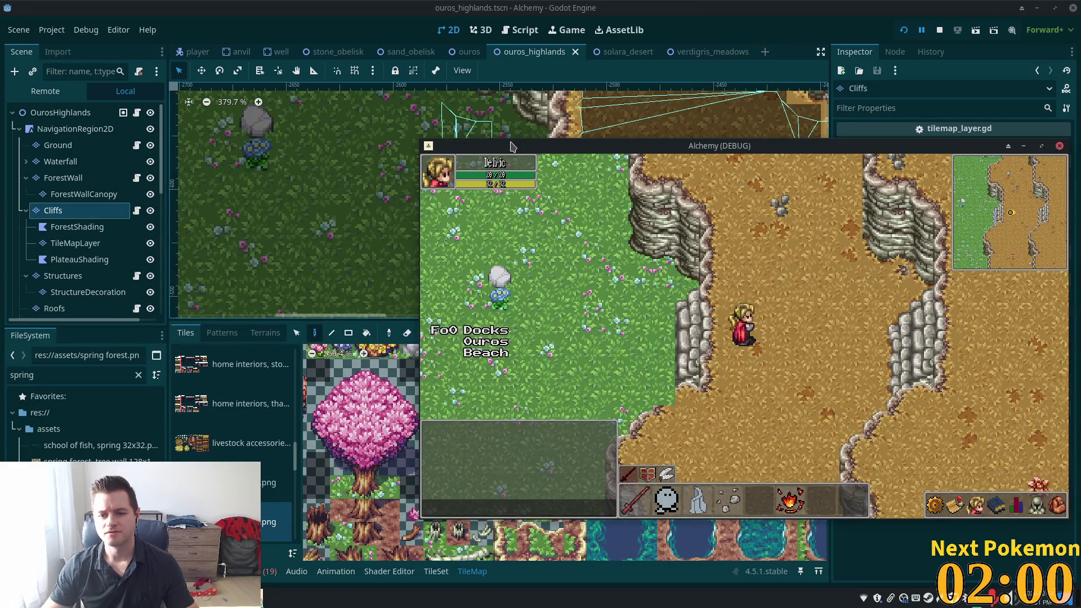
left_click(512, 146)
left_click(904, 30)
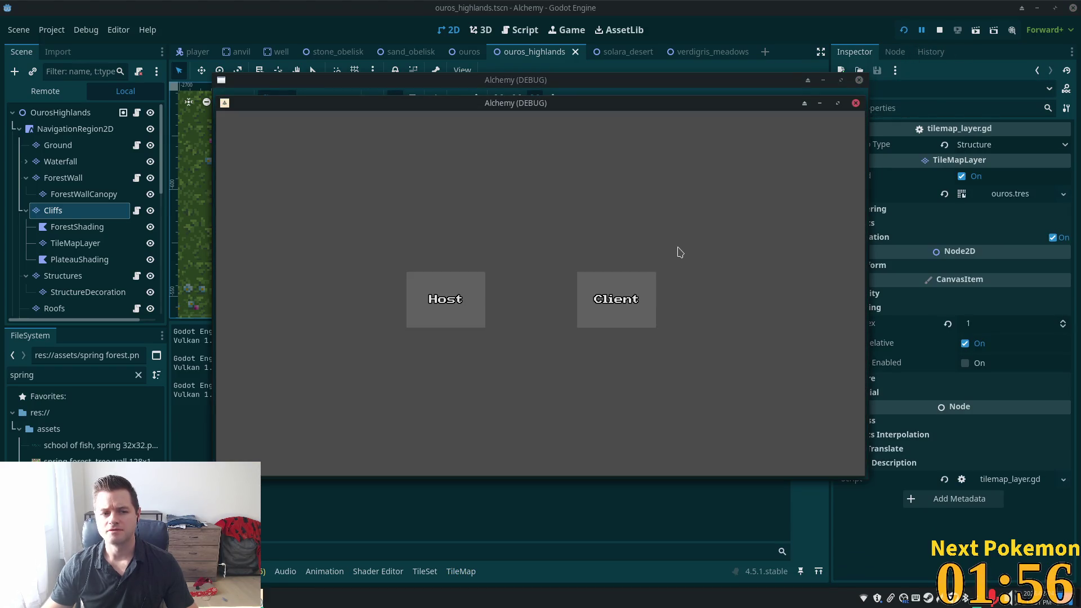
left_click(607, 316)
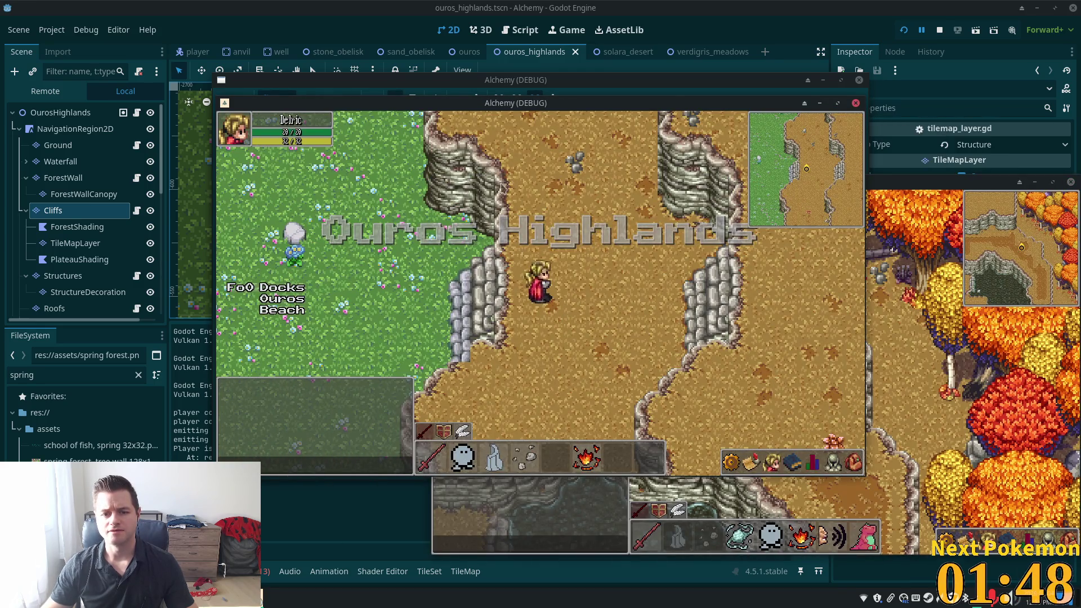
Walk the player west onto the stairs and meadow, then north and east along the cliffs and tree line.
key("Left")
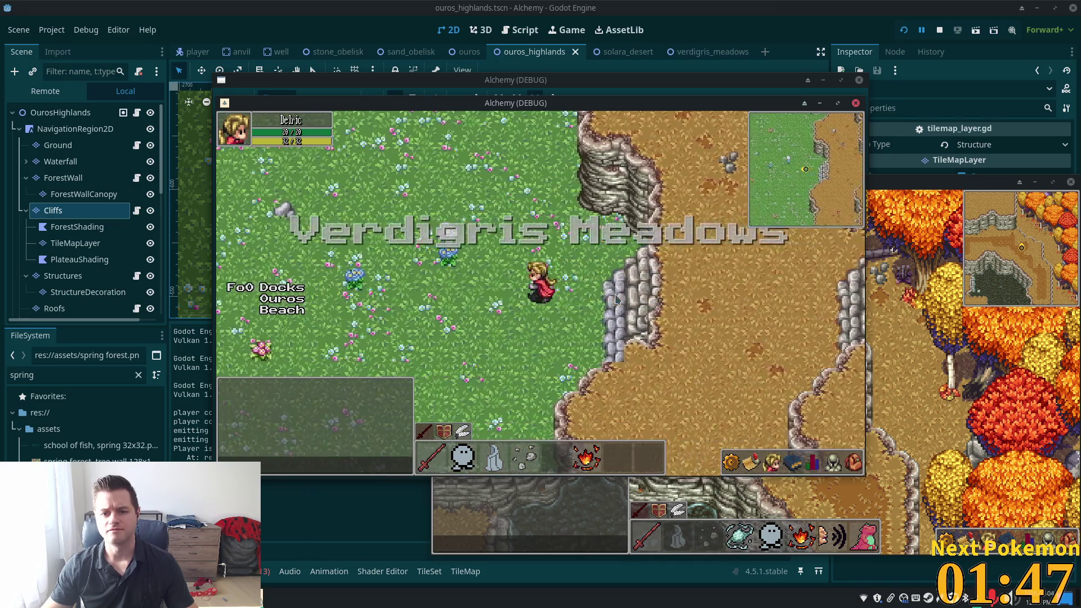
key("Left")
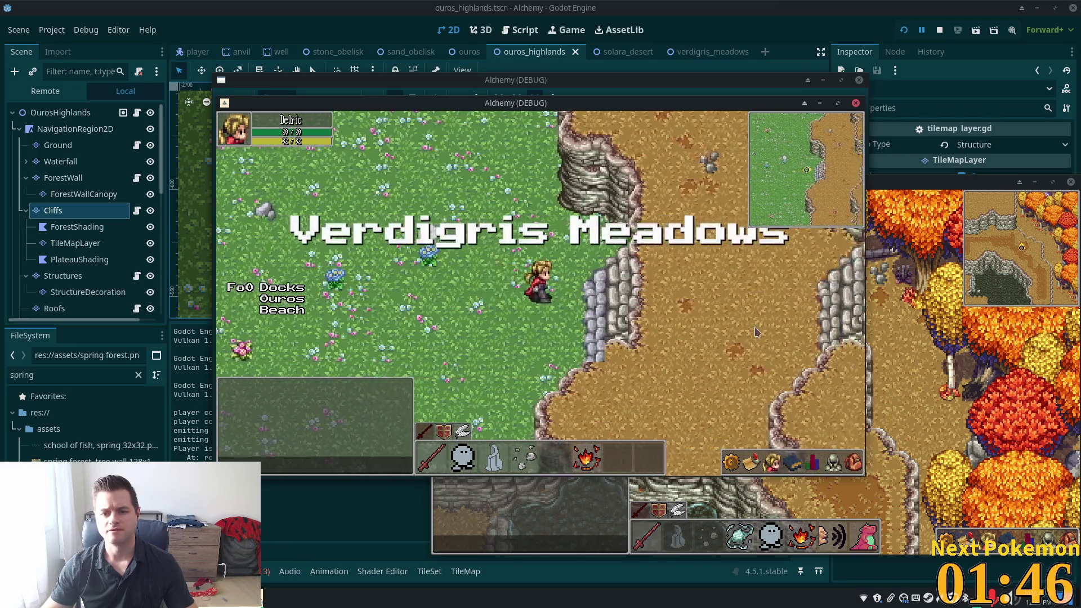
key("Right")
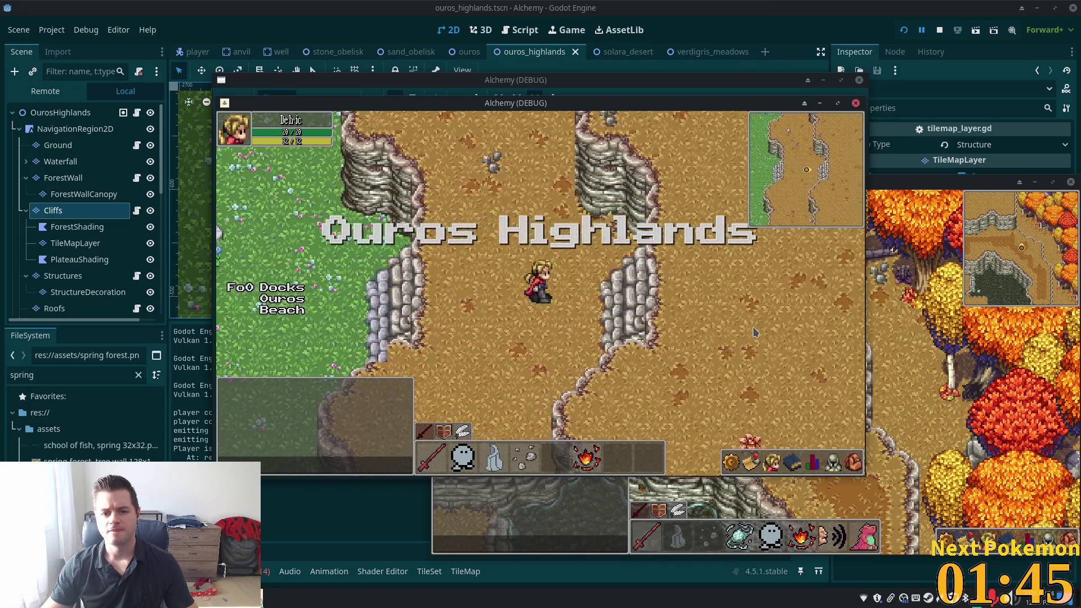
key("Left")
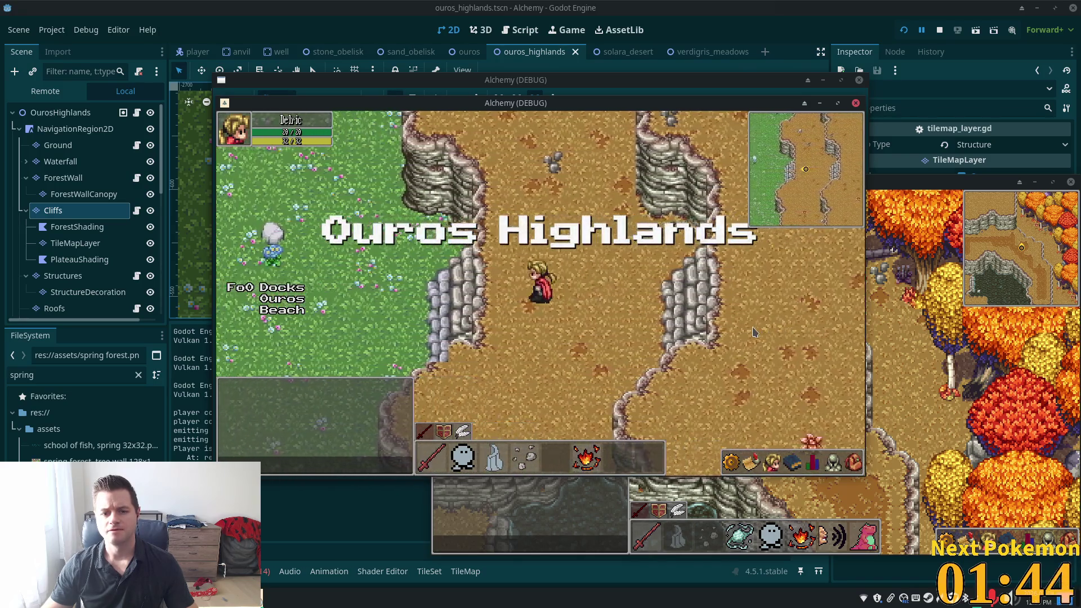
key("Left")
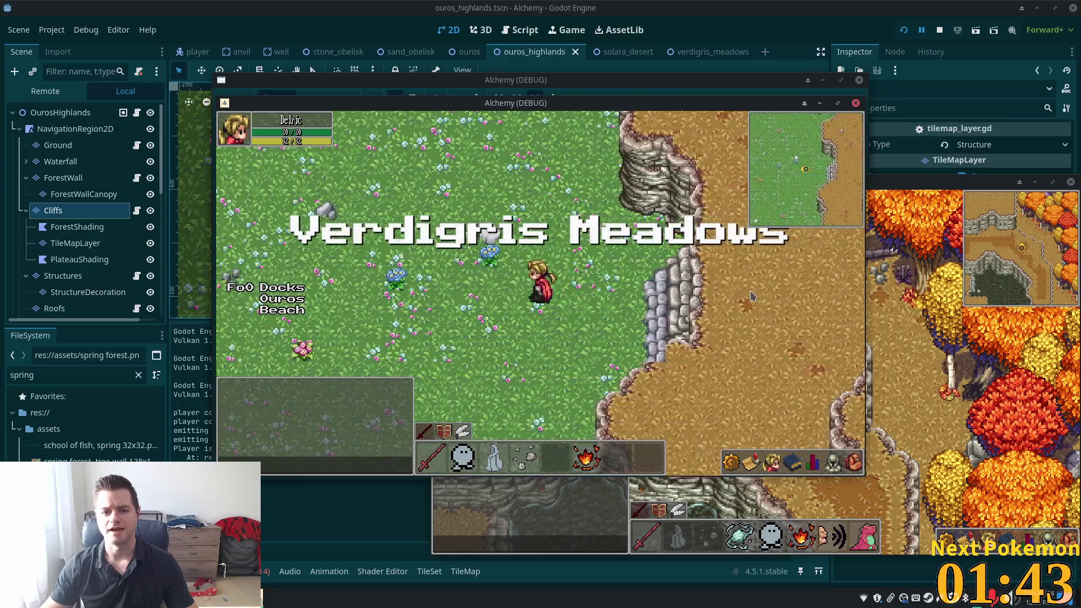
key("Up")
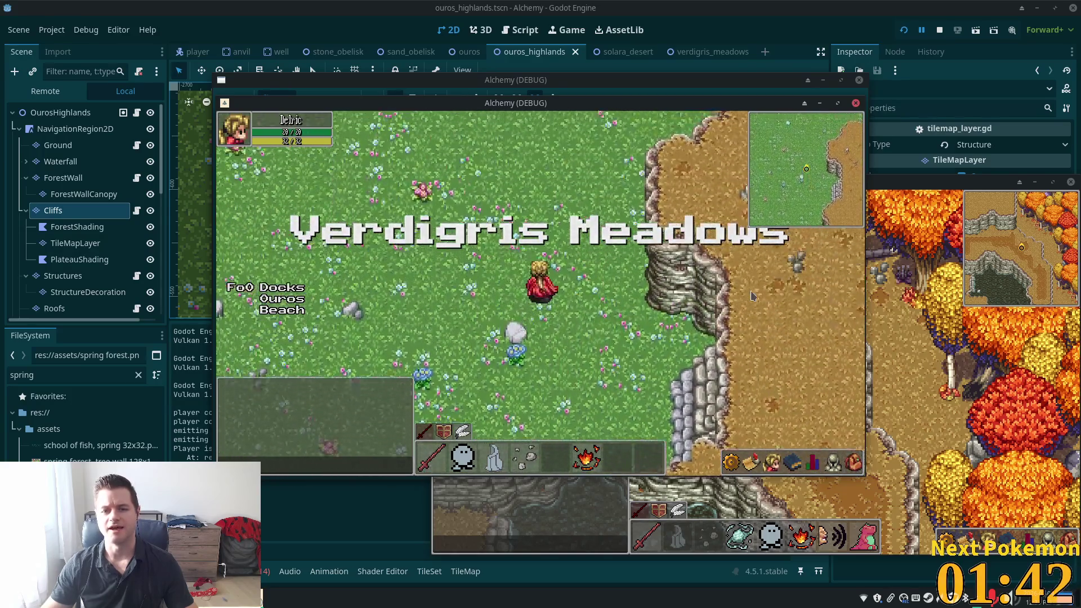
key("Right")
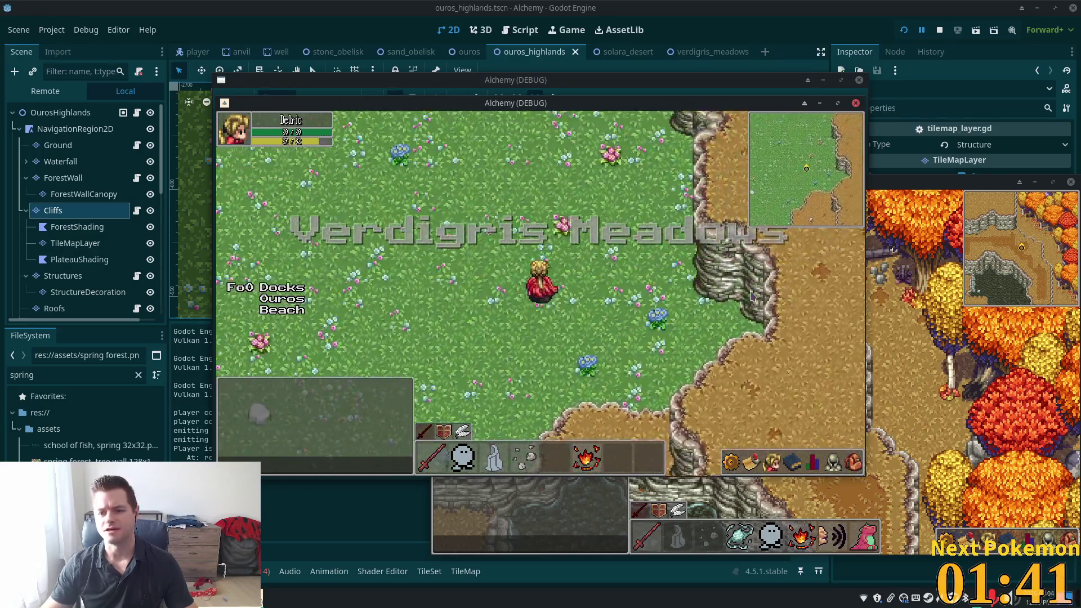
key("Up")
key("Right")
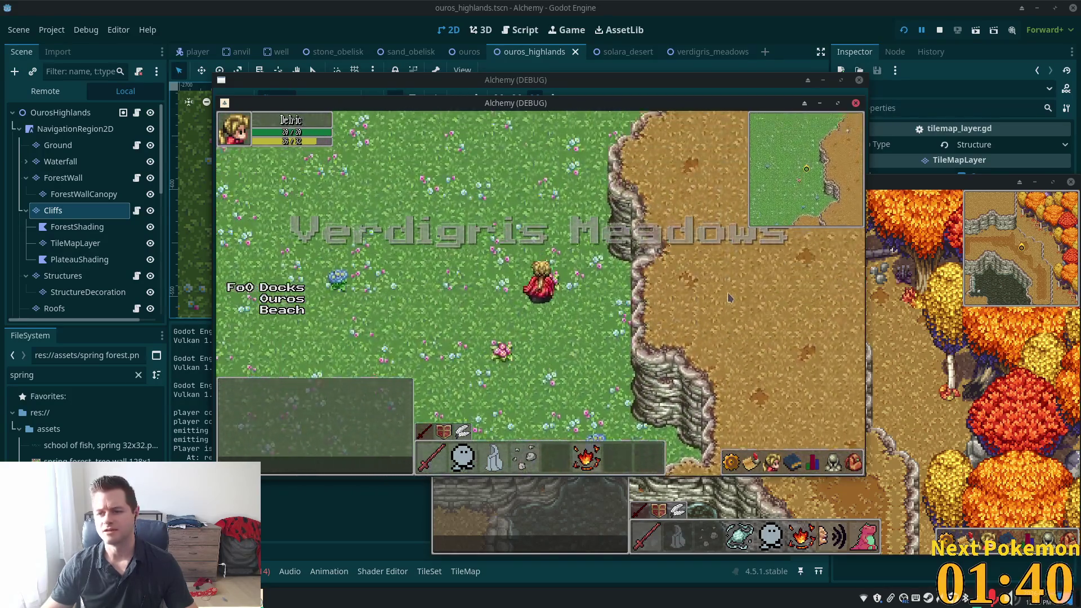
key("Up")
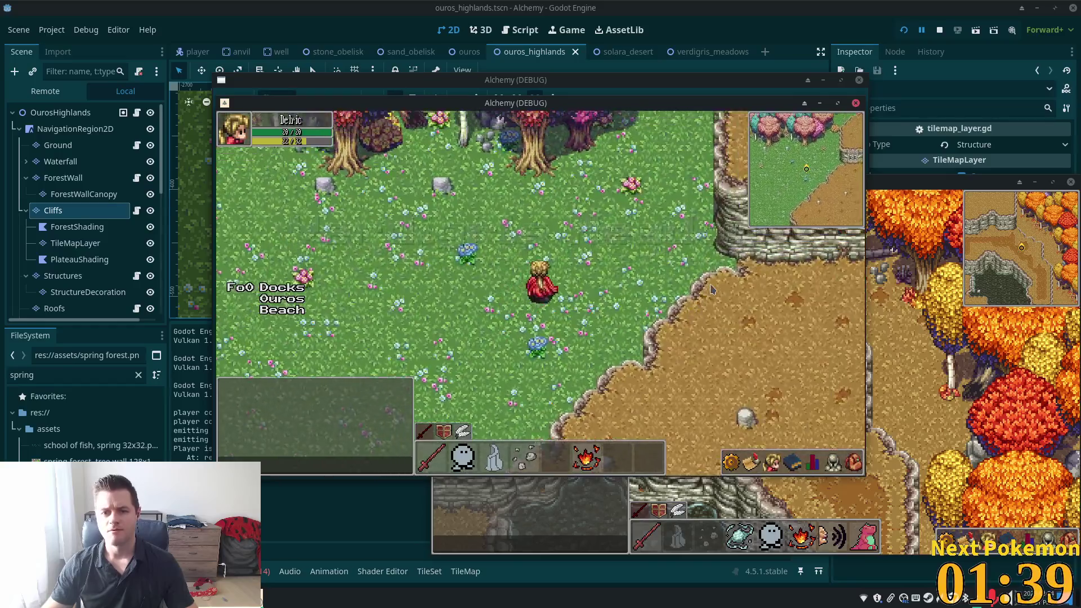
key("Up")
key("Right")
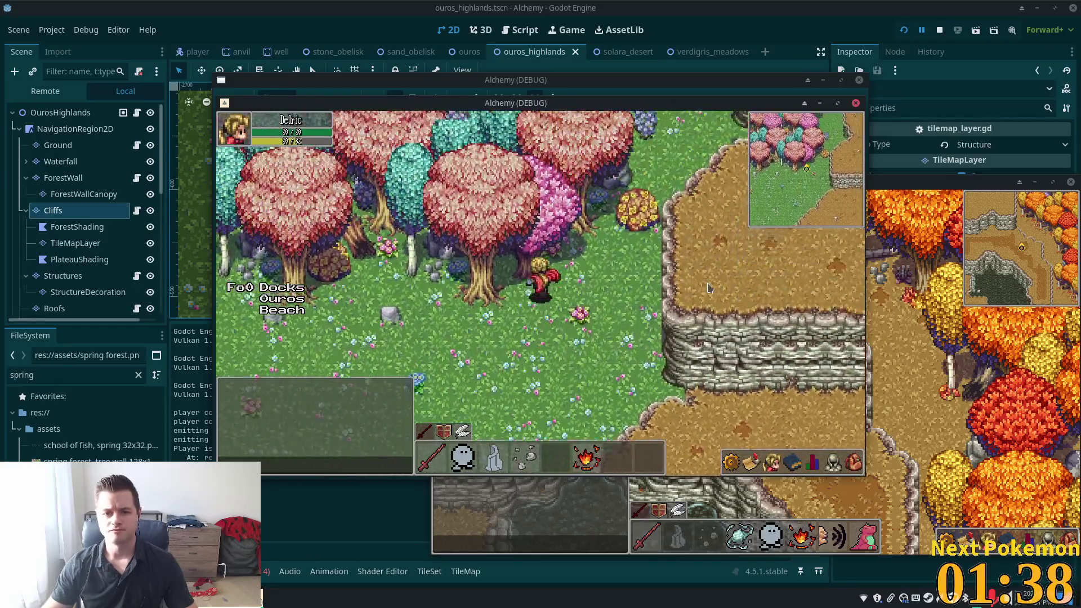
key("Down")
key("Right")
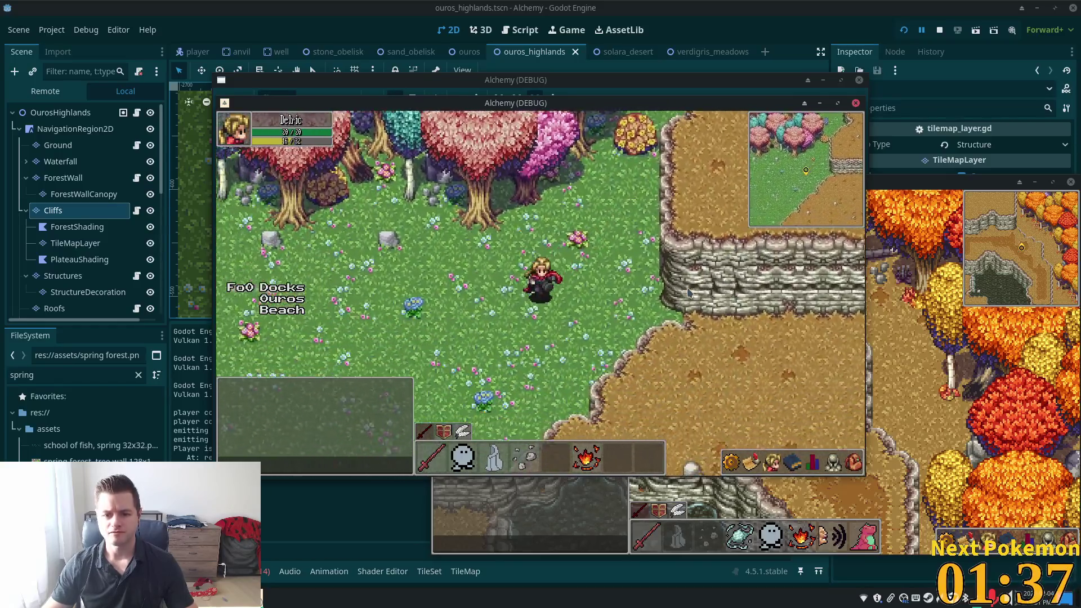
key("Down")
key("Left")
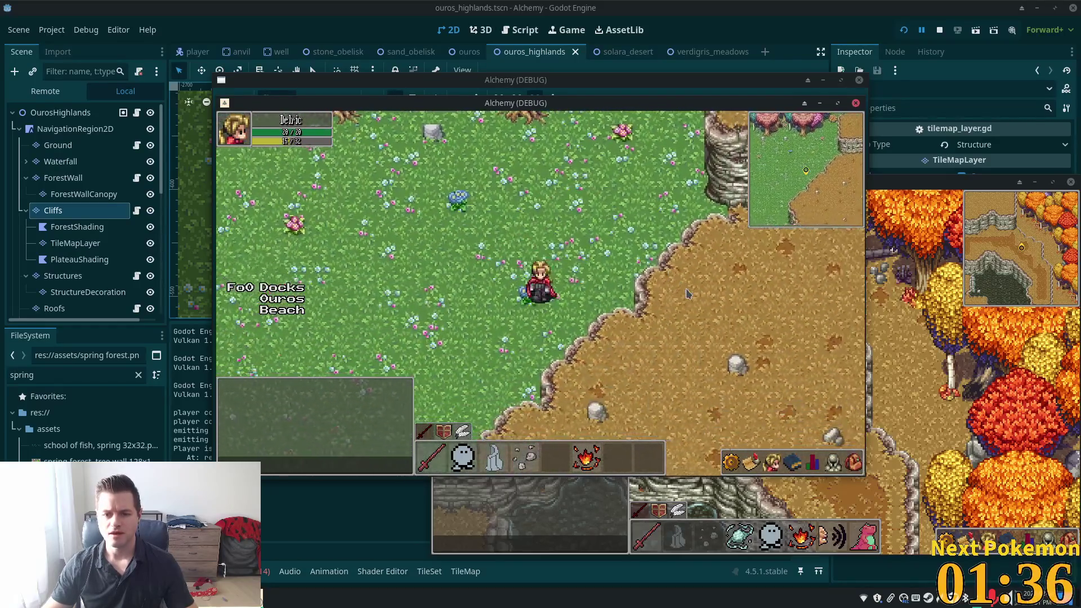
key("Up")
key("Left")
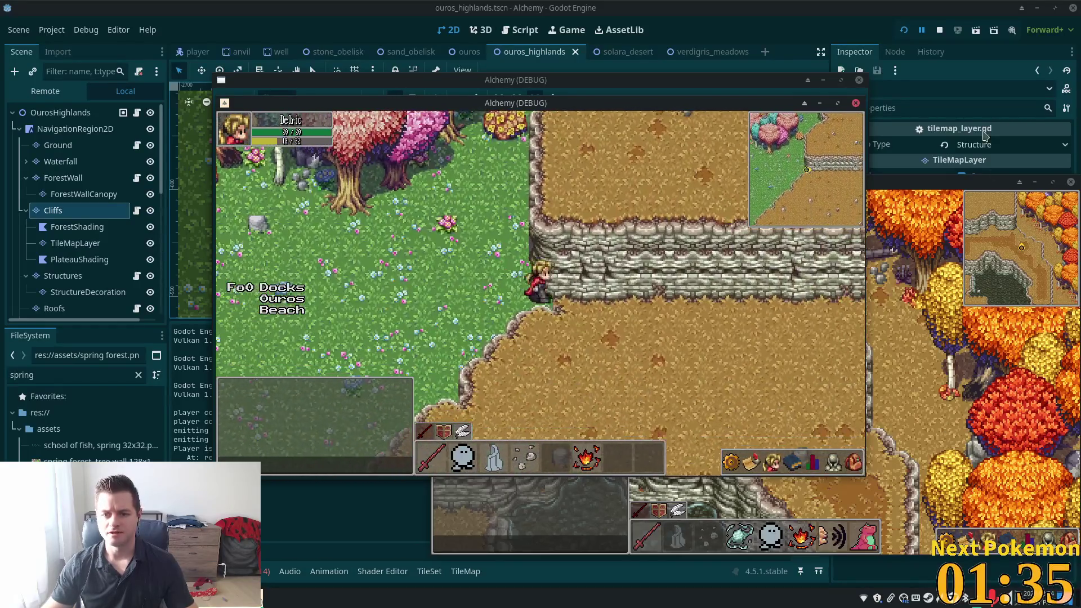
key("Left")
key("Up")
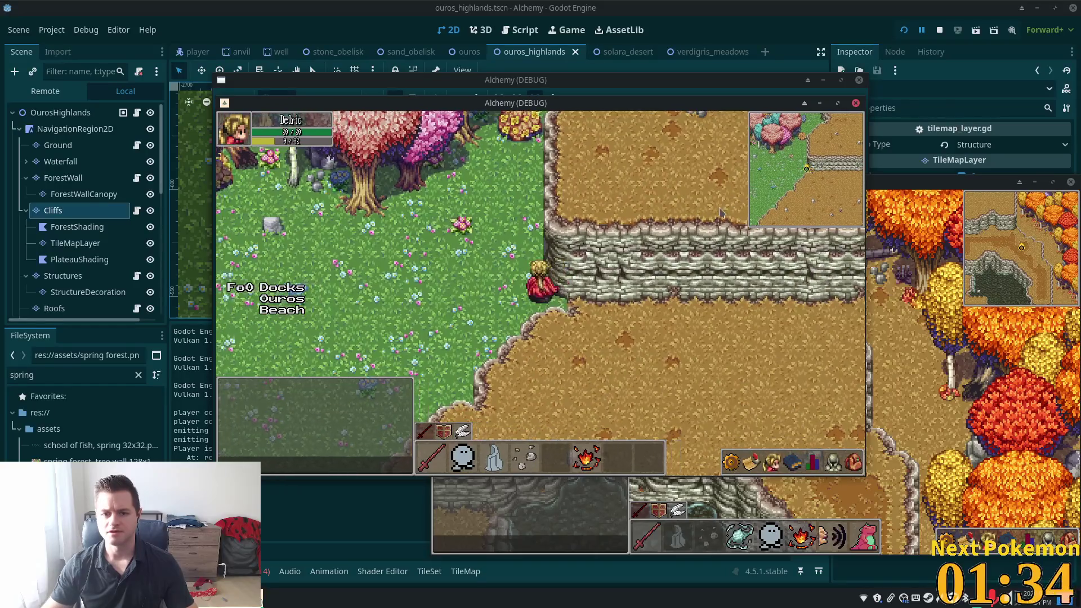
Walk down-left across the meadow, then back up-right over the stone ramp onto the highlands.
key("Left")
key("Down")
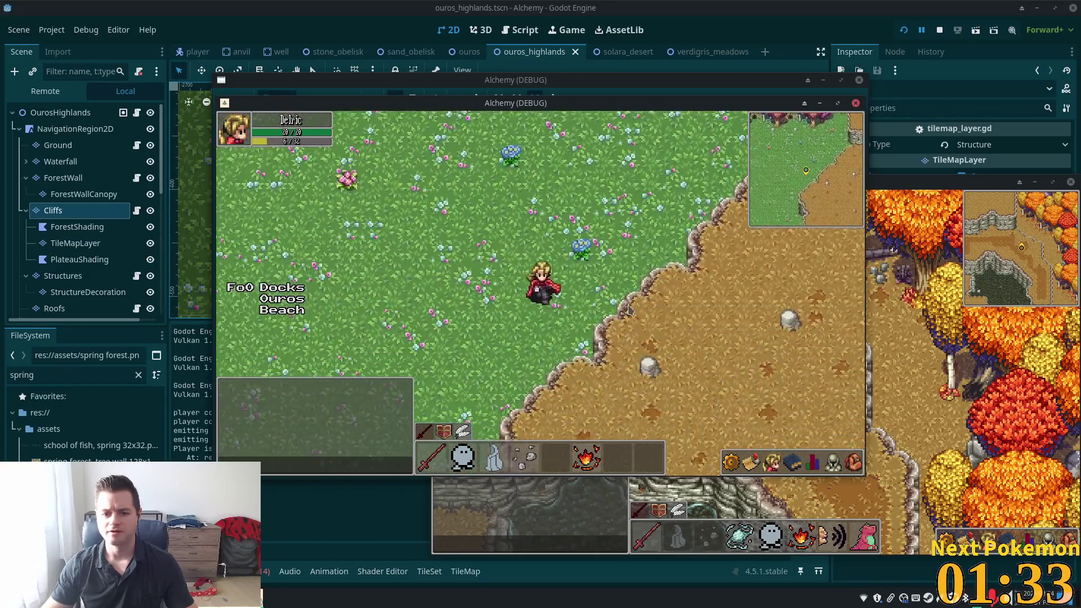
key("Down")
key("Left")
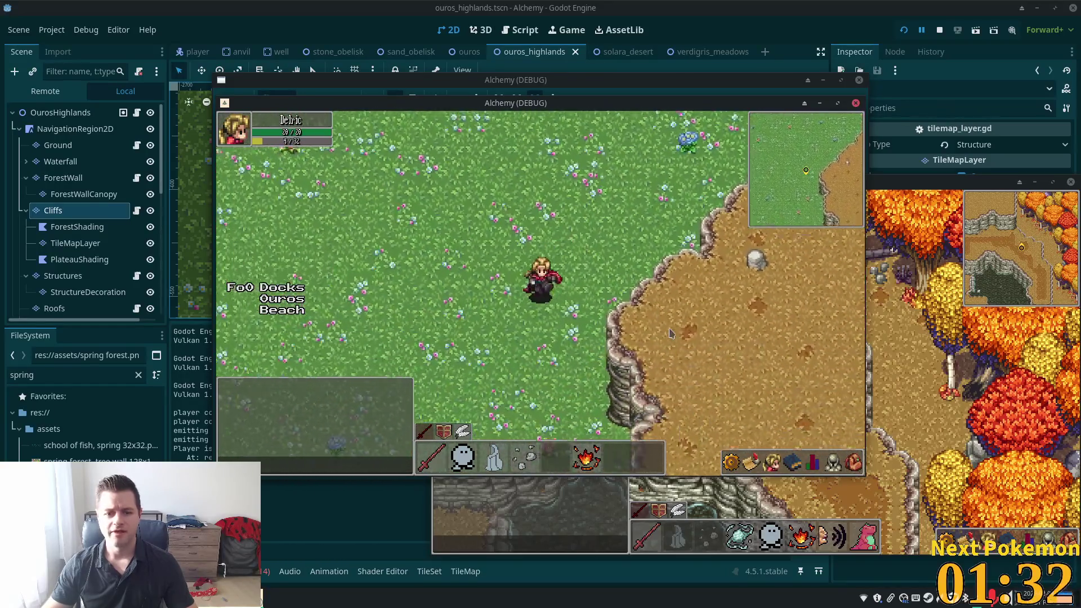
key("Left")
key("Down")
key("Left")
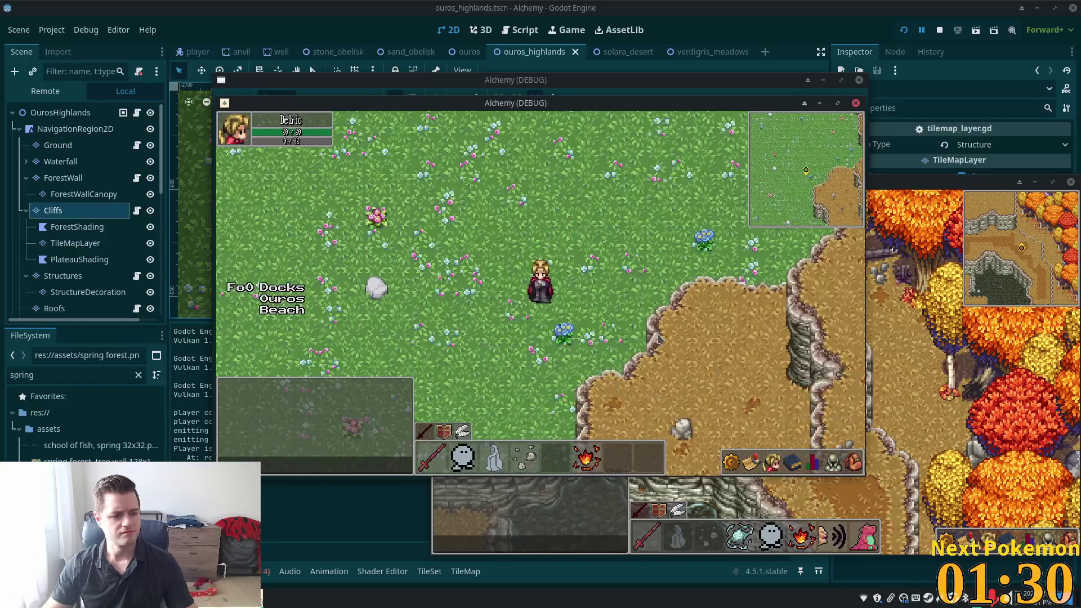
key("Down")
key("Right")
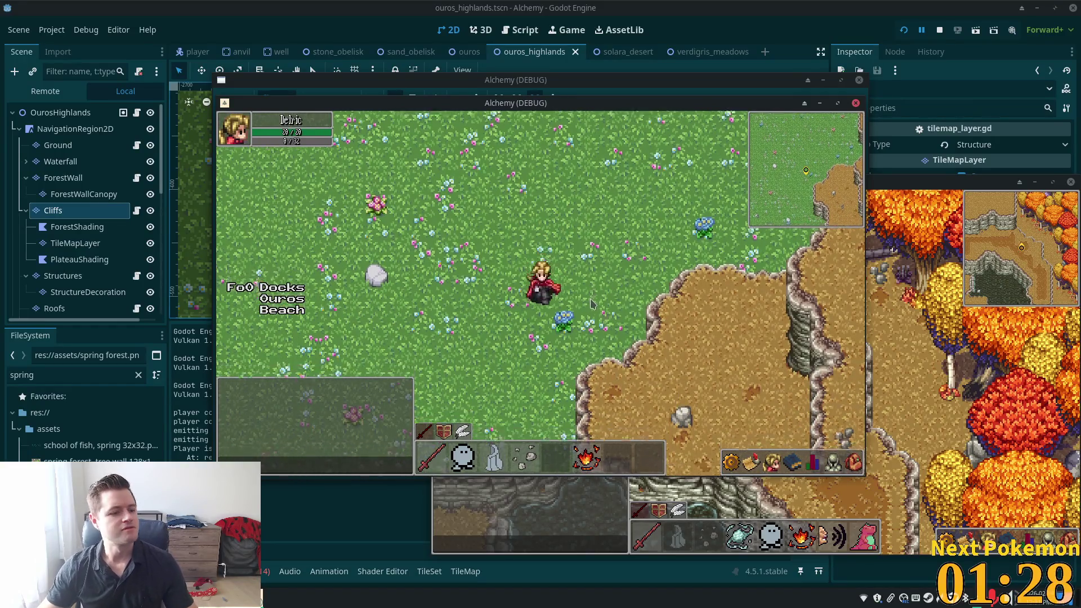
key("Down")
key("Left")
key("Down")
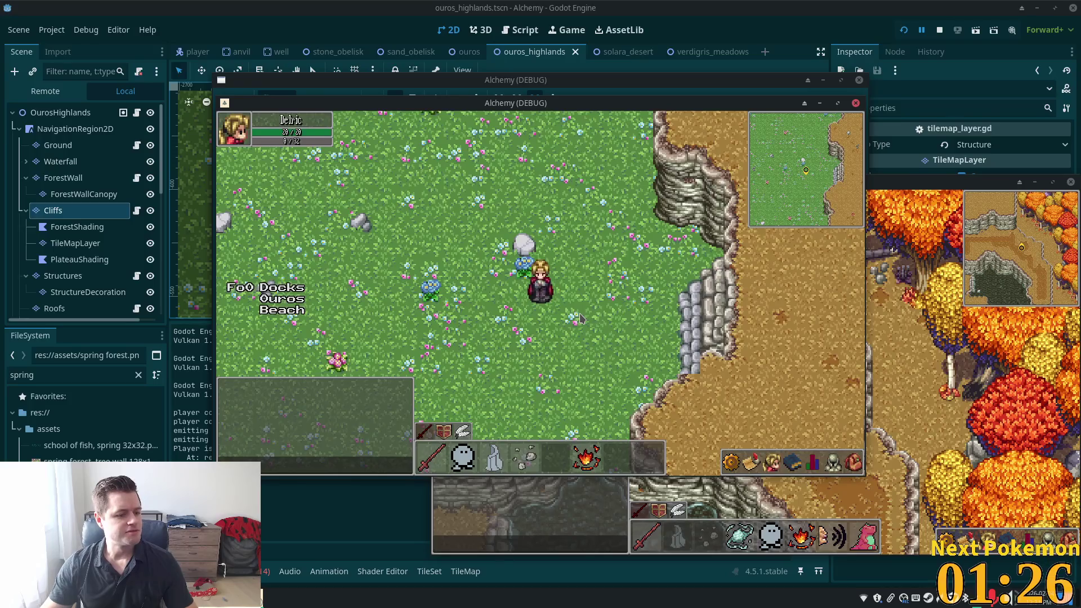
key("Left")
key("Down")
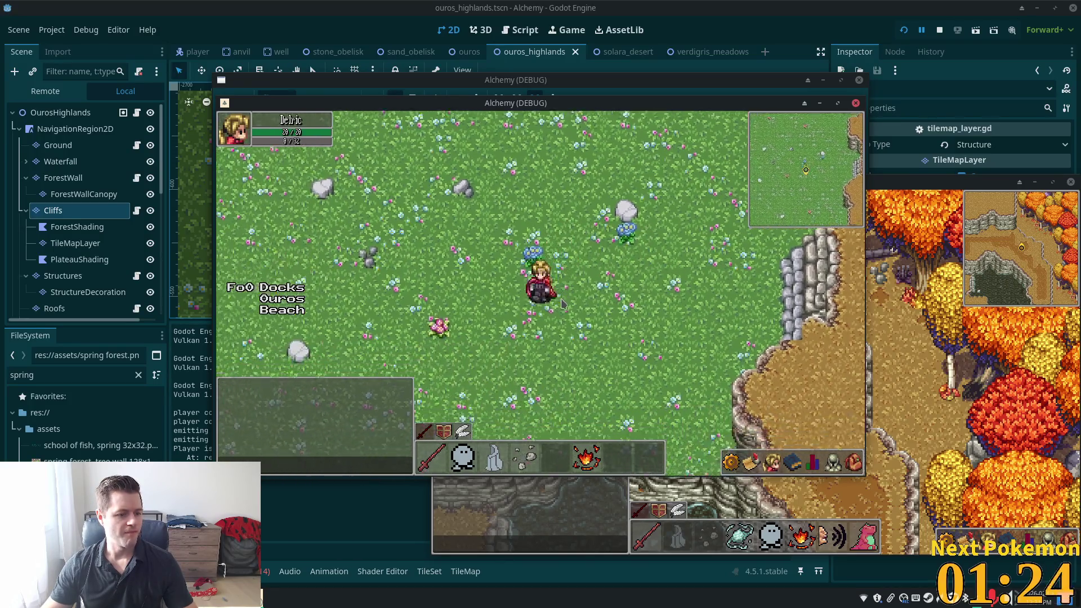
key("Down")
key("Right")
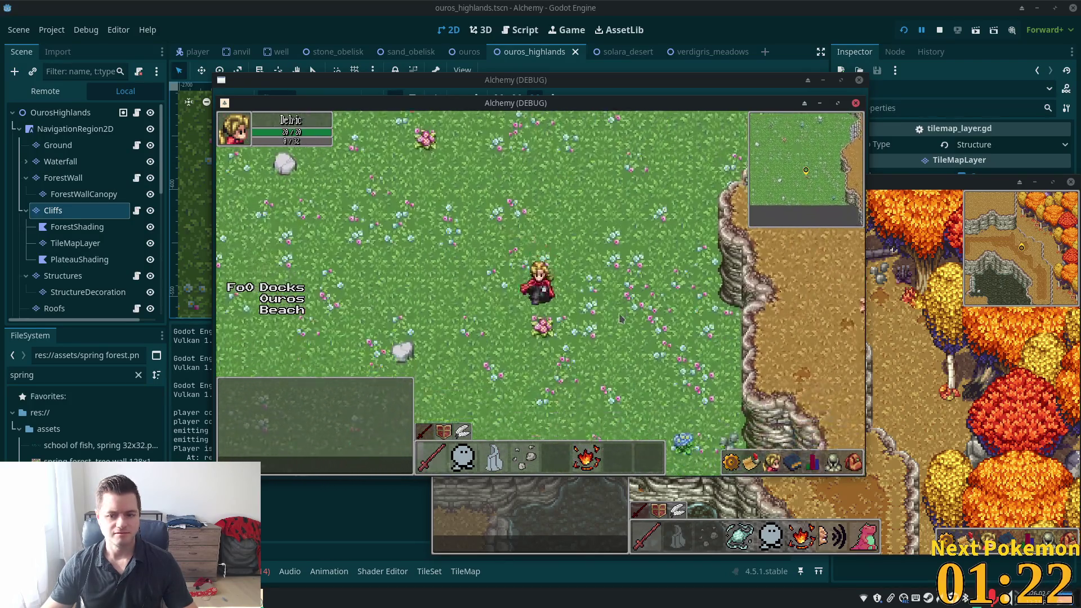
key("Down")
key("Right")
key("Up")
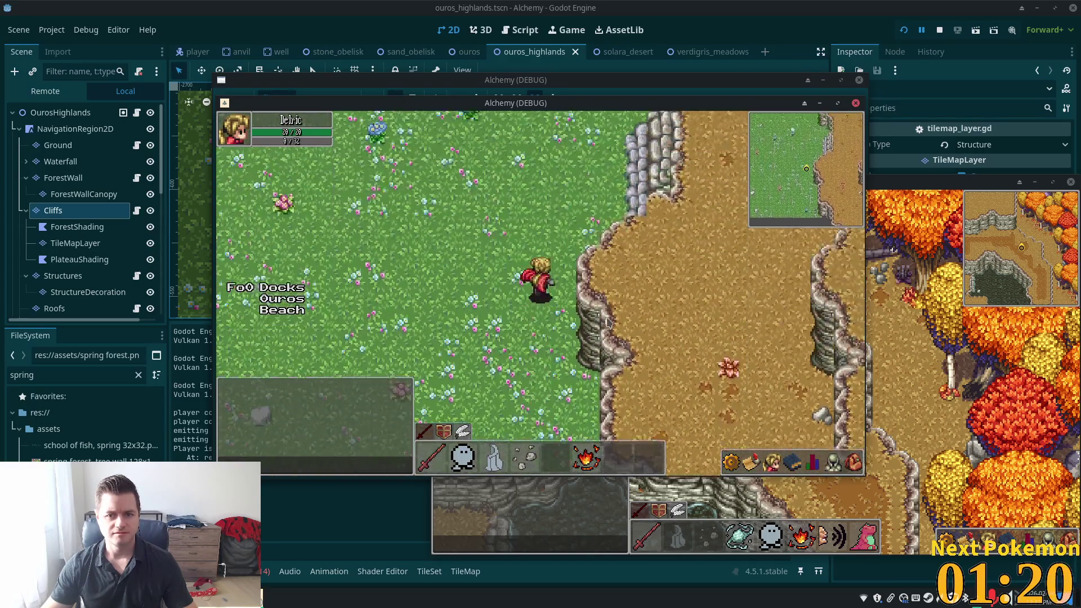
key("Up")
key("Right")
key("Up")
key("Right")
key("Up")
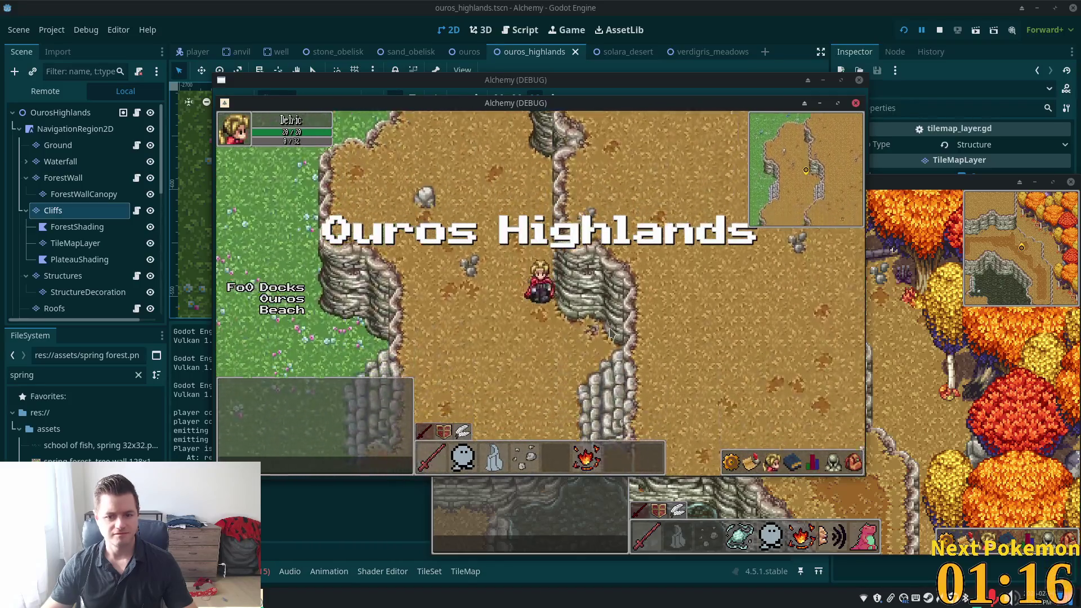
key("Up")
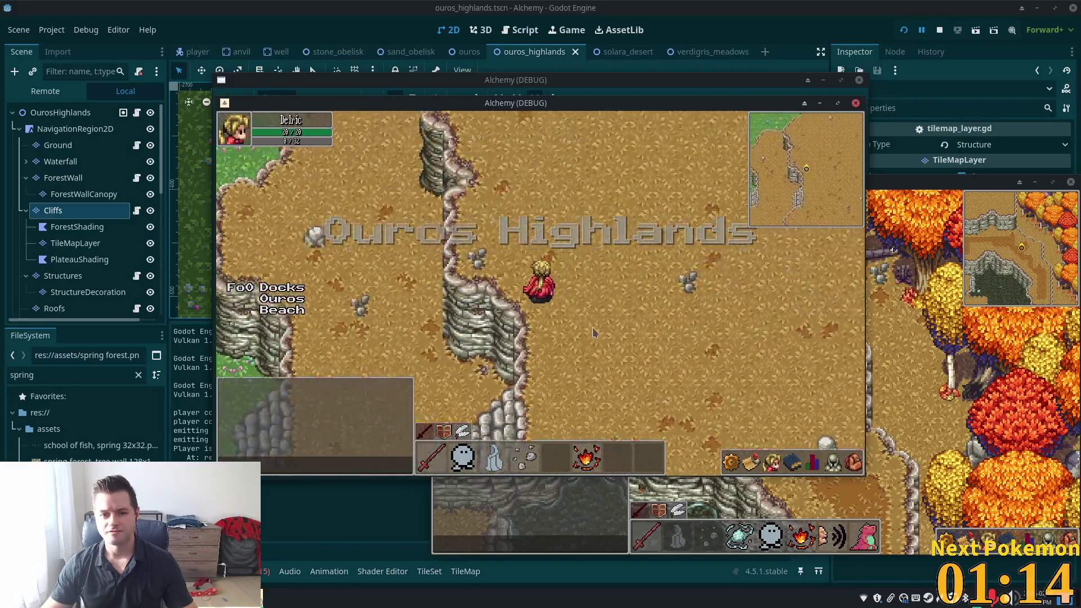
key("Right")
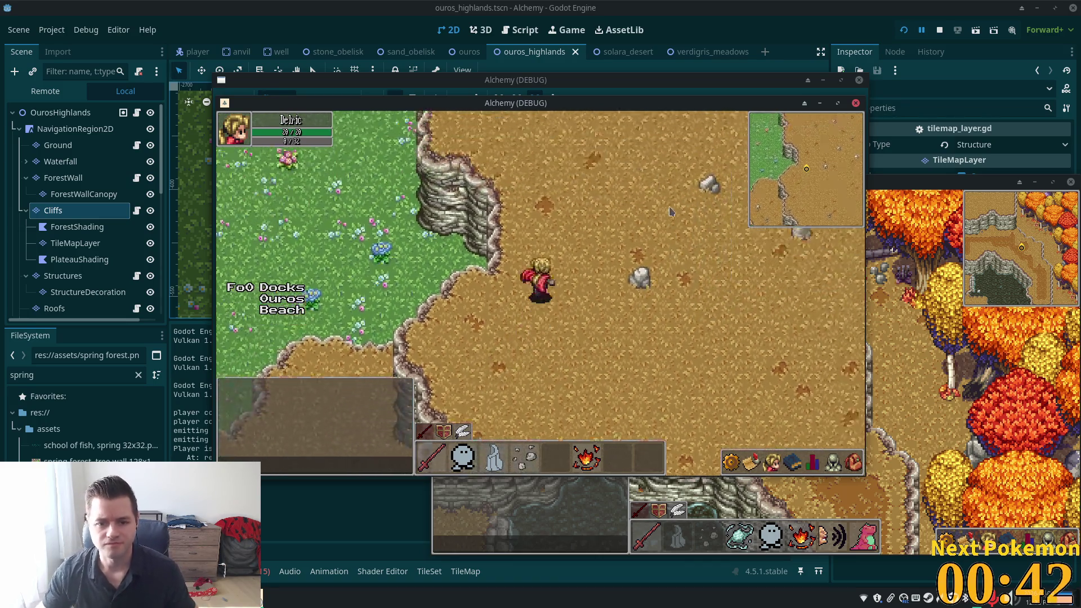
Walk north to the cliff wall, pace north and south along its edge, then stop the game with F8.
key("Up")
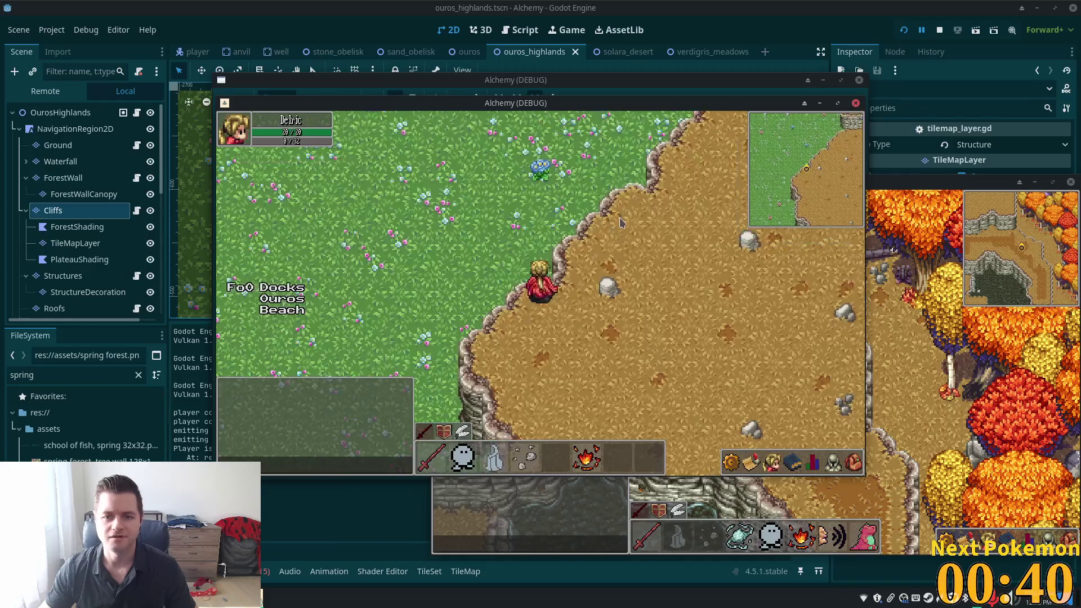
key("Up")
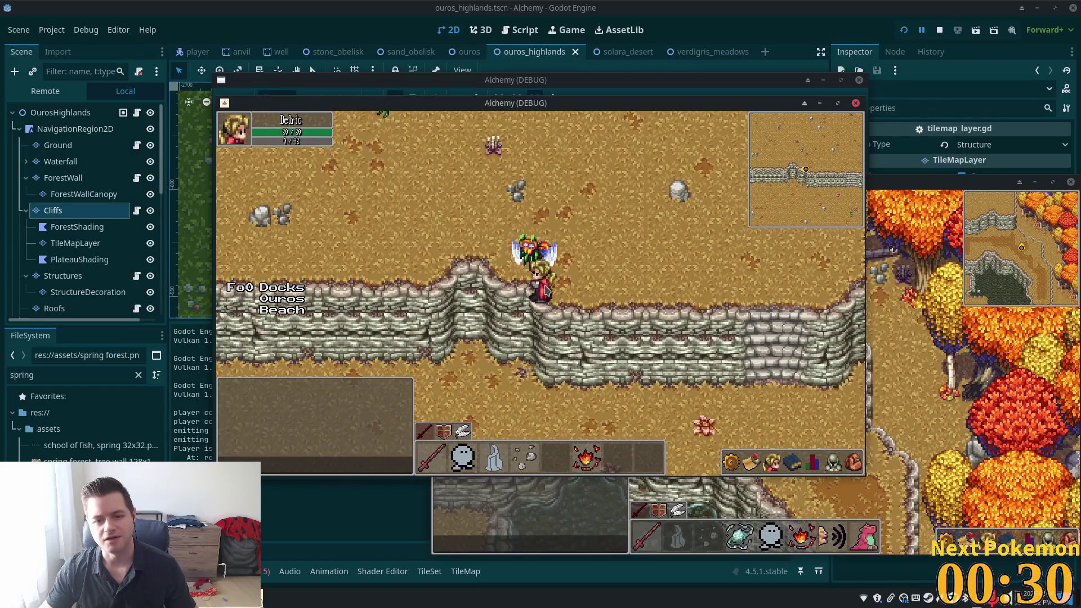
key("a")
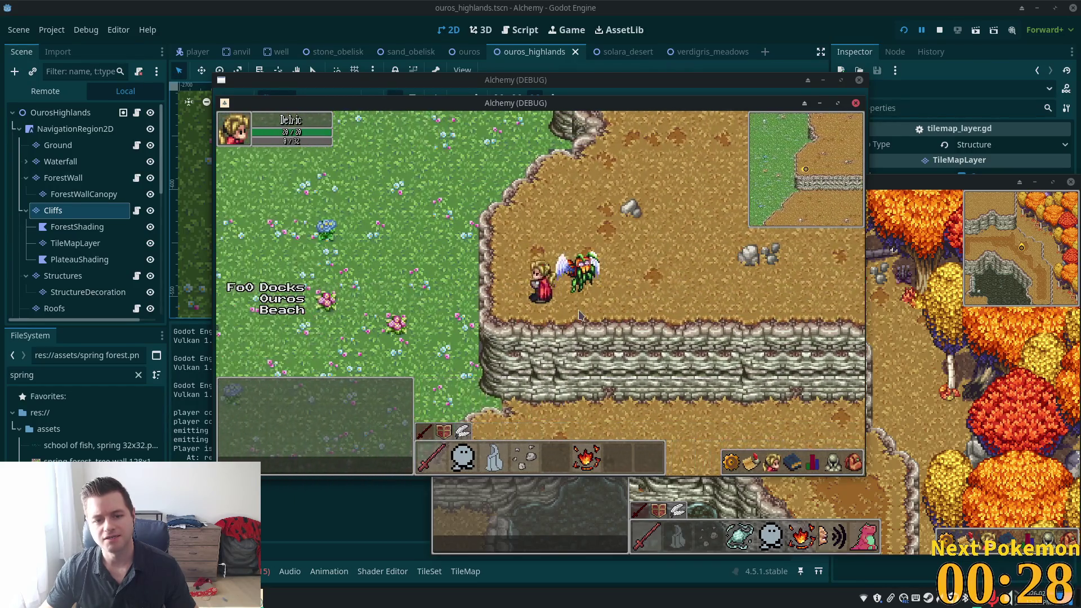
key("s")
key("w")
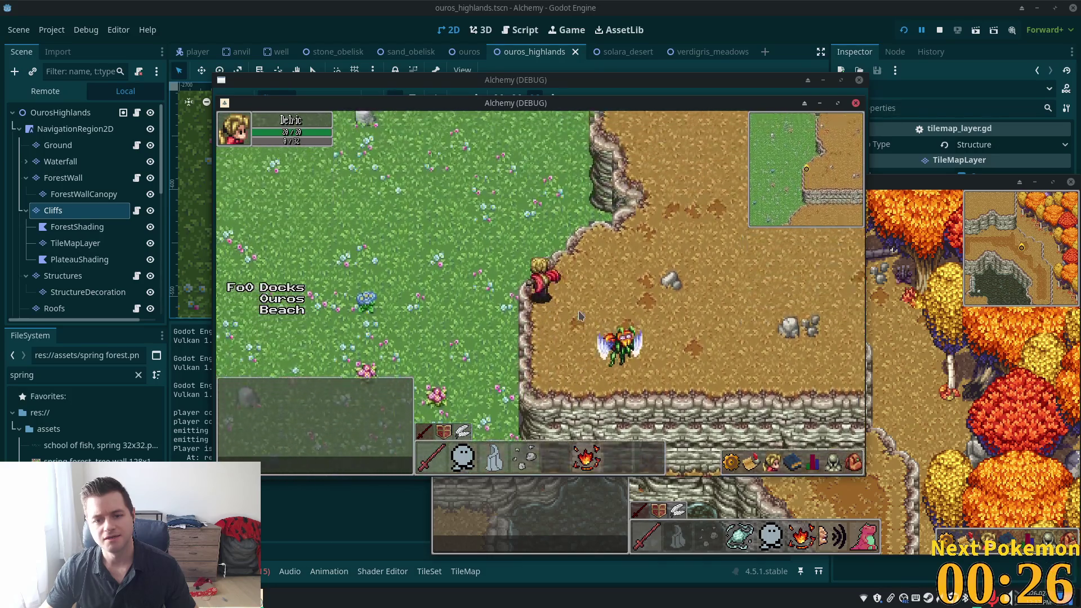
key("w")
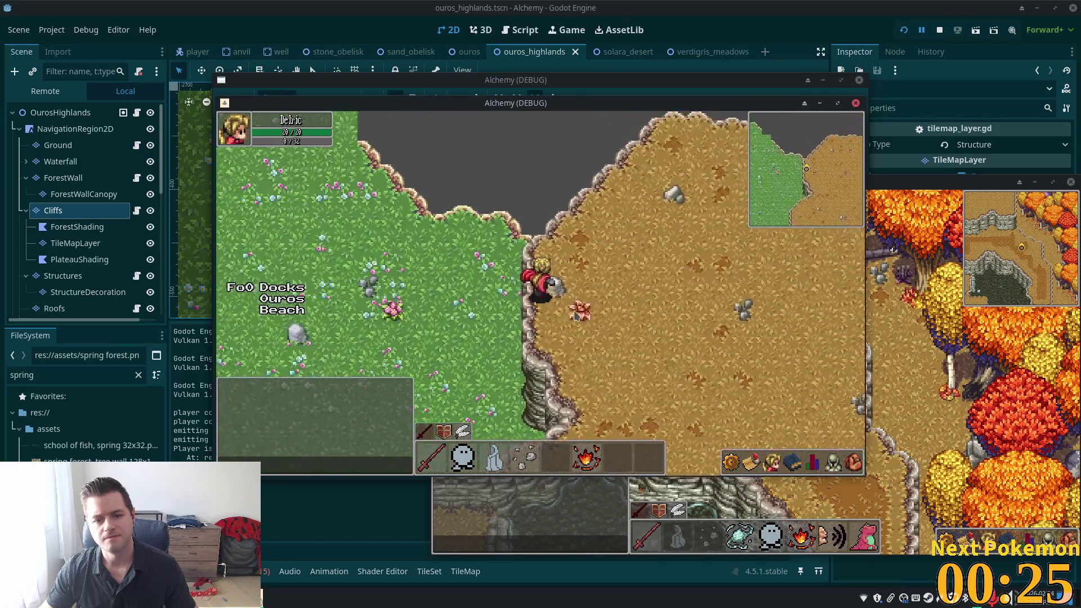
key("s")
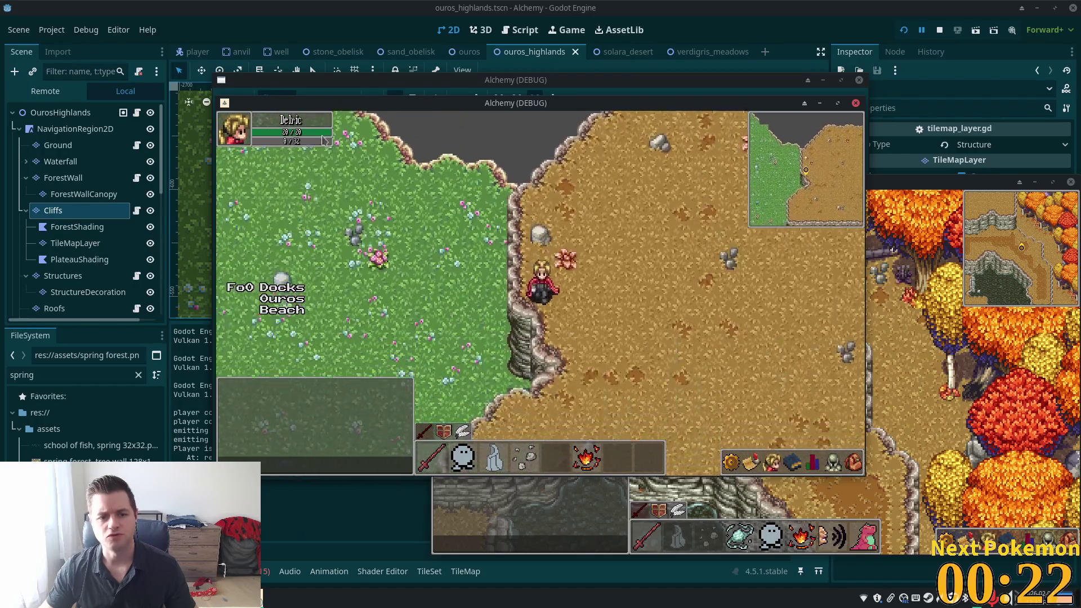
key("s")
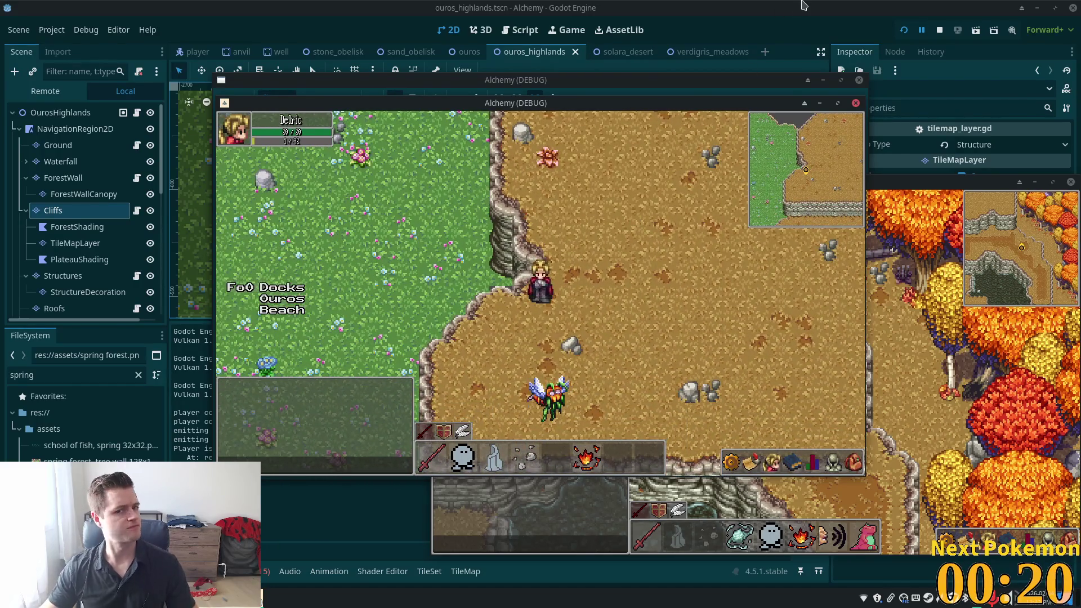
key("F8")
Select the ForestWall layer in the ouros_highlands scene.
scroll(485, 215, "down", 7)
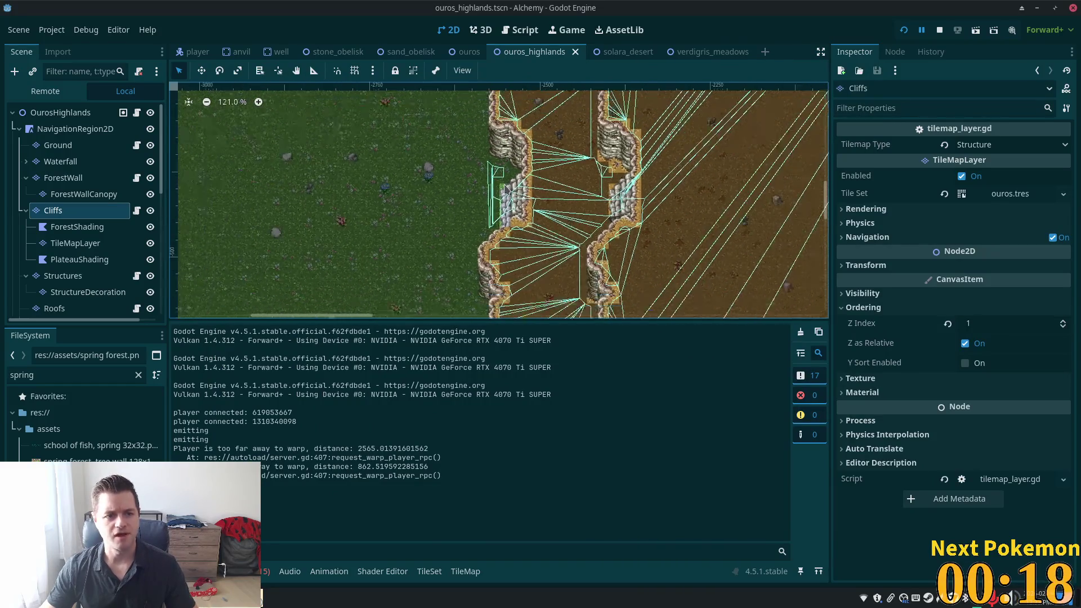
scroll(485, 215, "down", 5)
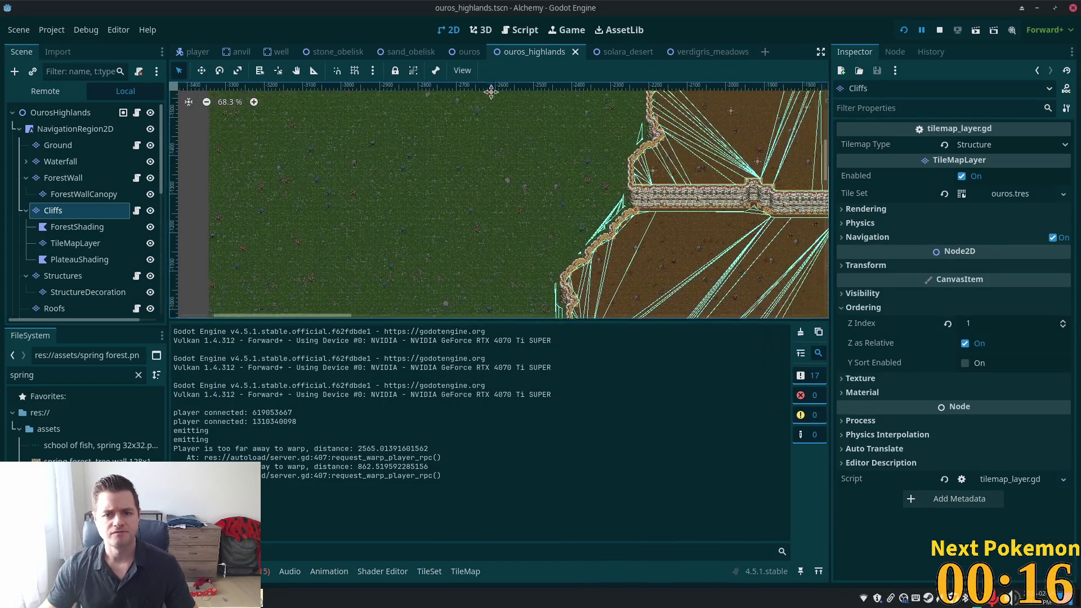
scroll(645, 127, "down", 4)
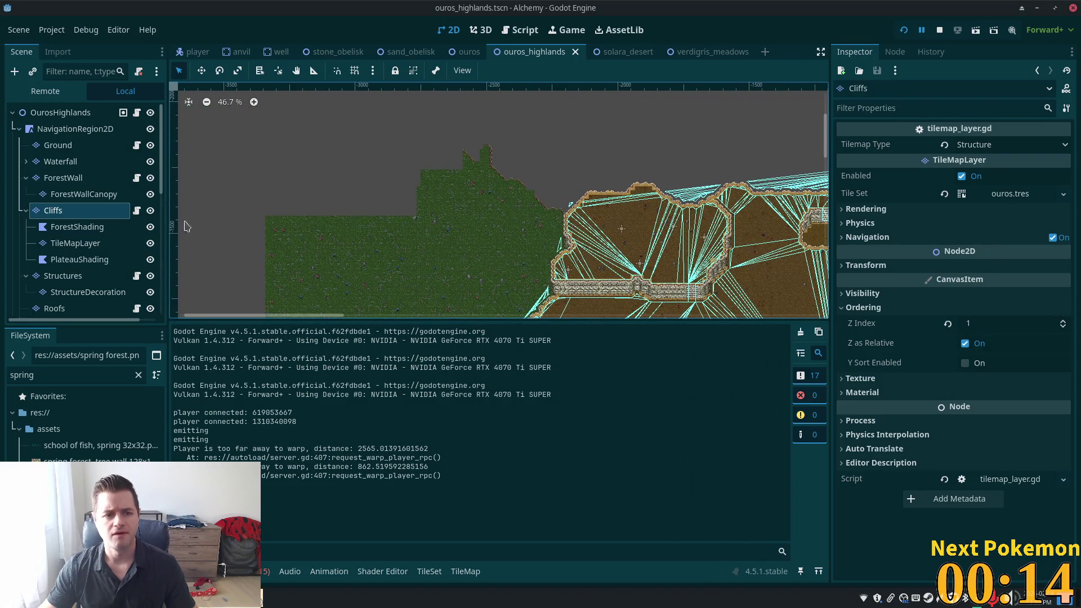
left_click(84, 194)
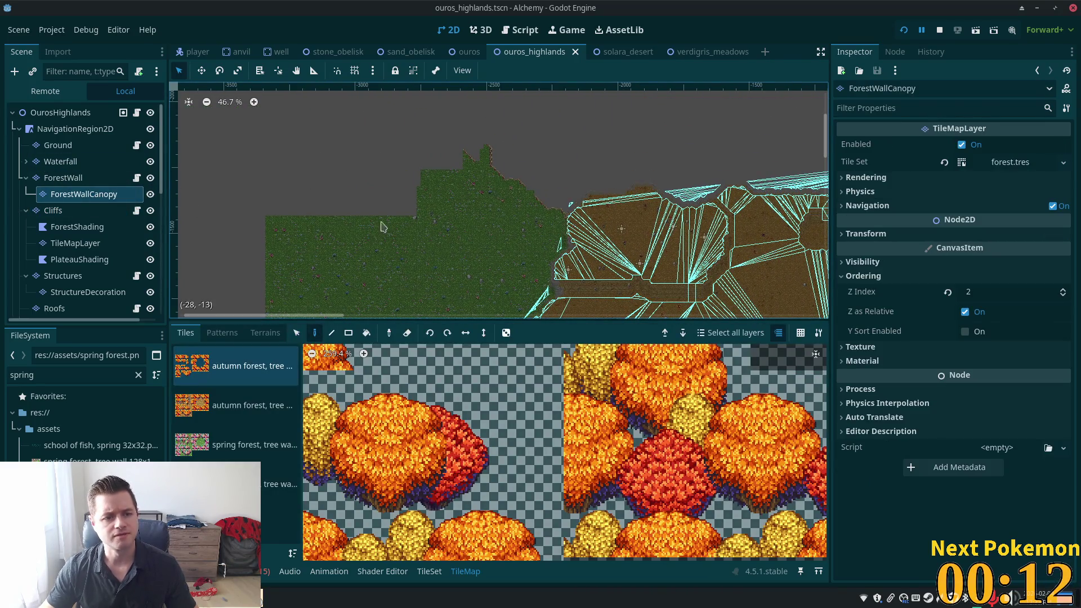
scroll(475, 234, "up", 1)
scroll(470, 223, "down", 1)
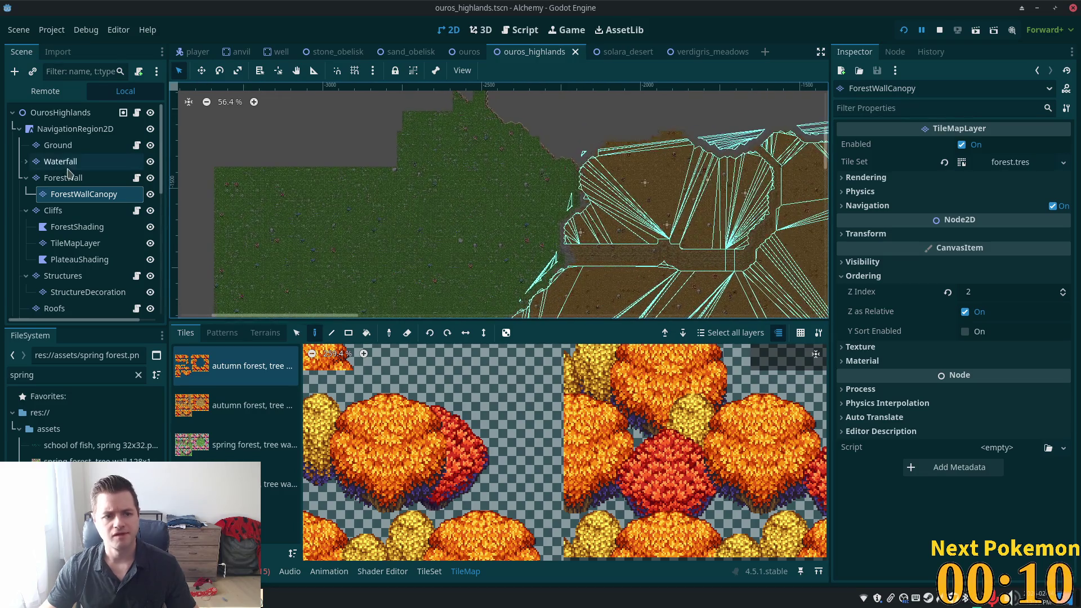
left_click(63, 177)
scroll(465, 159, "down", 1)
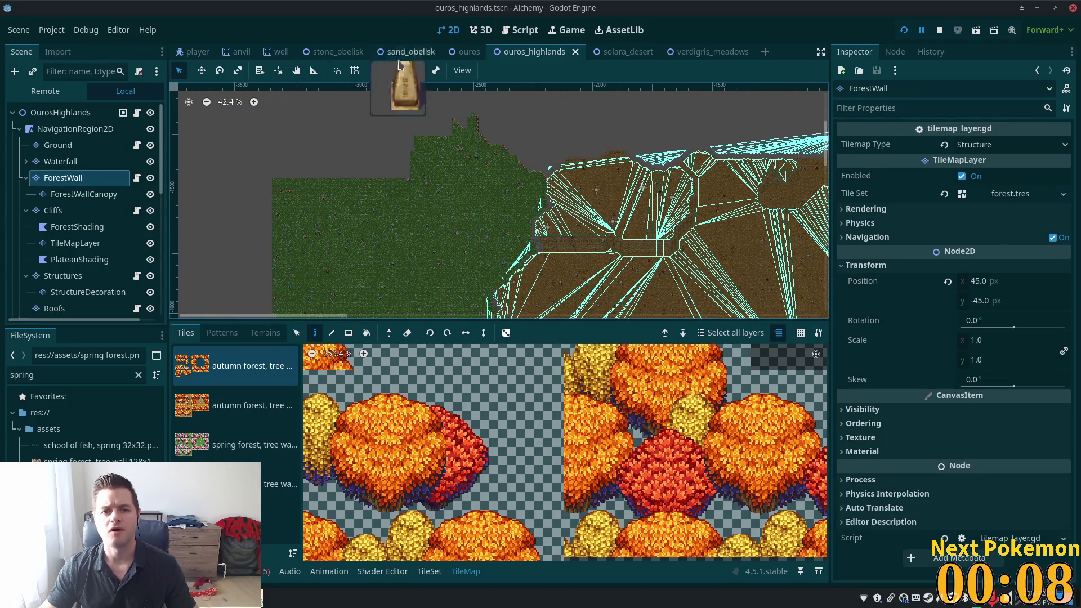
In verdigris_meadows, select the 4x2 spring-forest tree wall block on the ForestWall layer.
left_click(706, 51)
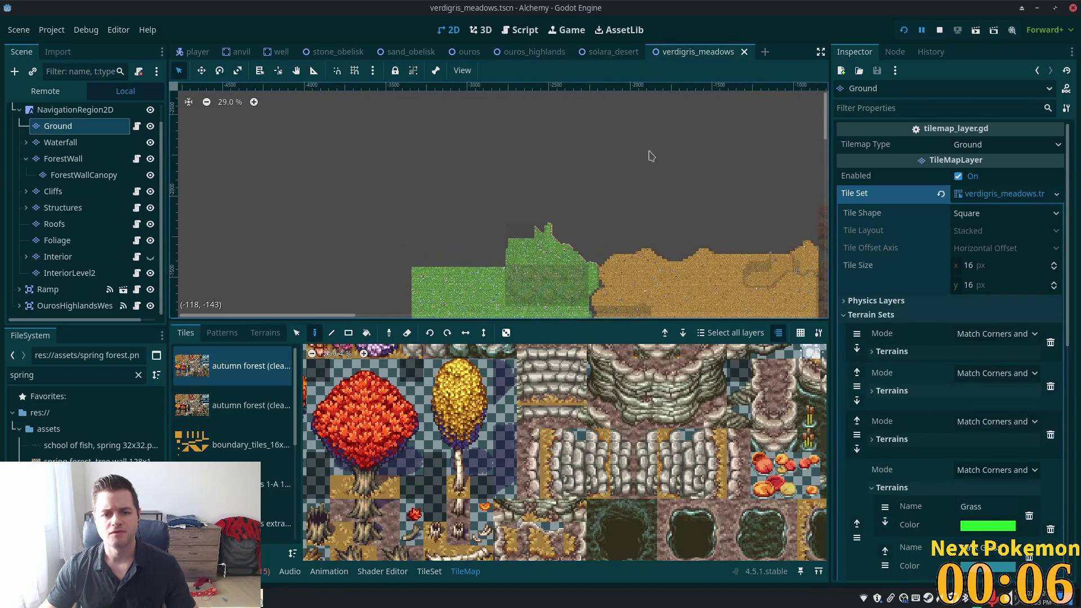
left_click(63, 158)
scroll(538, 278, "up", 3)
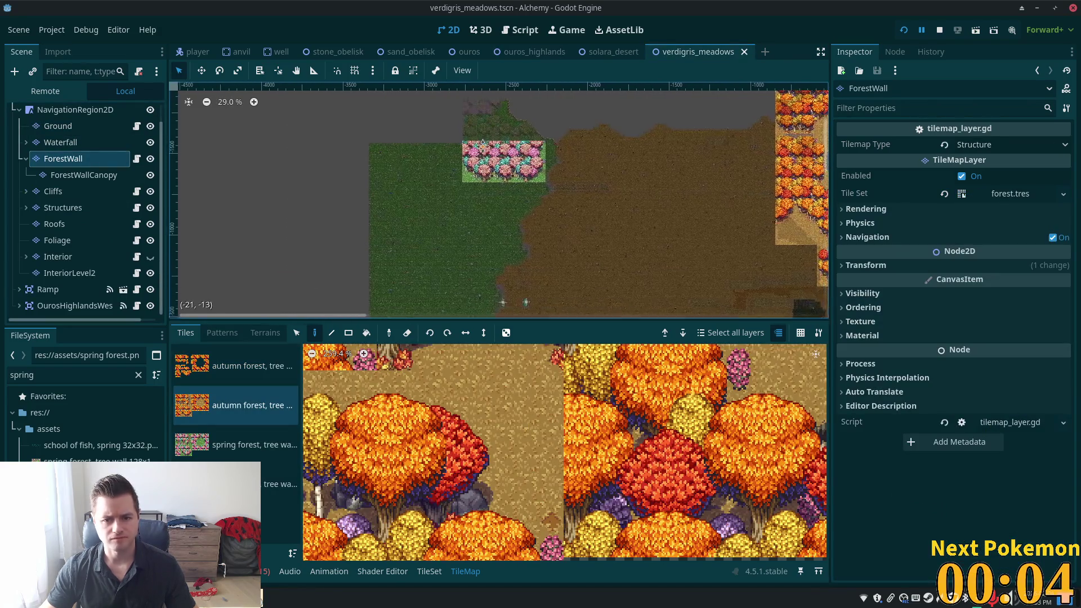
left_click(298, 333)
left_click_drag(439, 163, 546, 213)
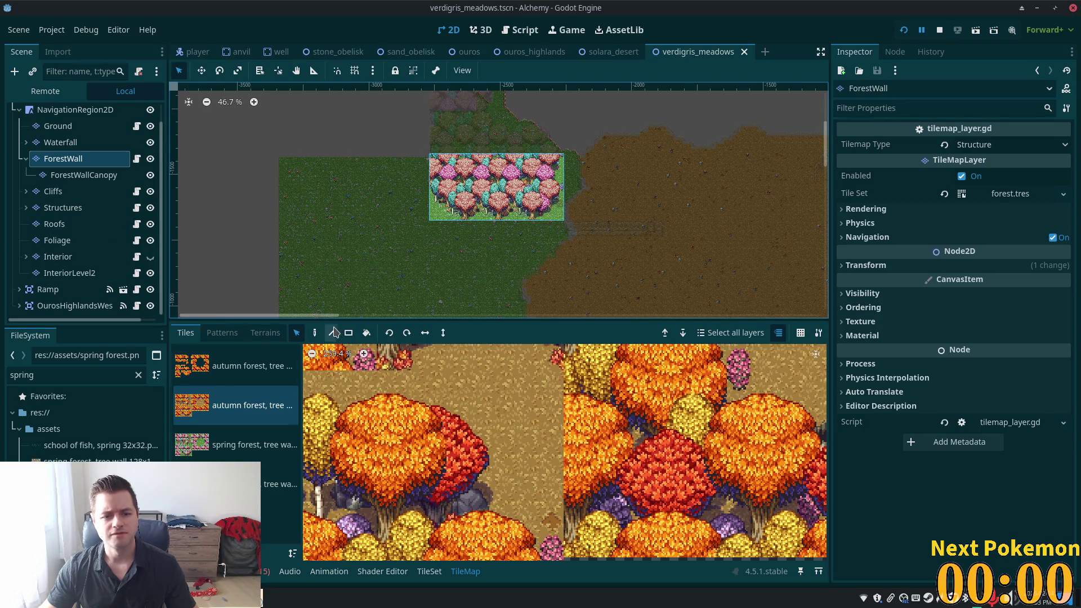
Paste the tree wall block above the grass in ouros_highlands, then pick ForestWallCanopy and reopen verdigris_meadows.
left_click(513, 52)
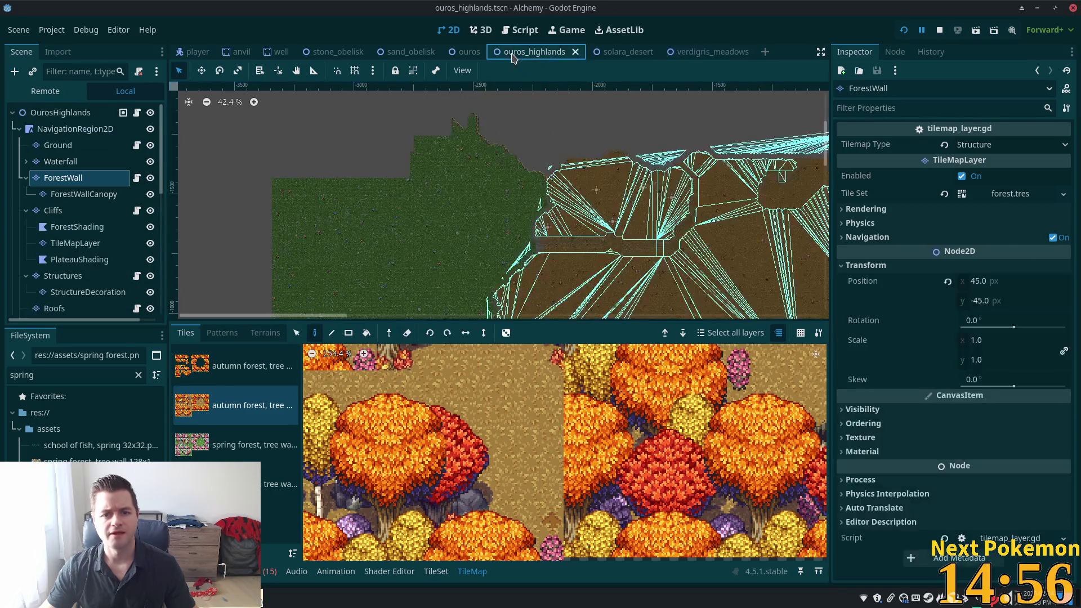
left_click(466, 198)
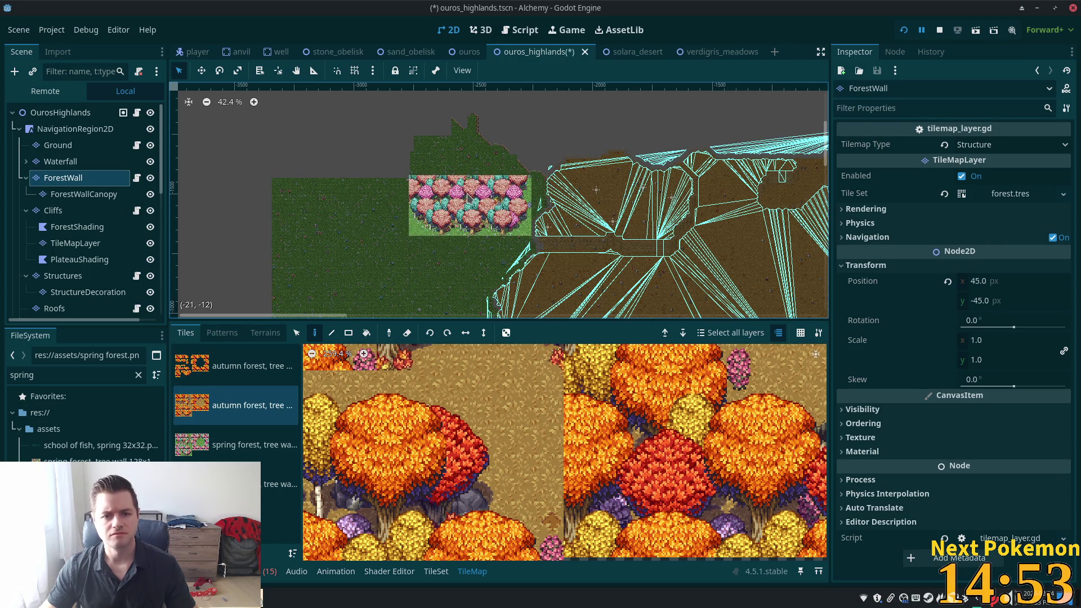
left_click(90, 197)
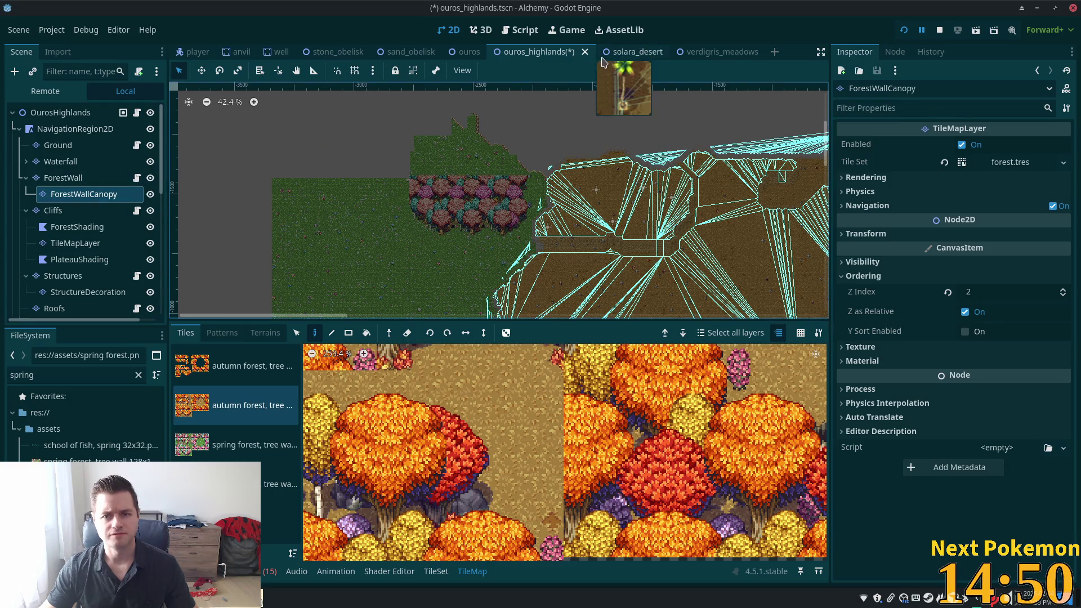
left_click(698, 51)
Select the ForestWallCanopy layer in verdigris_meadows and make a first selection of the canopy tiles.
left_click(511, 260)
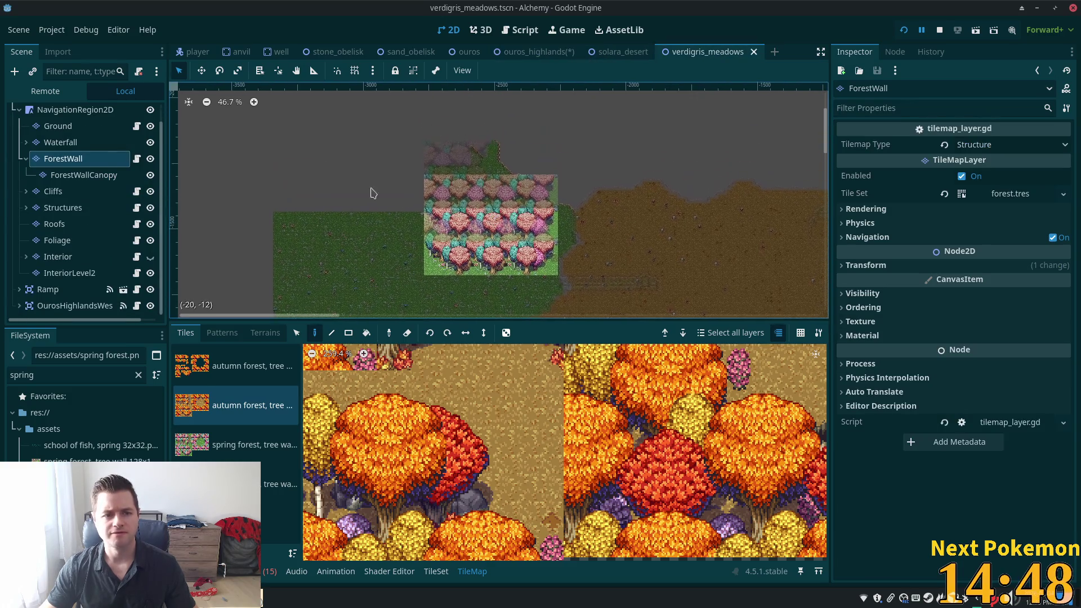
left_click(84, 175)
left_click(297, 333)
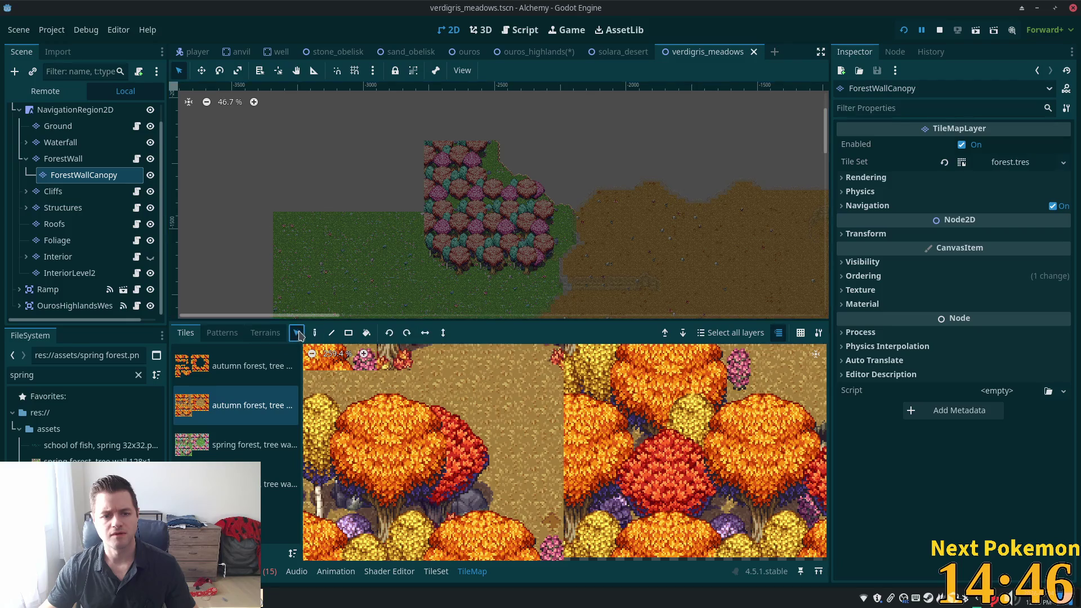
mouse_move(413, 140)
left_mouse_down()
mouse_move(526, 214)
mouse_move(616, 212)
mouse_move(559, 223)
left_mouse_up()
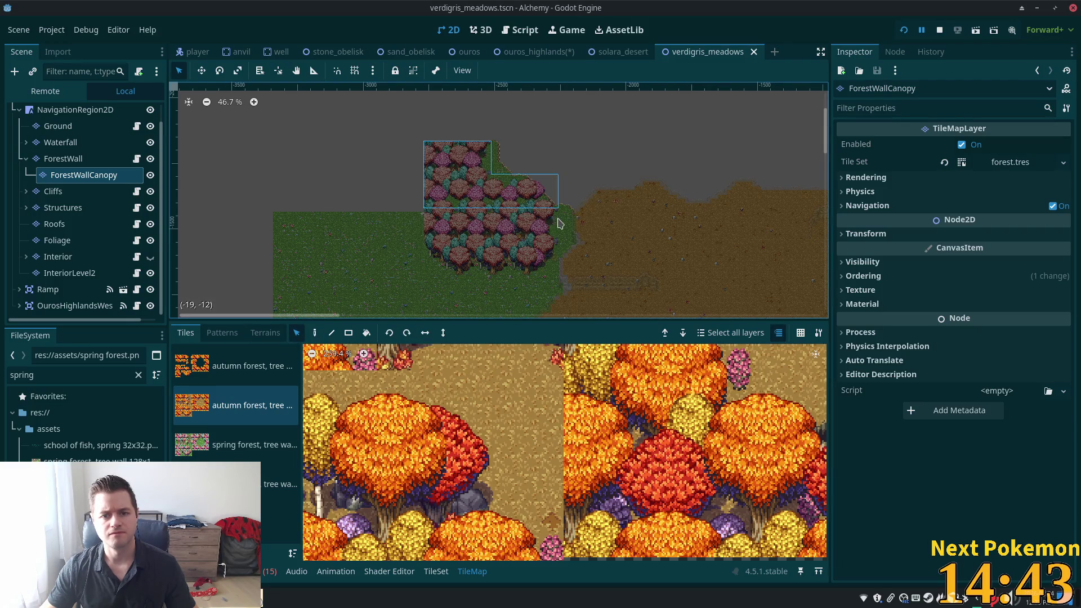
left_click(316, 333)
left_click(619, 52)
left_click(529, 52)
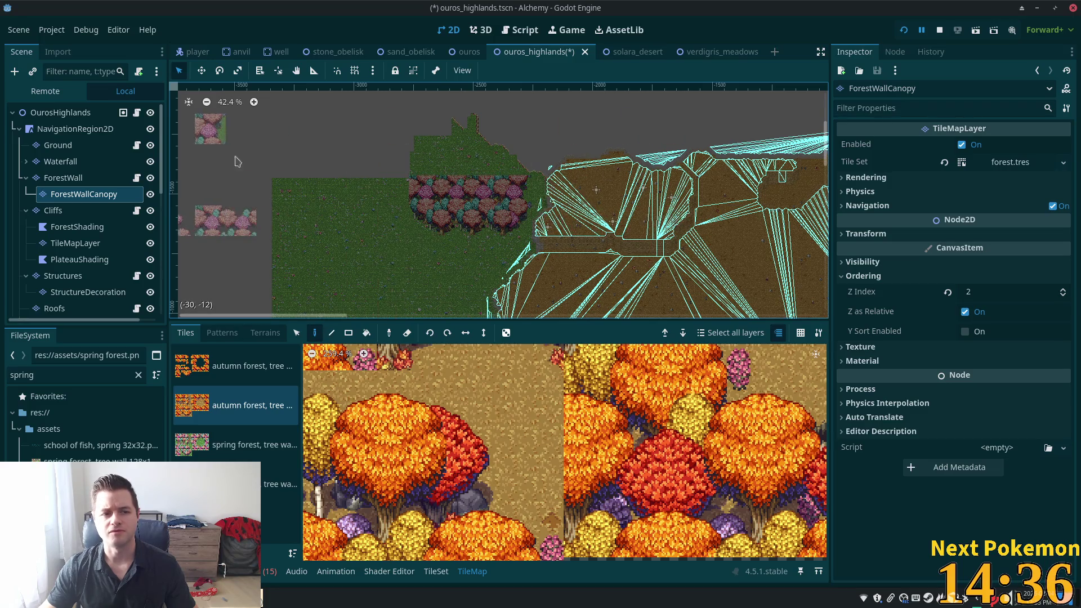
left_click(712, 52)
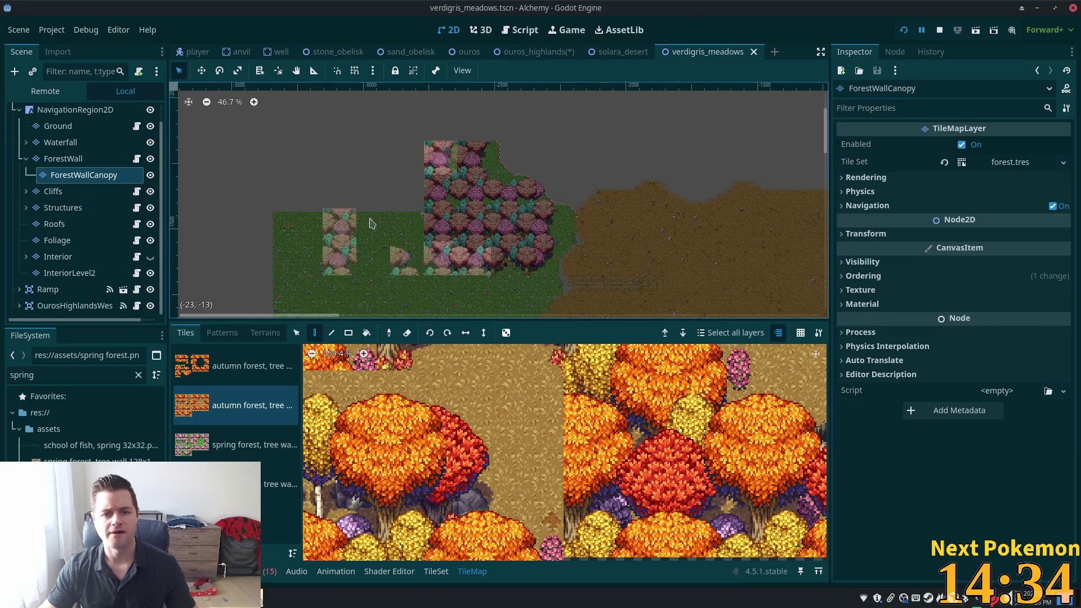
Copy the canopy tiles, paste them over the tree wall in ouros_highlands, and save.
key("s")
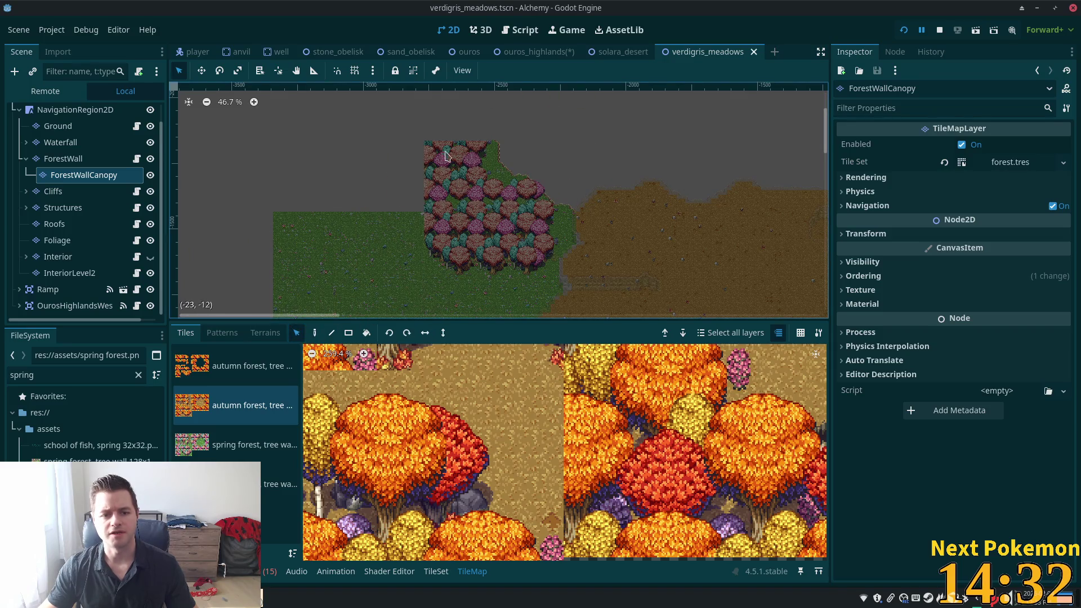
left_click_drag(427, 144, 539, 203)
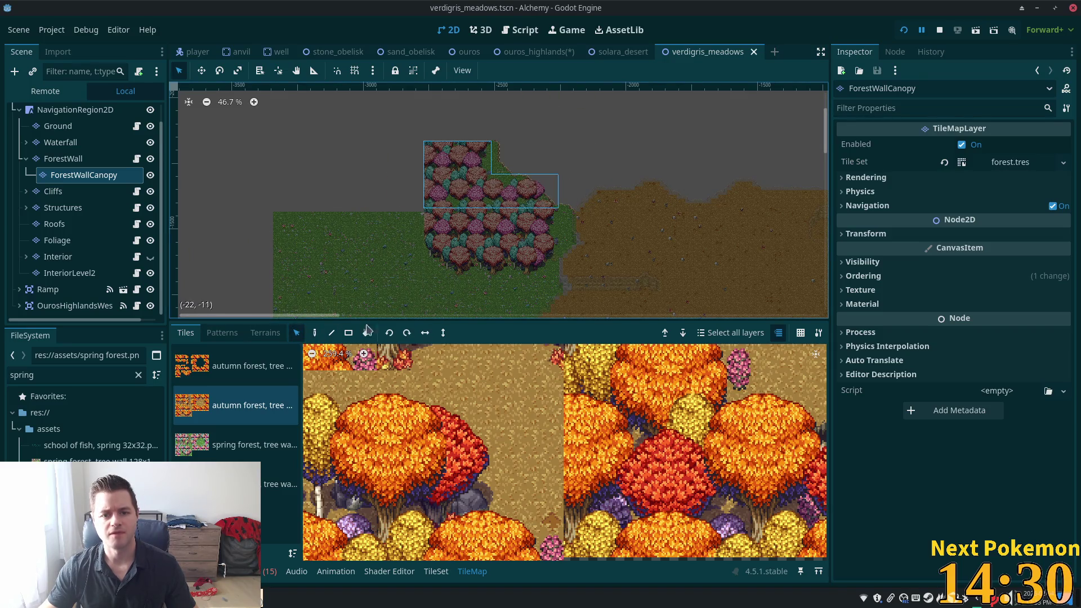
key("ctrl+c")
key("ctrl+v")
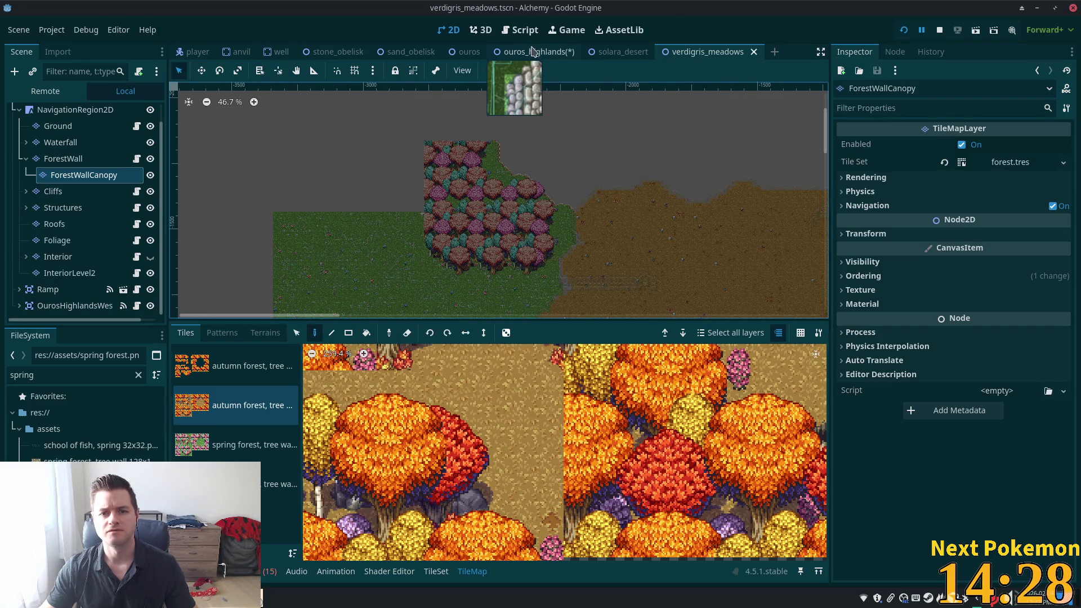
left_click(534, 52)
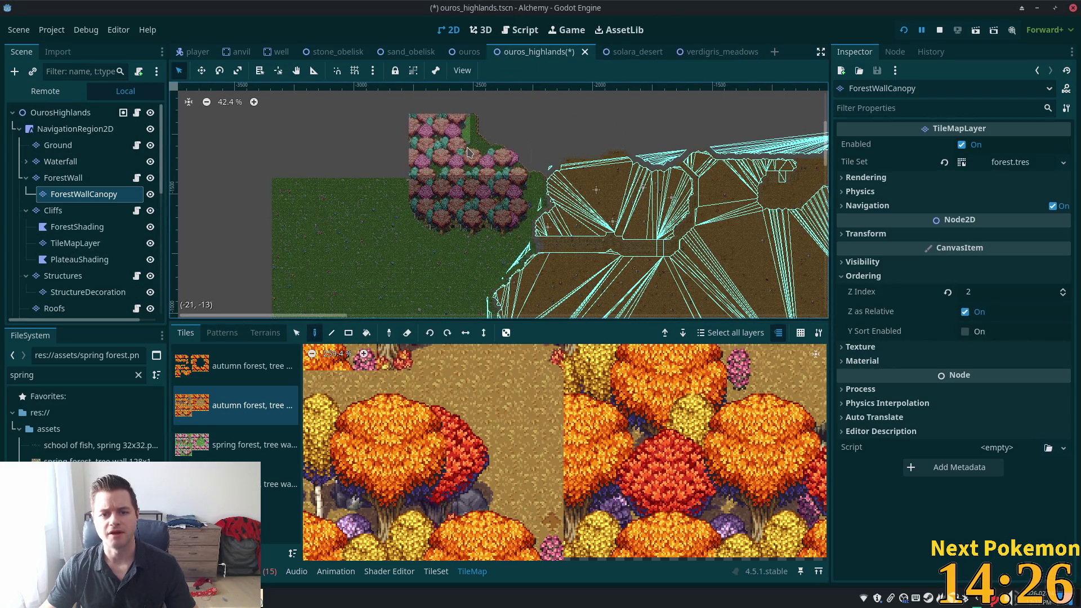
left_click(468, 162)
key("ctrl+s")
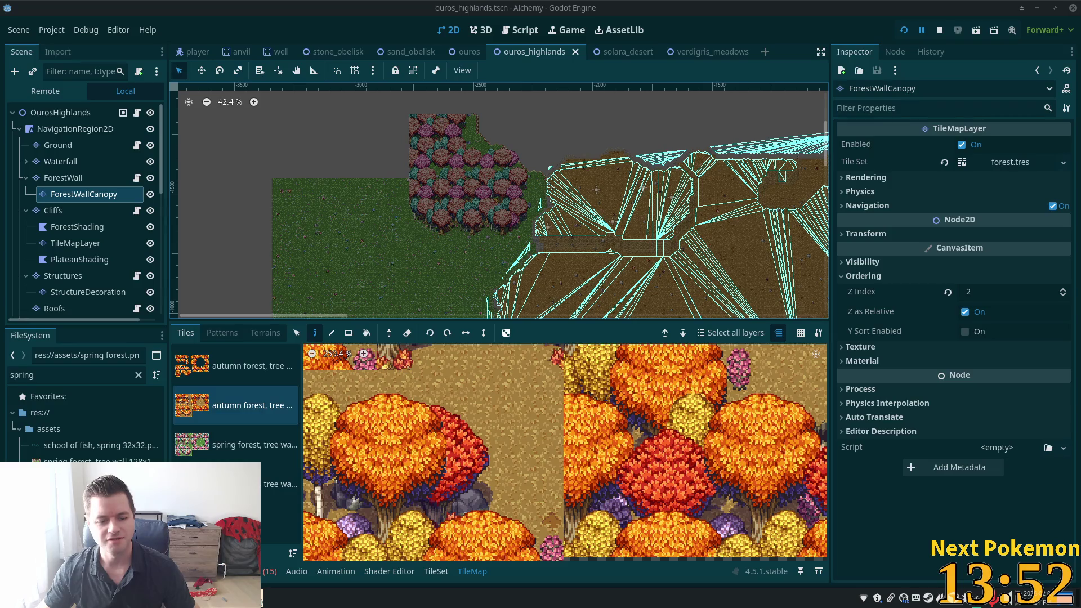
Bring the Brave PokemonCommunityGame Twitch popup over Godot and refresh its Pokémon list.
mouse_move(304, 596)
left_click(304, 540)
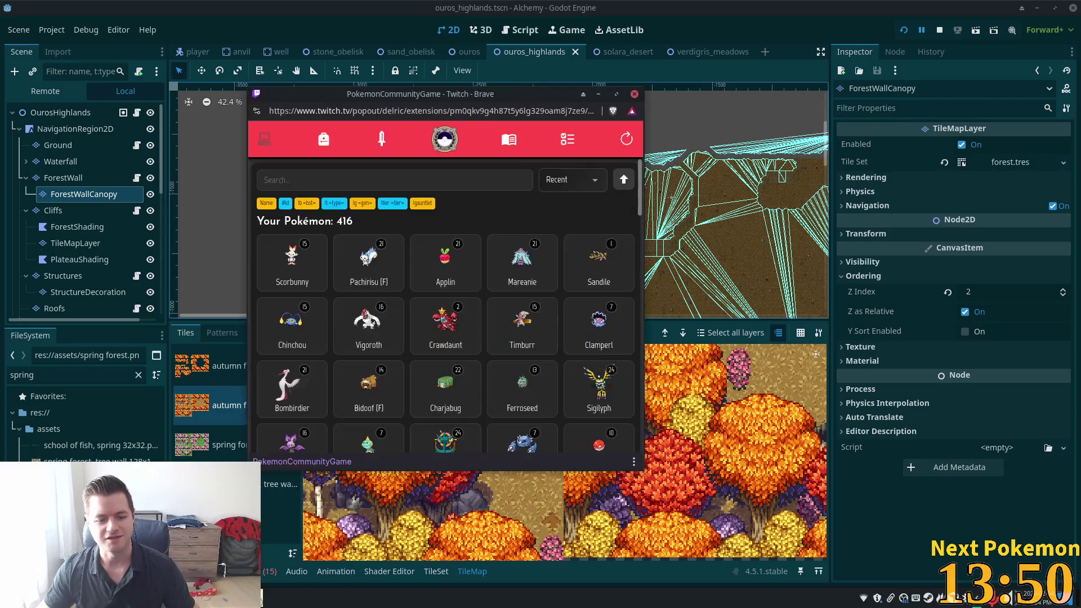
left_click(623, 146)
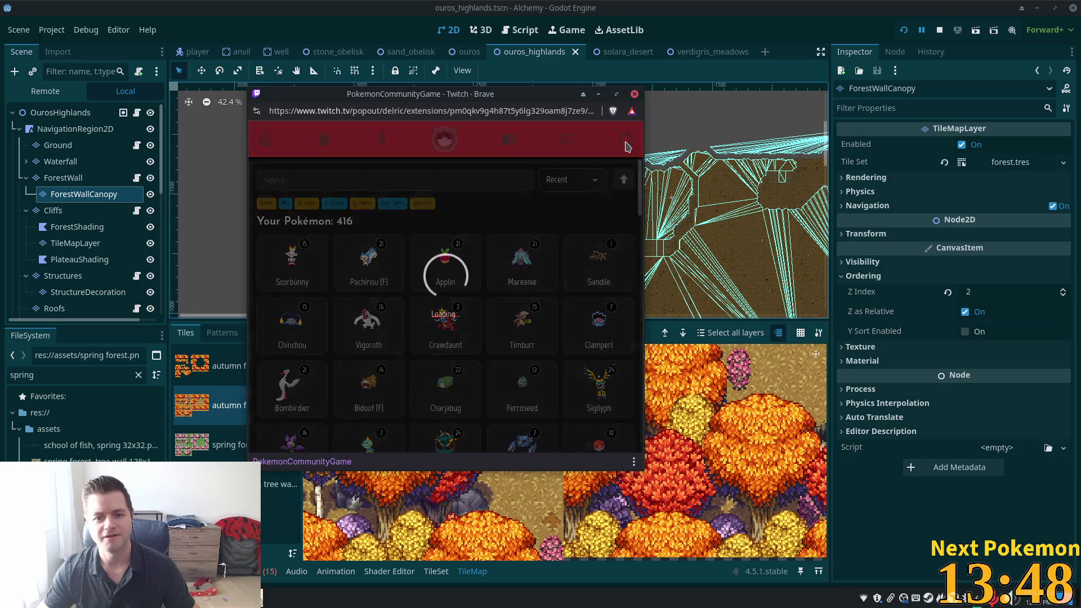
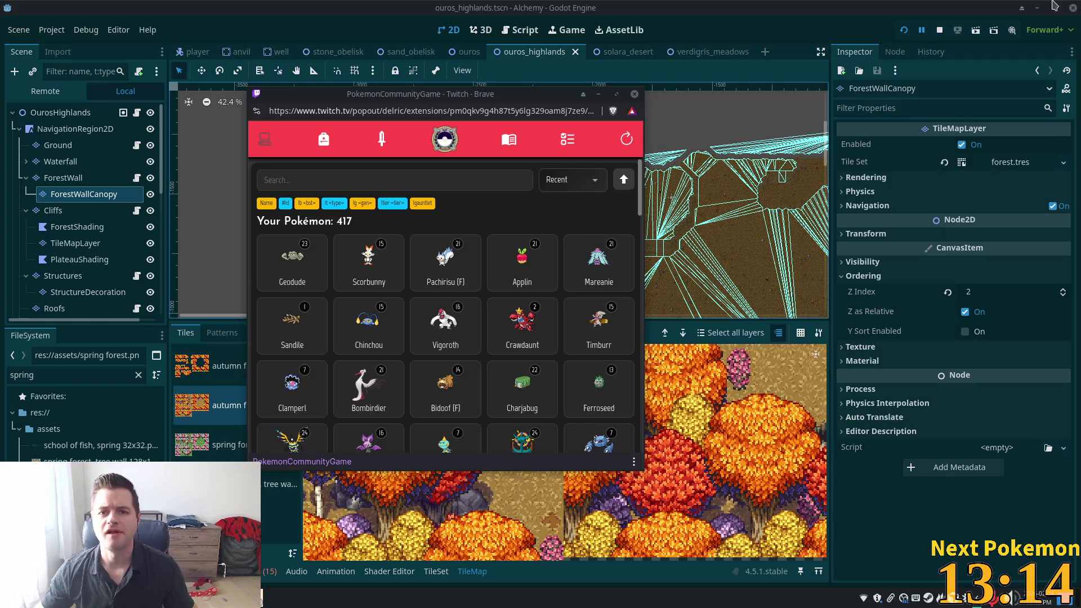
Close the Brave Twitch popup and bring up the running game windows from the taskbar.
left_click(833, 8)
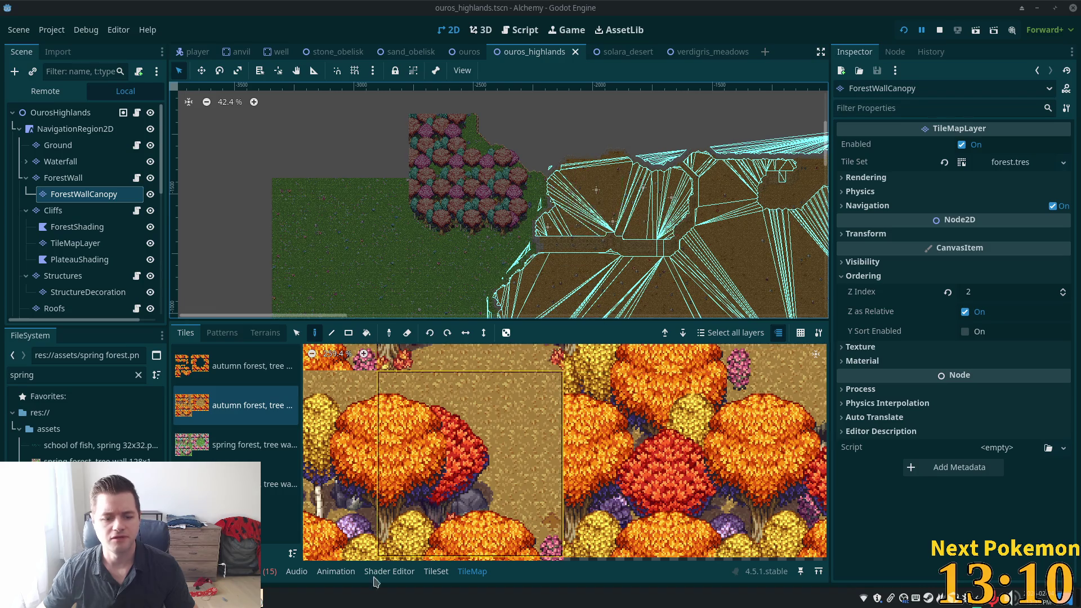
left_click(276, 597)
mouse_move(287, 549)
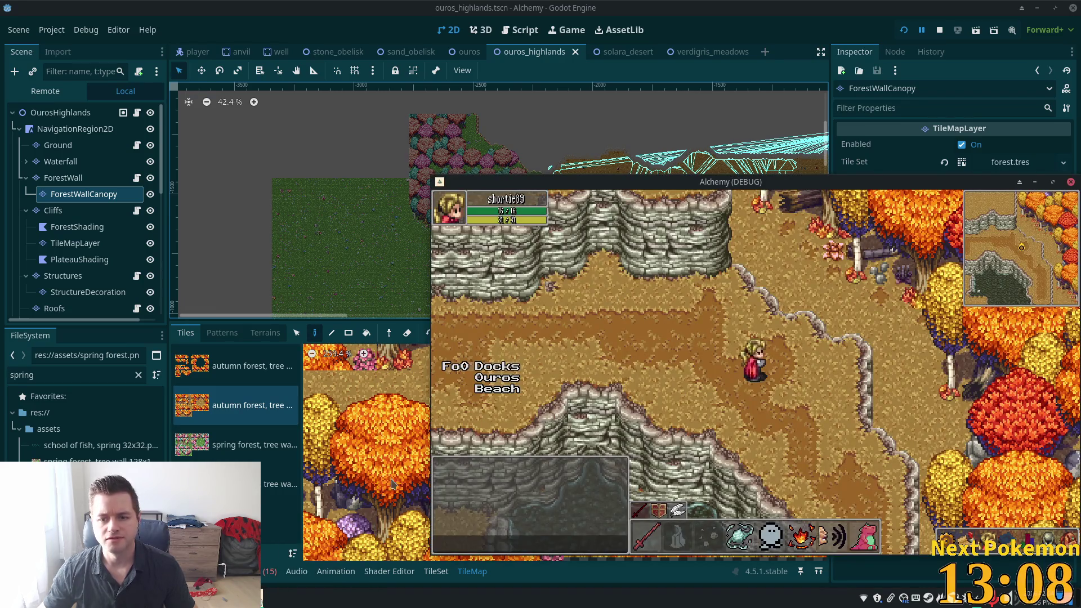
left_click(270, 529)
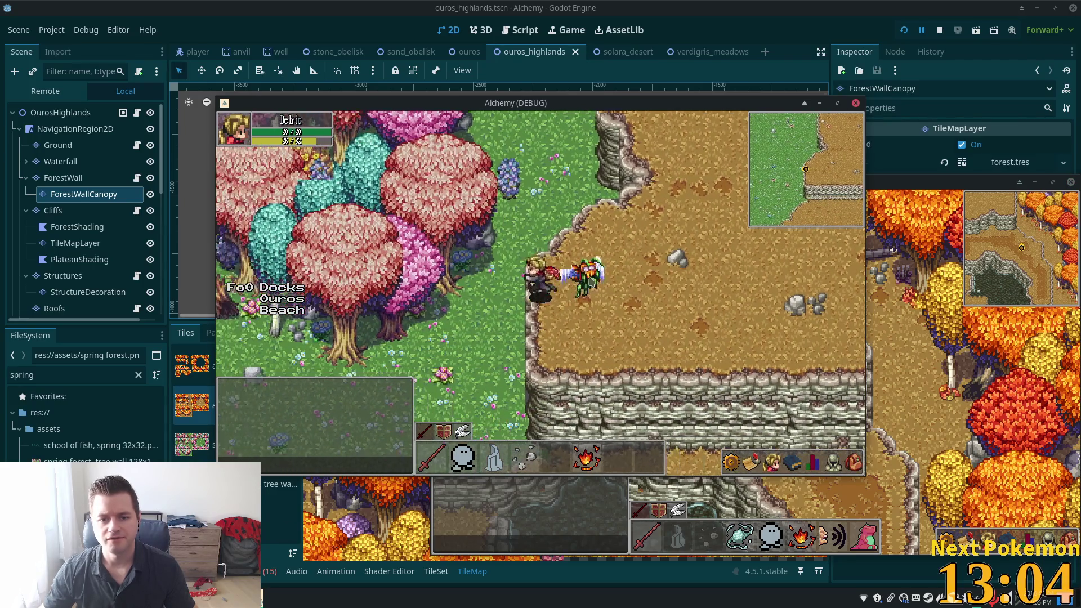
key("Up")
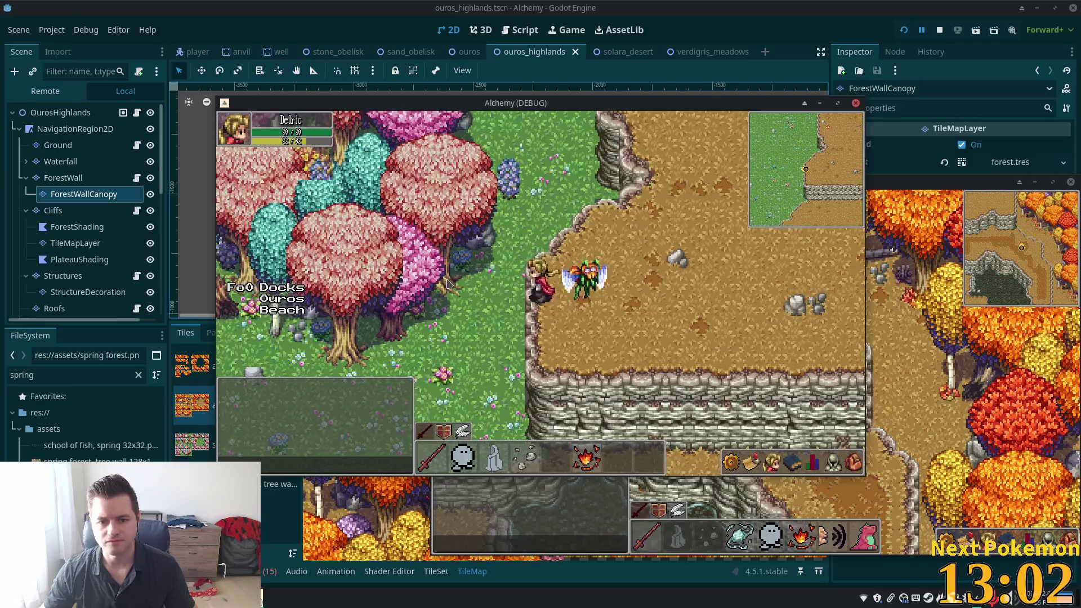
key("Up")
key("Left")
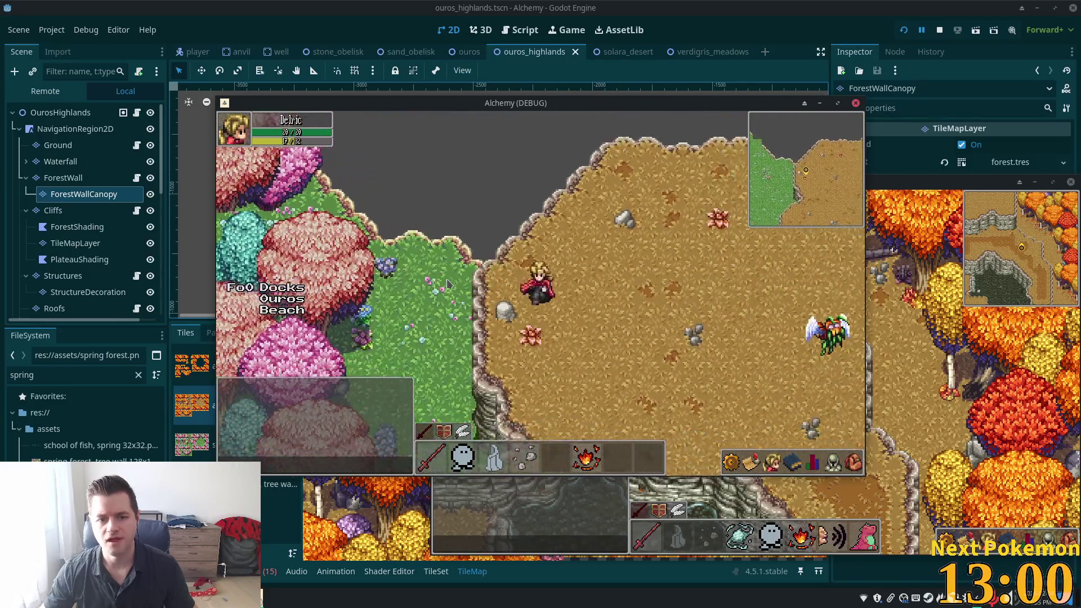
key("Right")
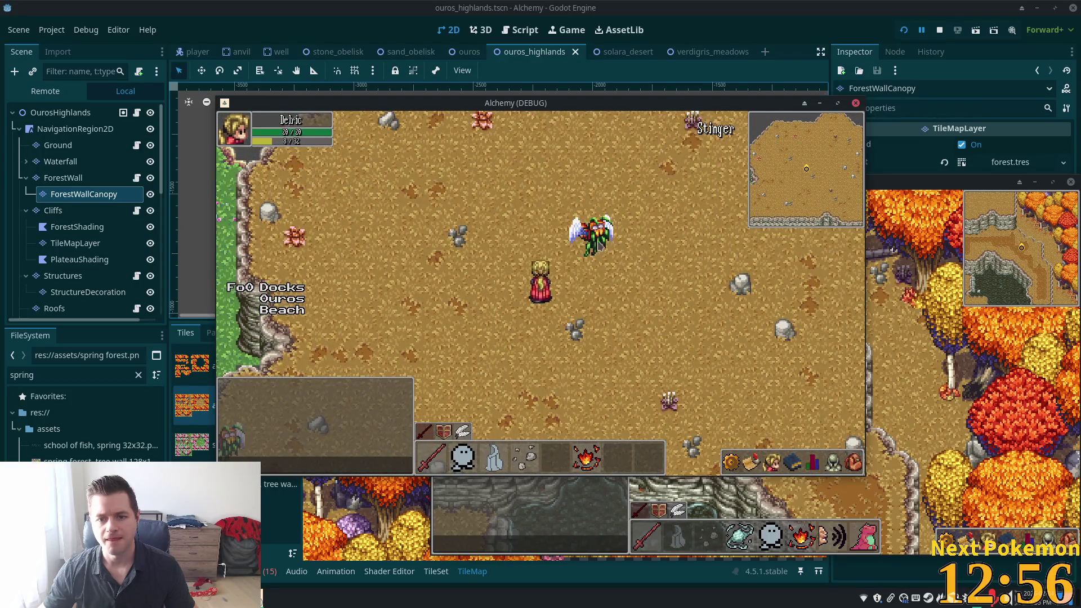
key("Left")
key("Down")
key("Down")
key("Right")
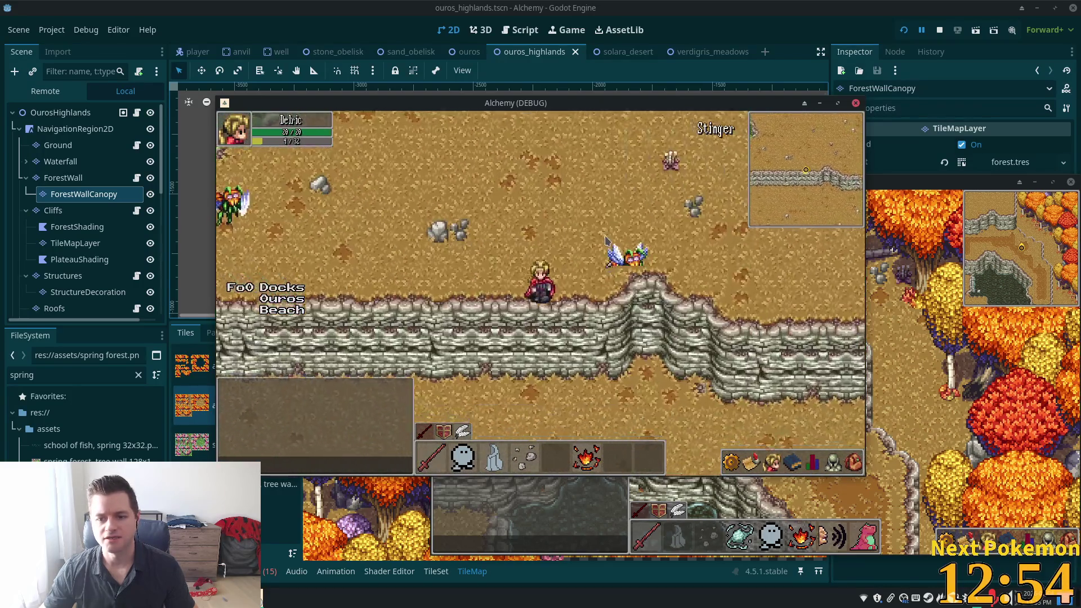
key("Left")
key("Up")
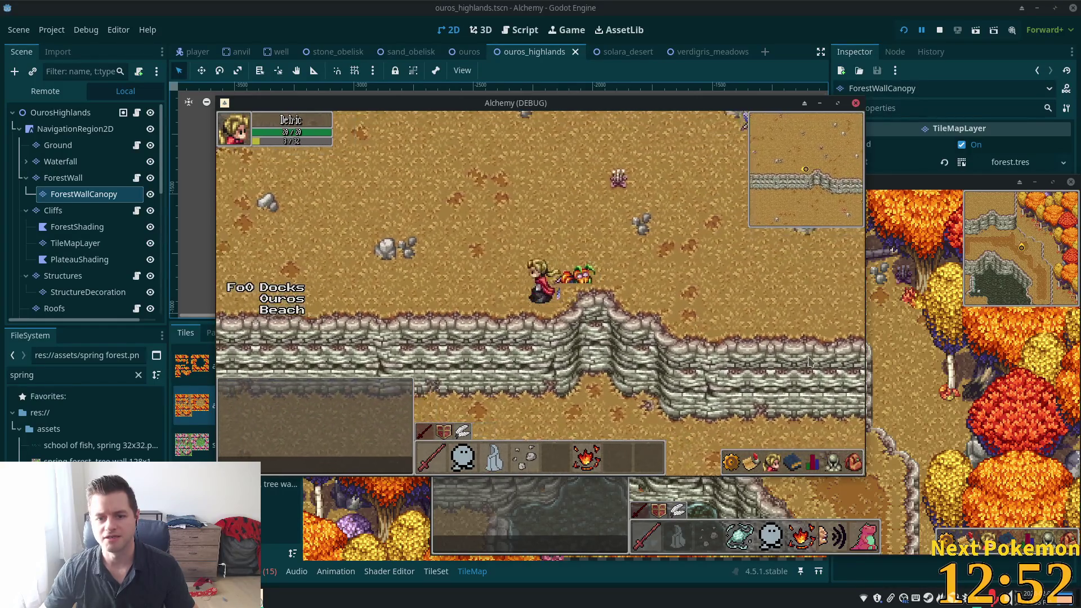
left_click(789, 17)
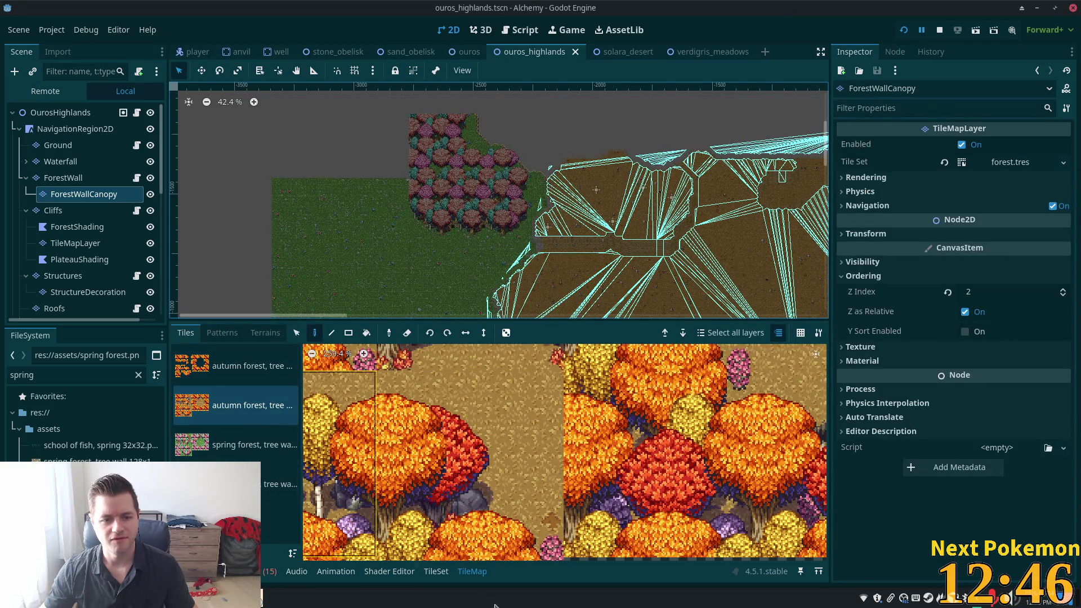
Select the Cliffs layer and pick two neighbouring cliff tiles in the TileMap palette.
left_click(435, 574)
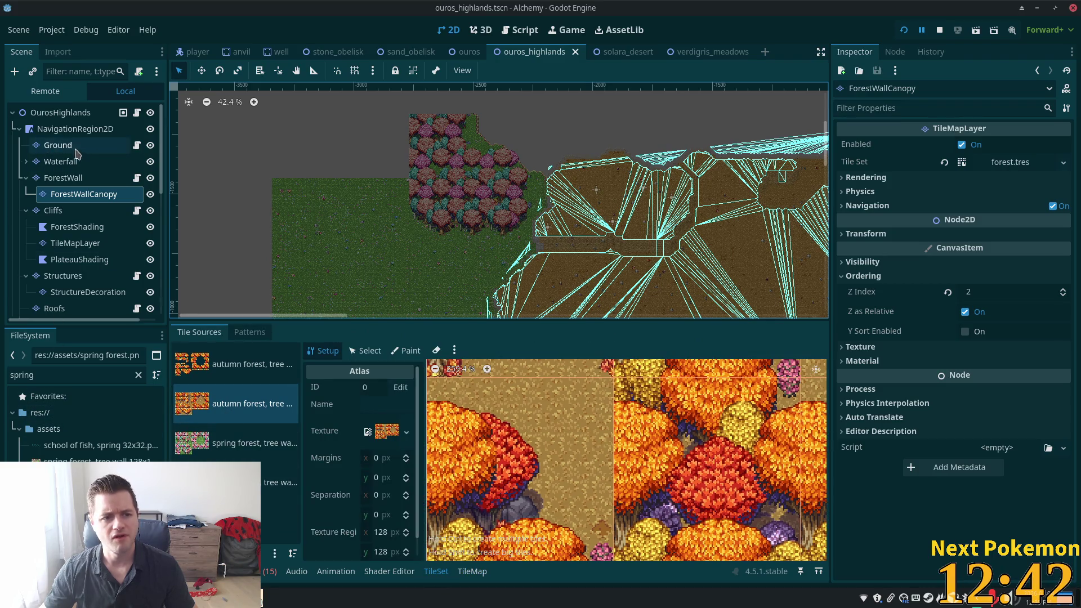
left_click(64, 215)
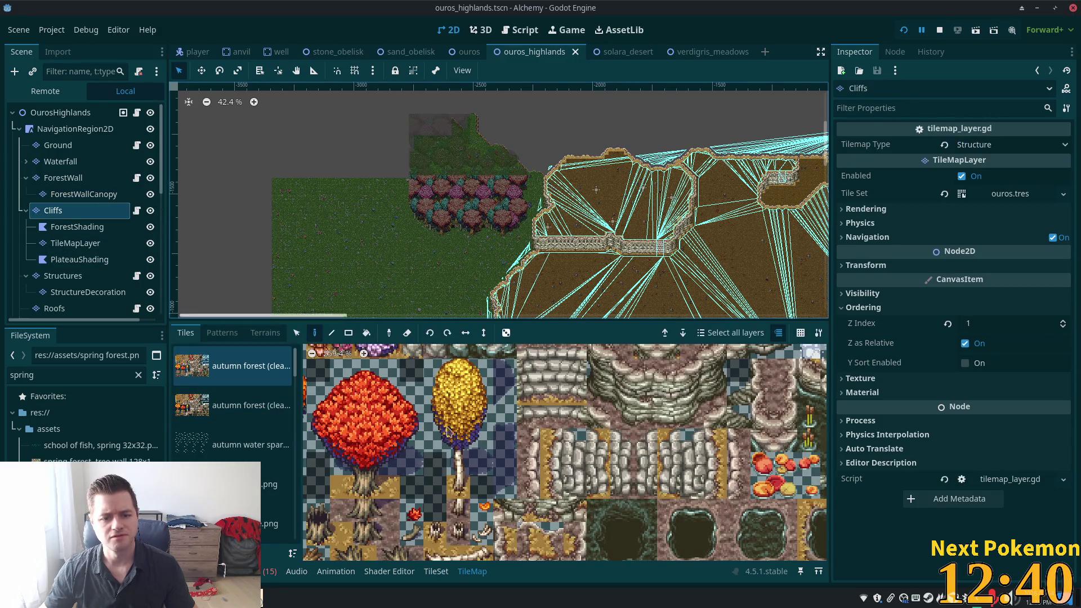
scroll(532, 471, "down", 1)
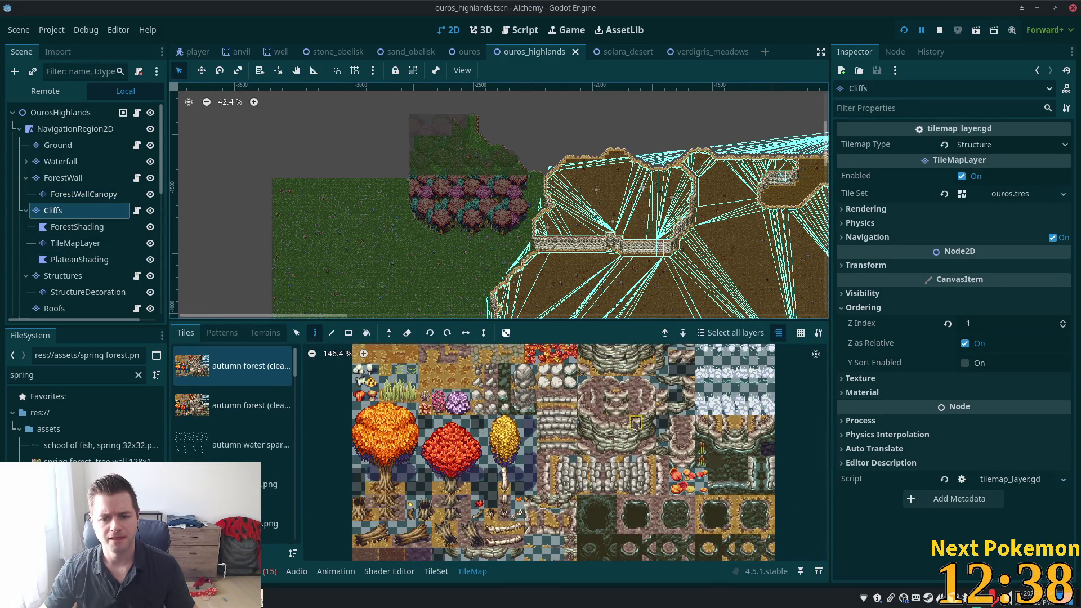
scroll(636, 424, "up", 2)
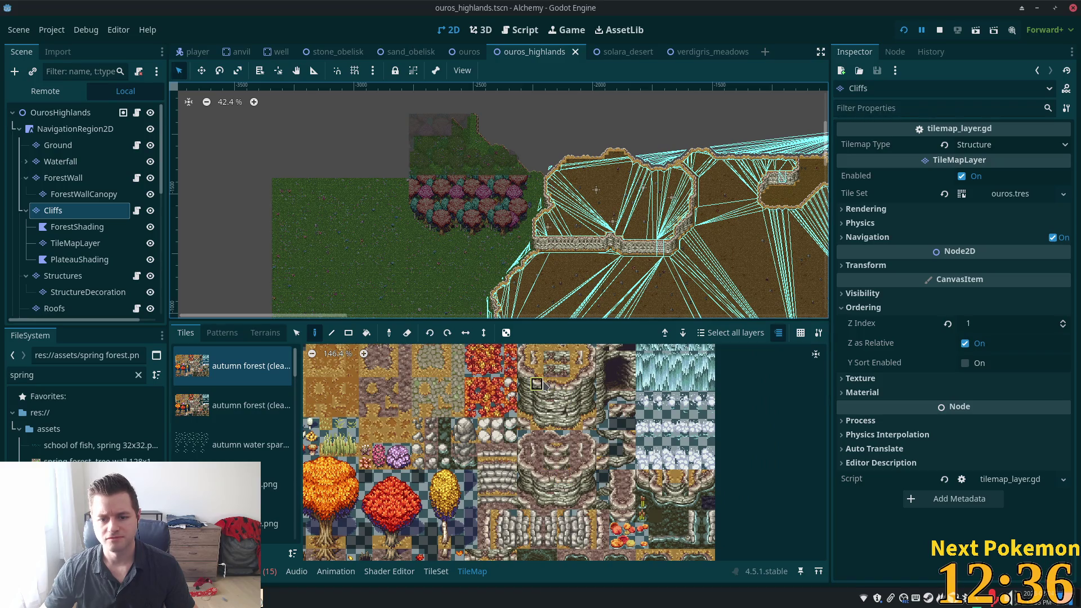
left_click(544, 386)
left_click(523, 384)
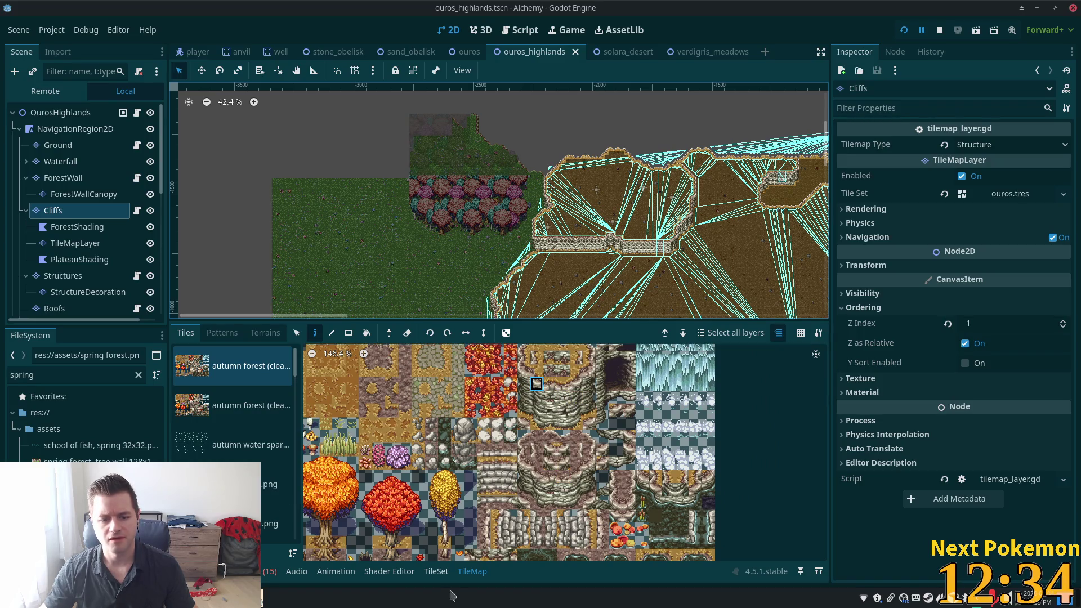
Look over the autumn forest atlas in the TileSet editor, then return to TileMap painting.
left_click(436, 571)
scroll(772, 447, "down", 4)
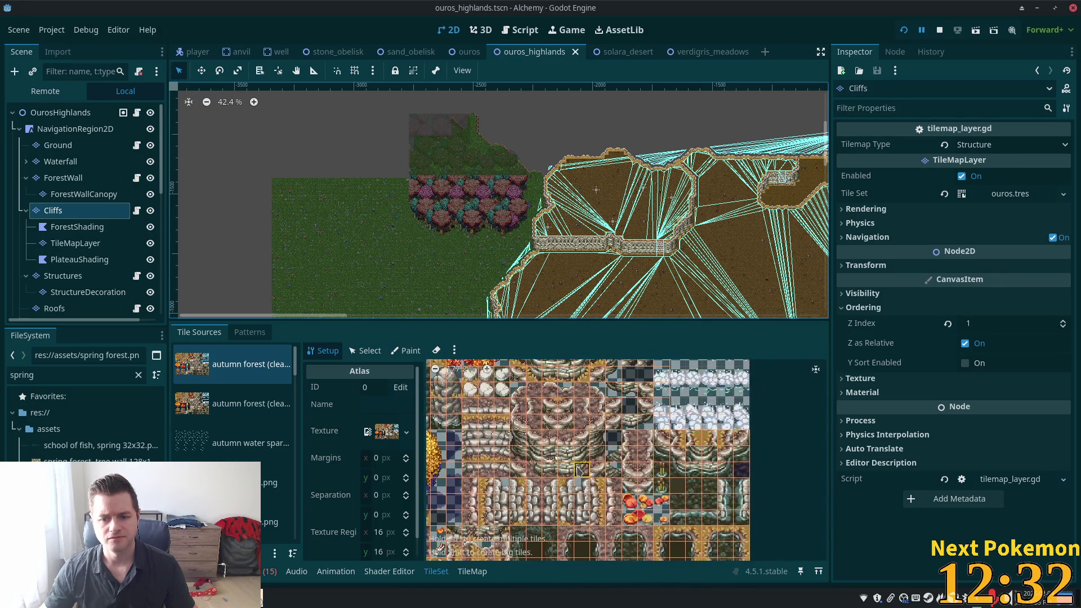
scroll(555, 237, "up", 3)
scroll(555, 238, "up", 8)
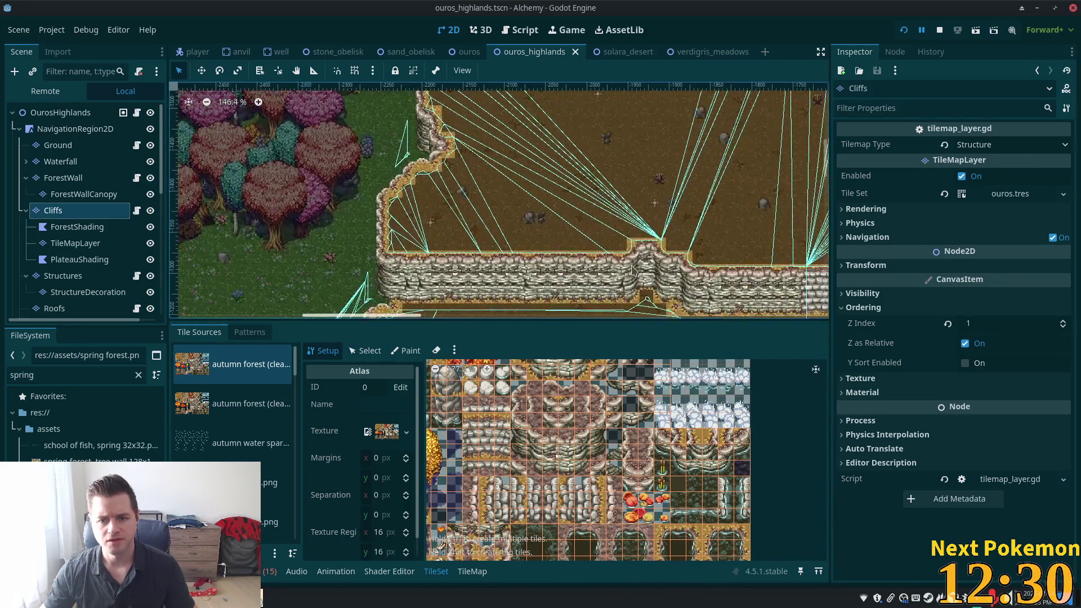
scroll(666, 369, "up", 3)
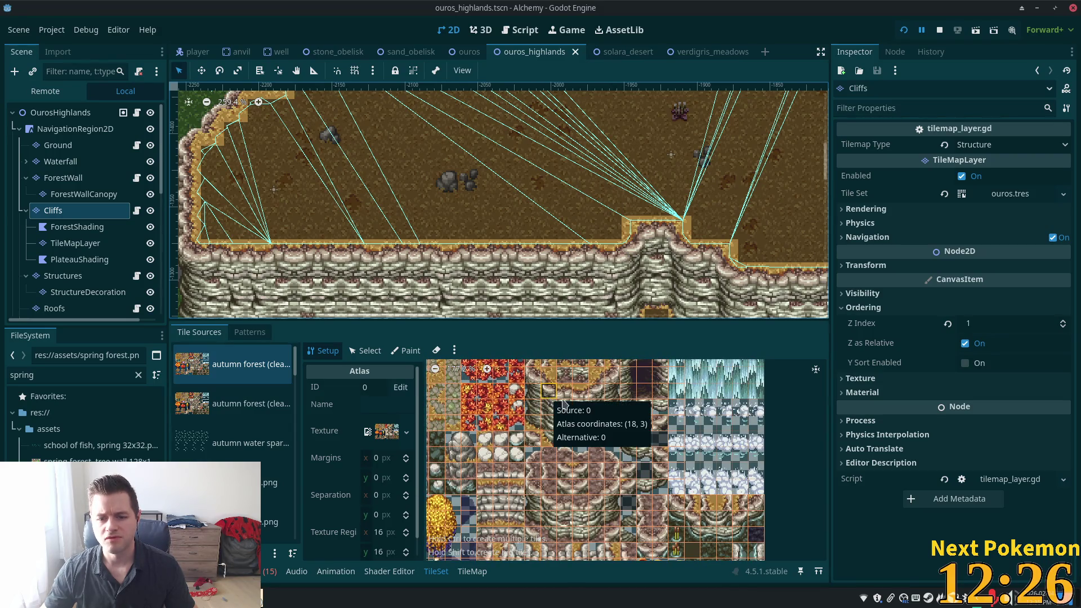
scroll(562, 402, "up", 3)
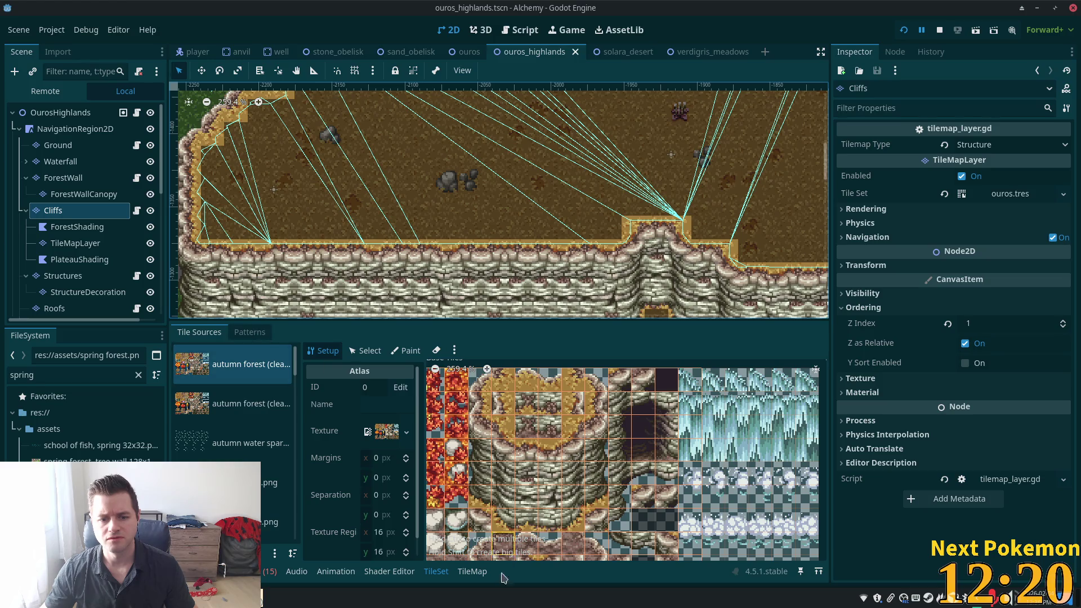
left_click(471, 571)
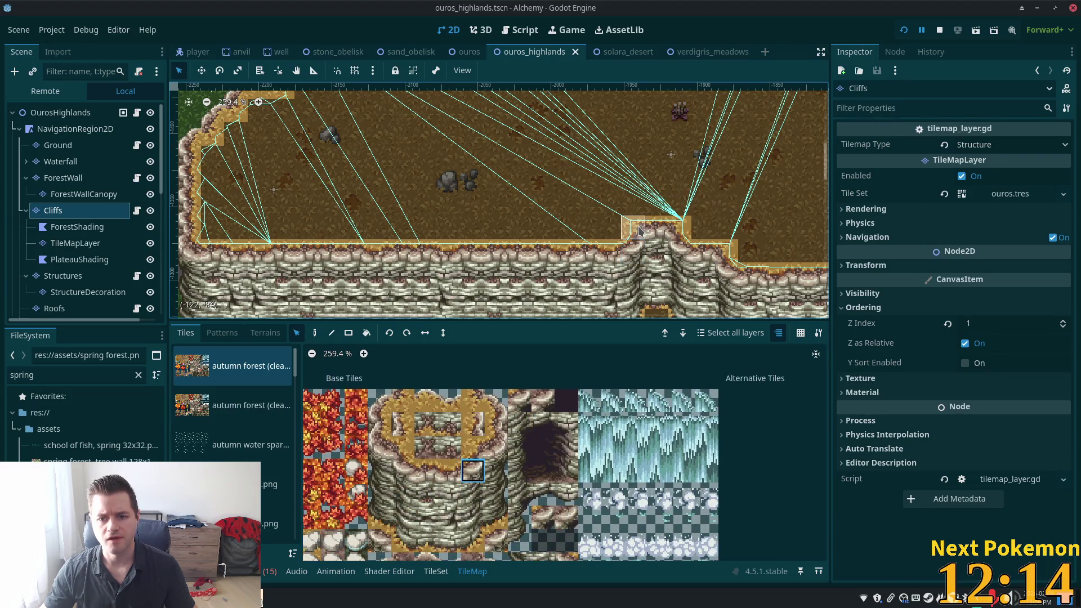
left_click(663, 230, "ctrl")
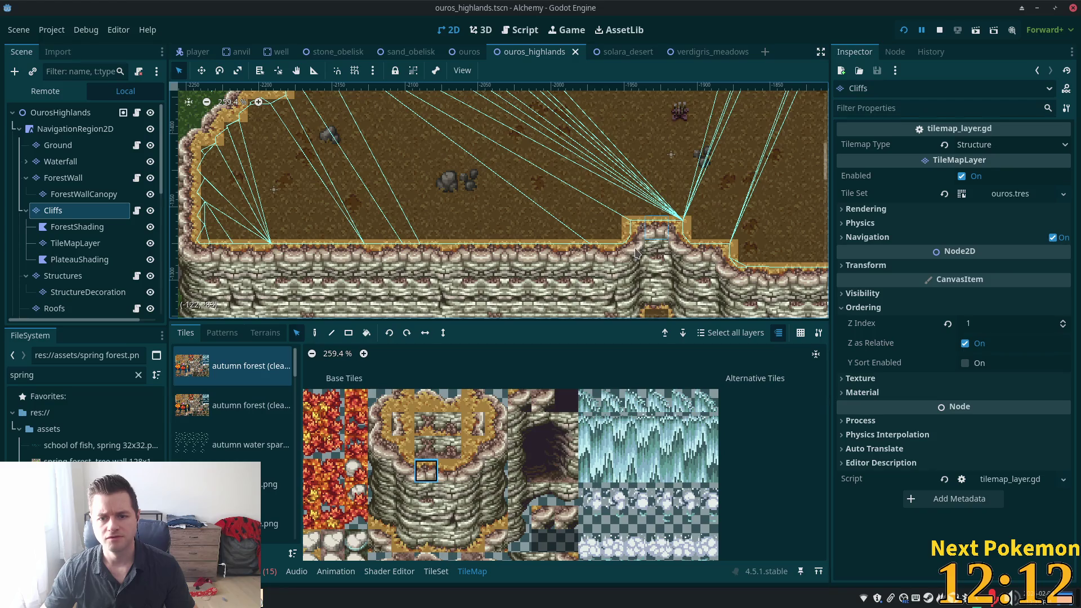
left_click(632, 227, "ctrl")
left_click(632, 226, "ctrl")
left_click(636, 269, "ctrl")
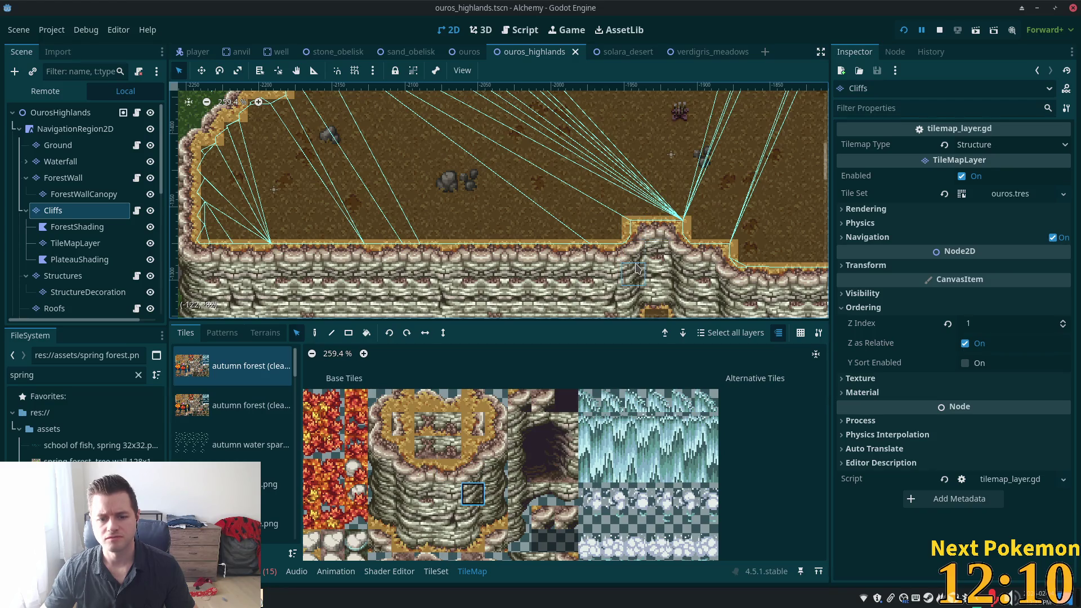
left_click(632, 227, "ctrl")
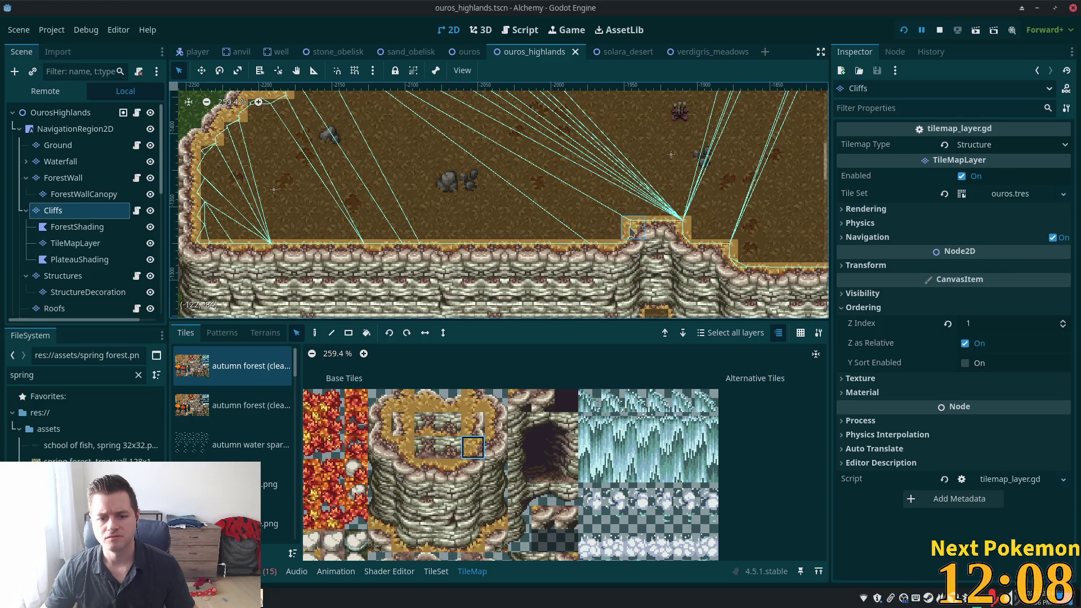
left_click(436, 571)
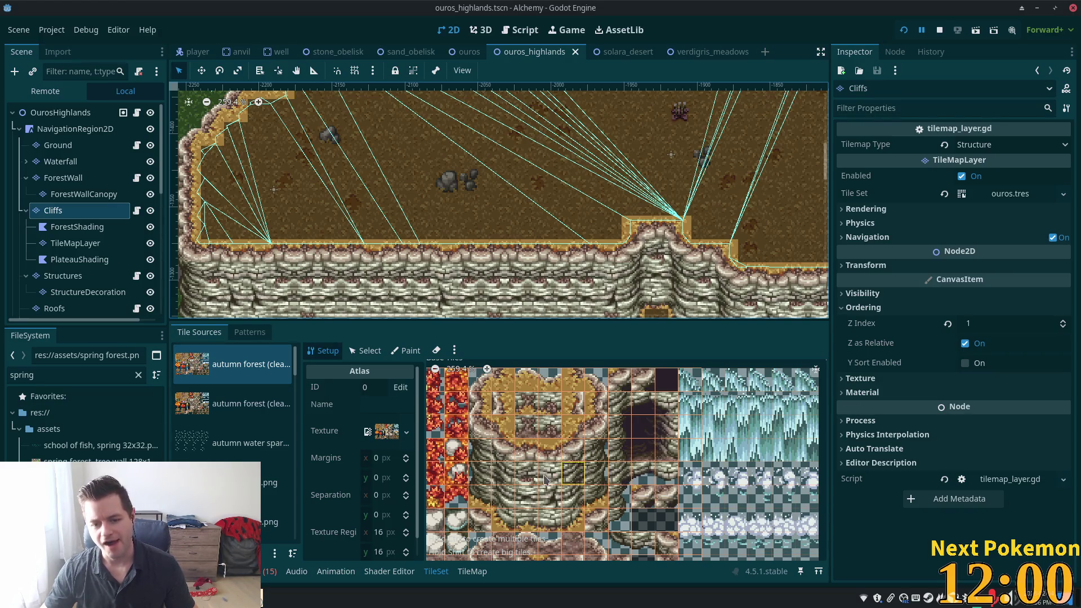
left_click(366, 351)
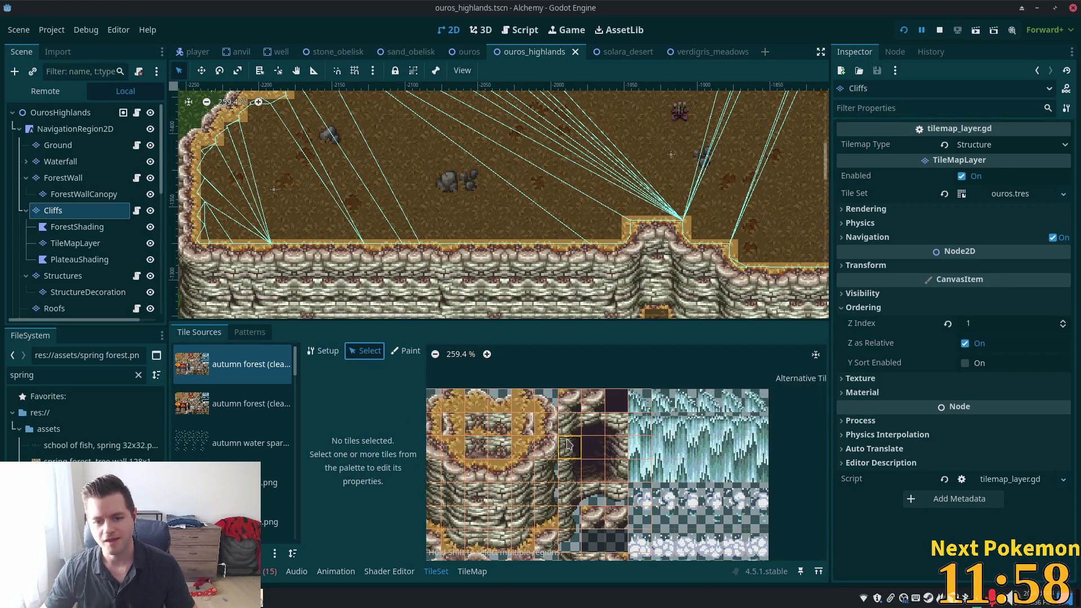
Select the shore tile and scroll its properties to check its collision polygon.
left_click(528, 474)
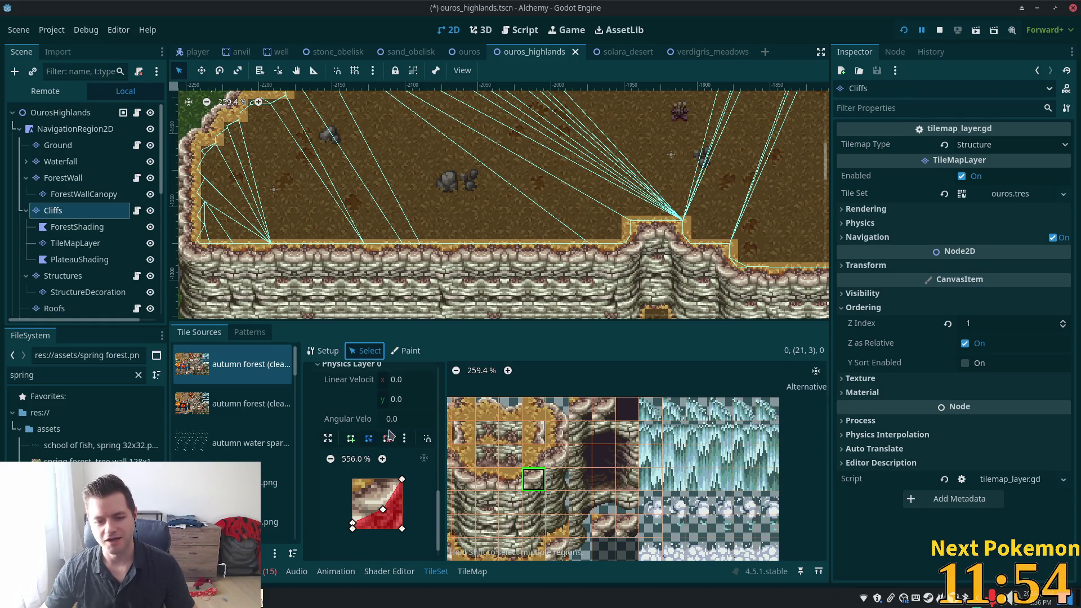
scroll(378, 488, "up", 4)
scroll(369, 474, "up", 3)
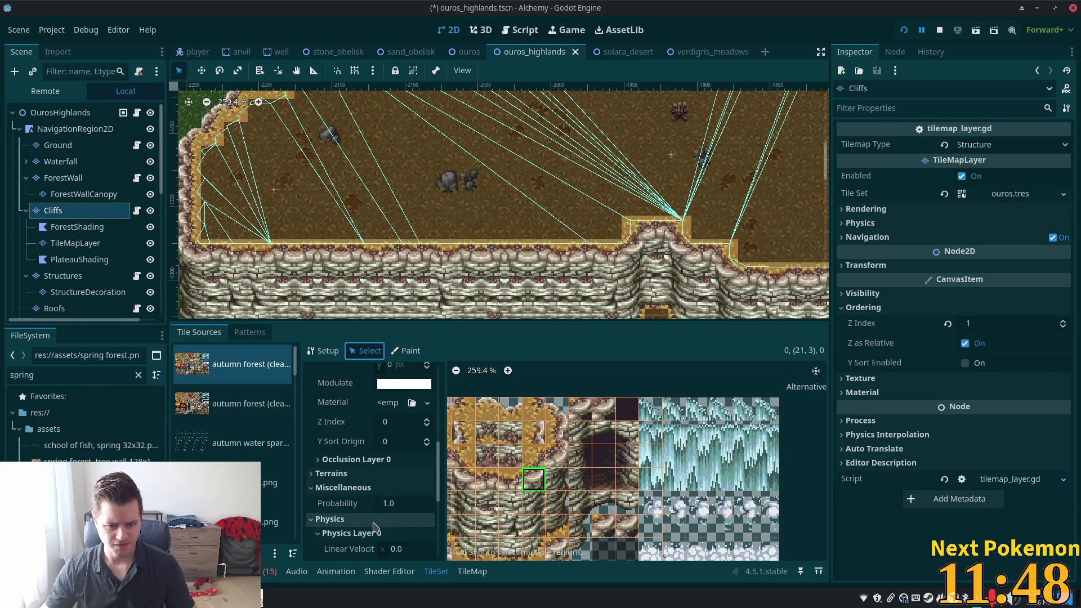
scroll(375, 515, "up", 4)
scroll(383, 518, "up", 1)
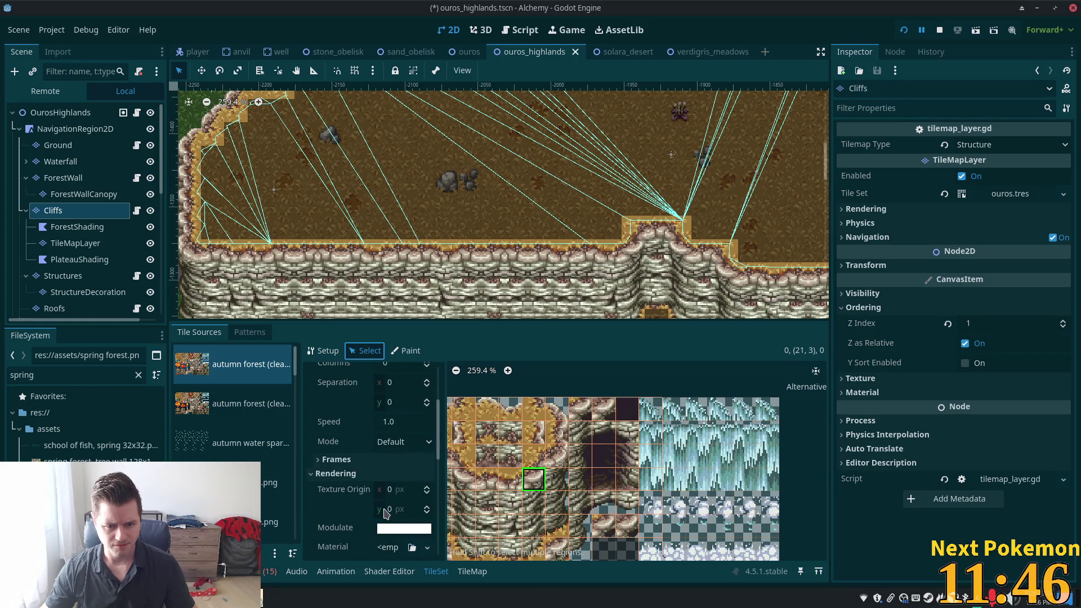
scroll(388, 509, "down", 3)
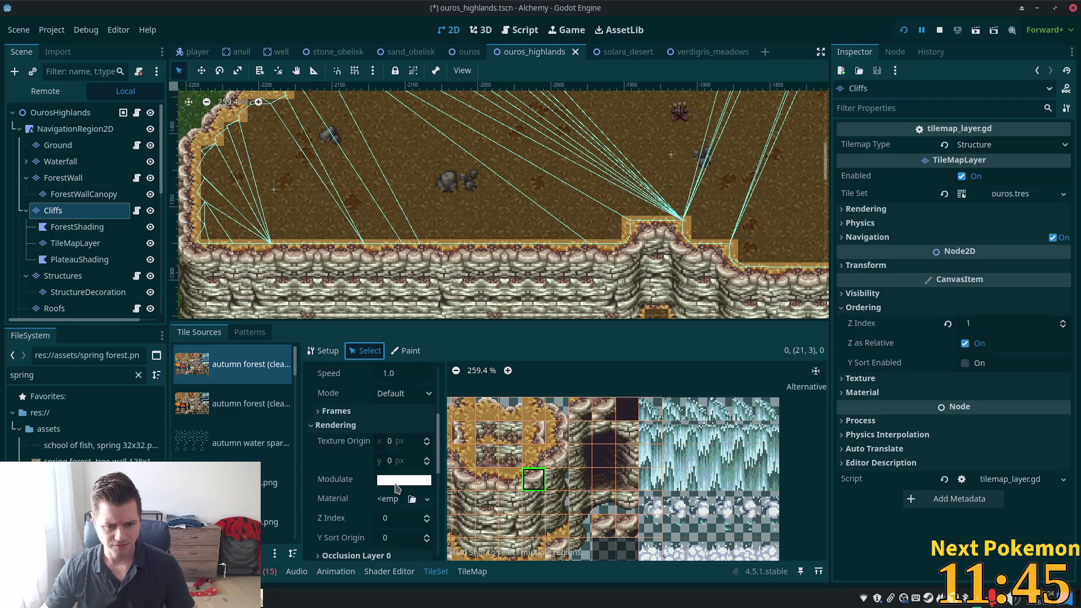
Select atlas tile (21, 2) and review its Rendering, Z Index and Physics Layer 0 properties.
left_click(535, 480)
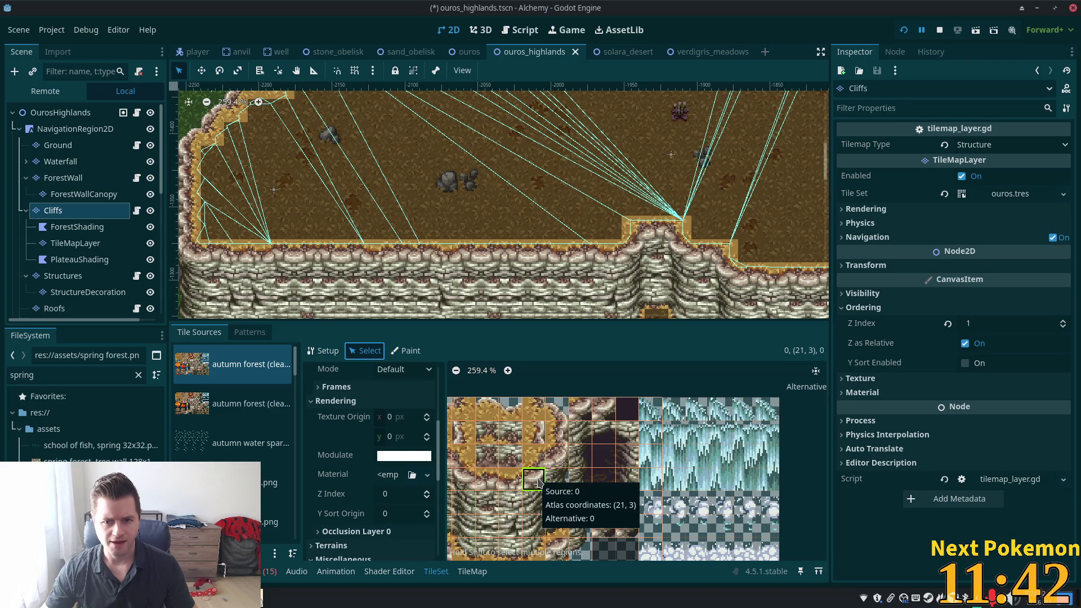
left_click(533, 457)
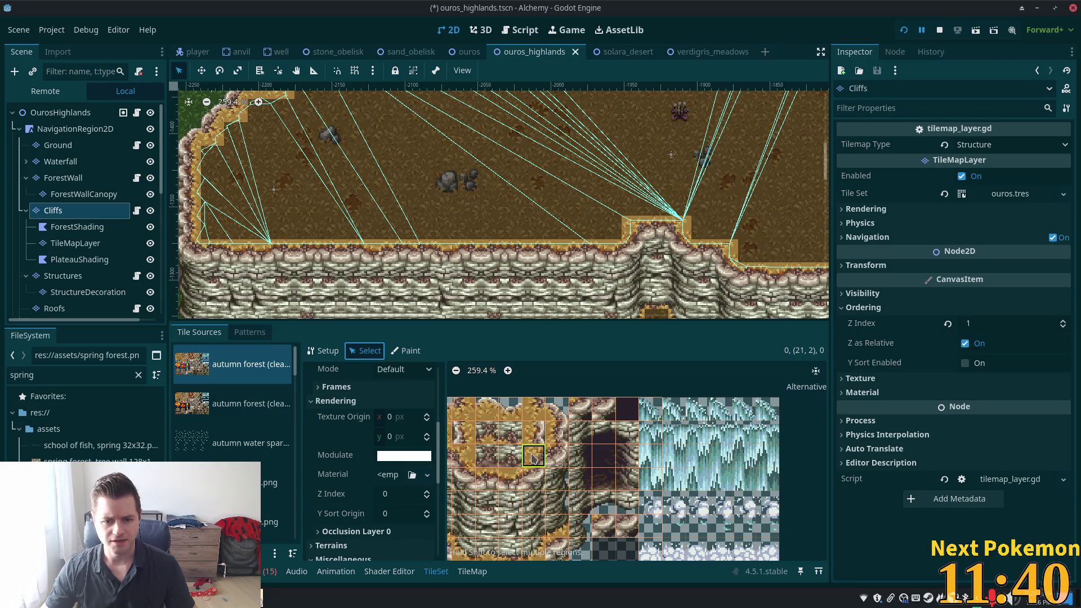
scroll(371, 495, "down", 2)
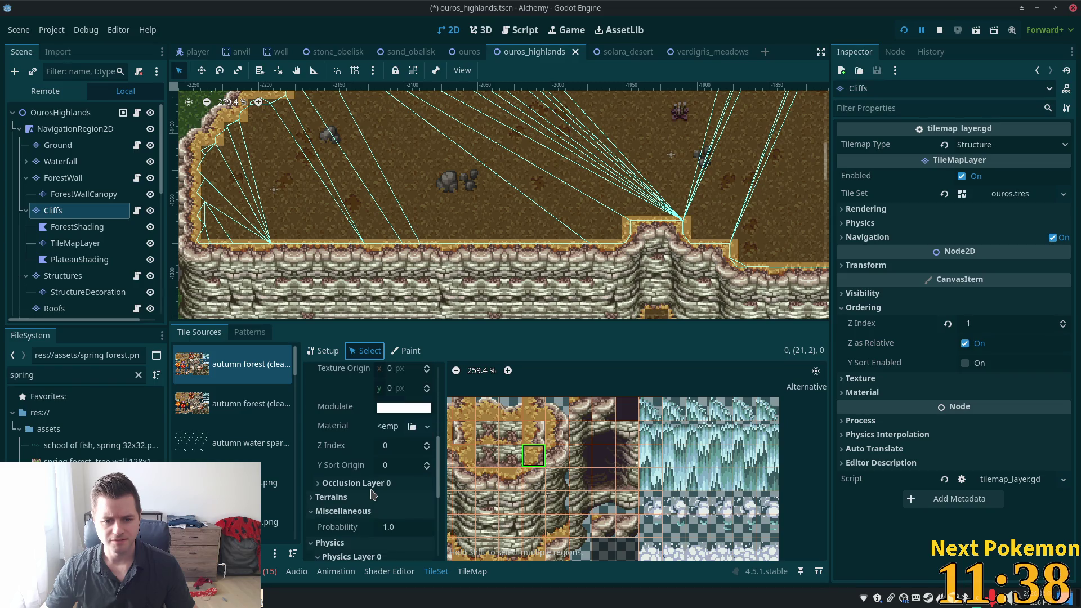
scroll(374, 493, "up", 5)
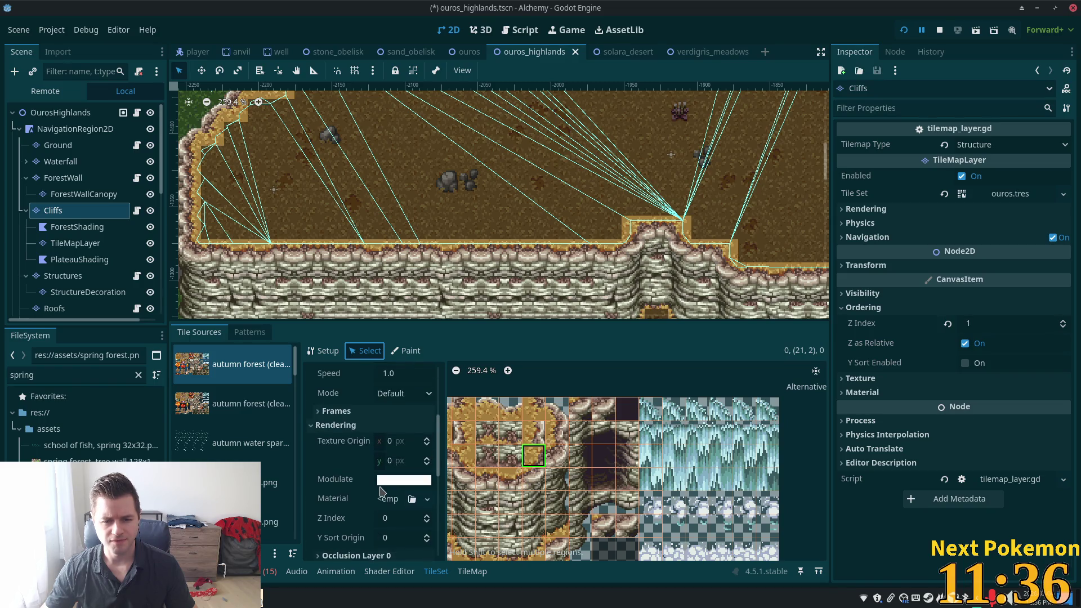
scroll(383, 492, "down", 2)
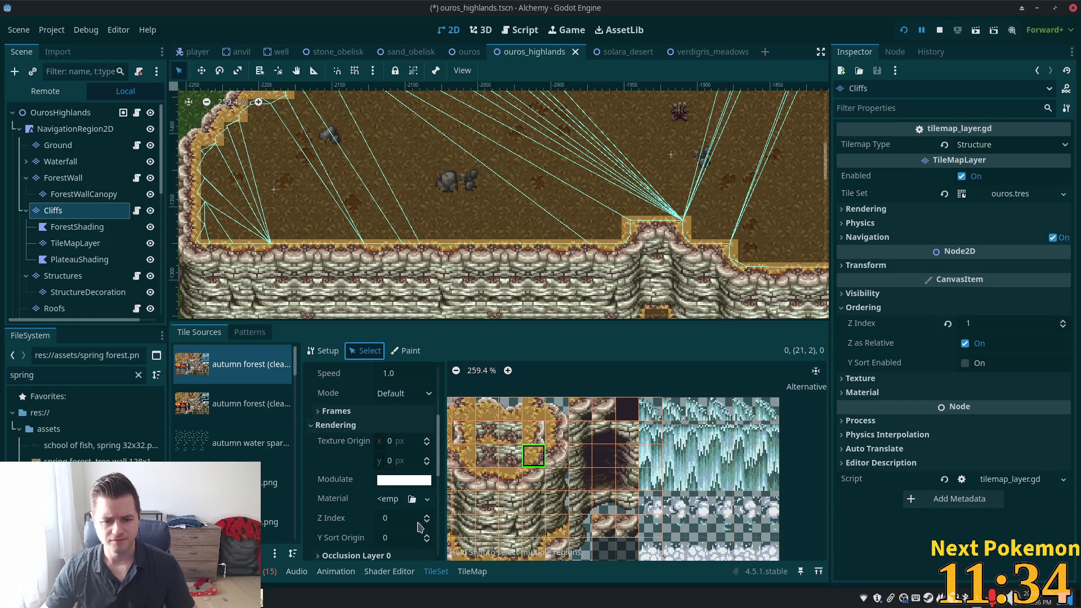
scroll(415, 537, "down", 8)
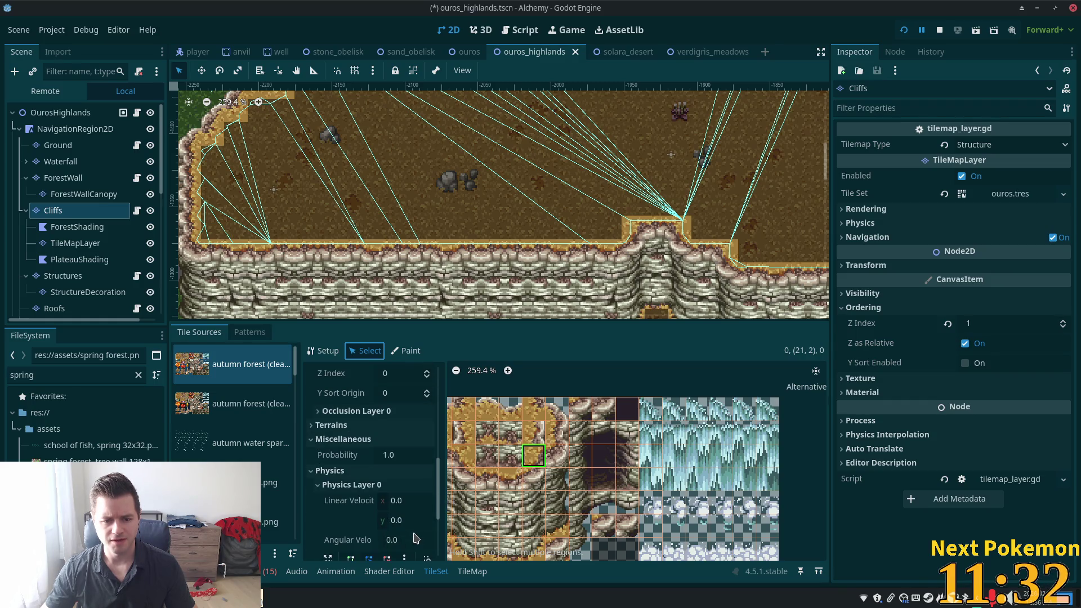
scroll(371, 490, "up", 7)
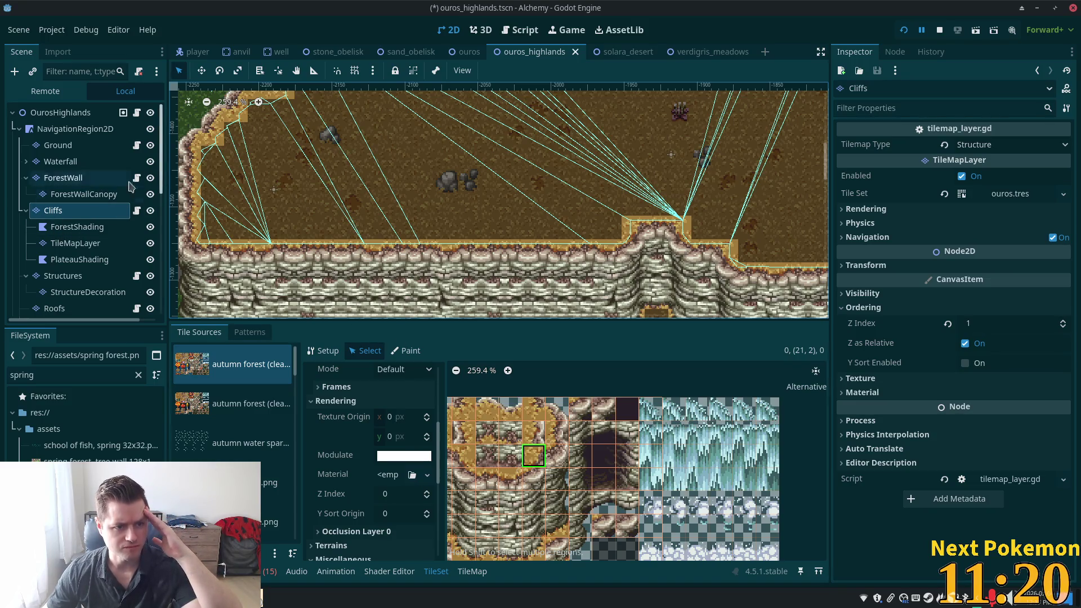
Select the highlands NpcSpawnStinger spawn points in the Scene tree.
scroll(151, 209, "down", 1)
scroll(151, 210, "down", 10)
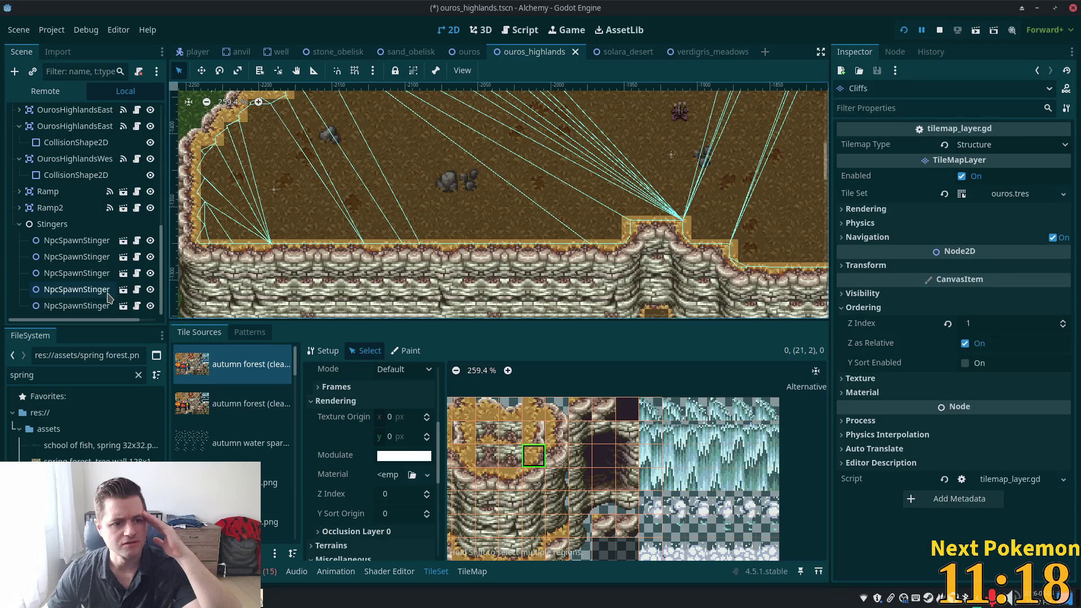
left_click(105, 291)
mouse_move(106, 298)
left_mouse_down()
mouse_move(84, 236)
mouse_move(88, 307)
left_mouse_up()
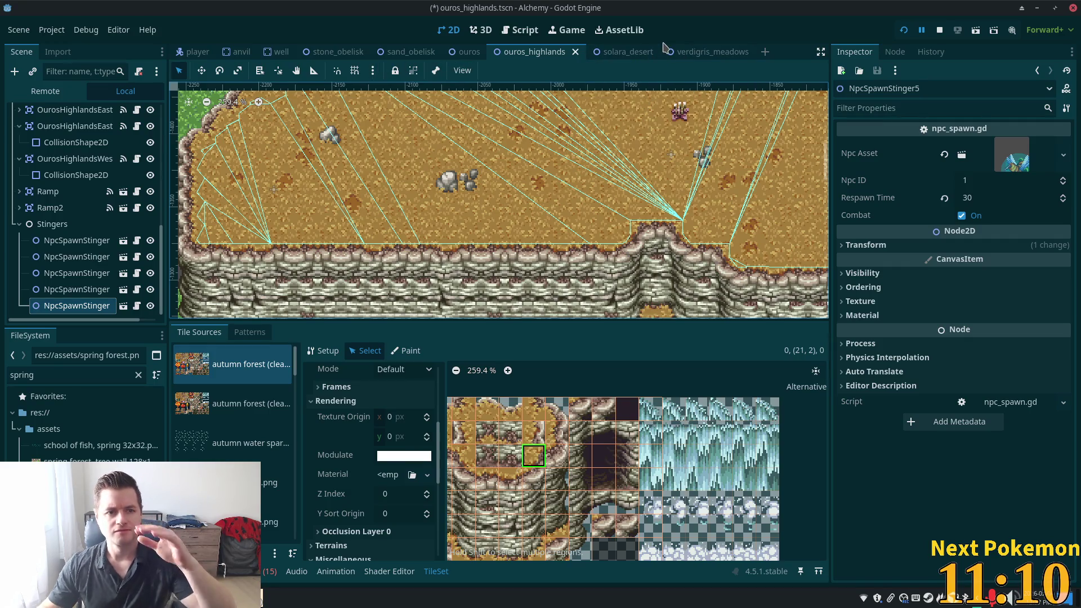
Search 'stinger' in Quick Open and open stinger.tscn.
key("alt+shift+o")
type("stinger")
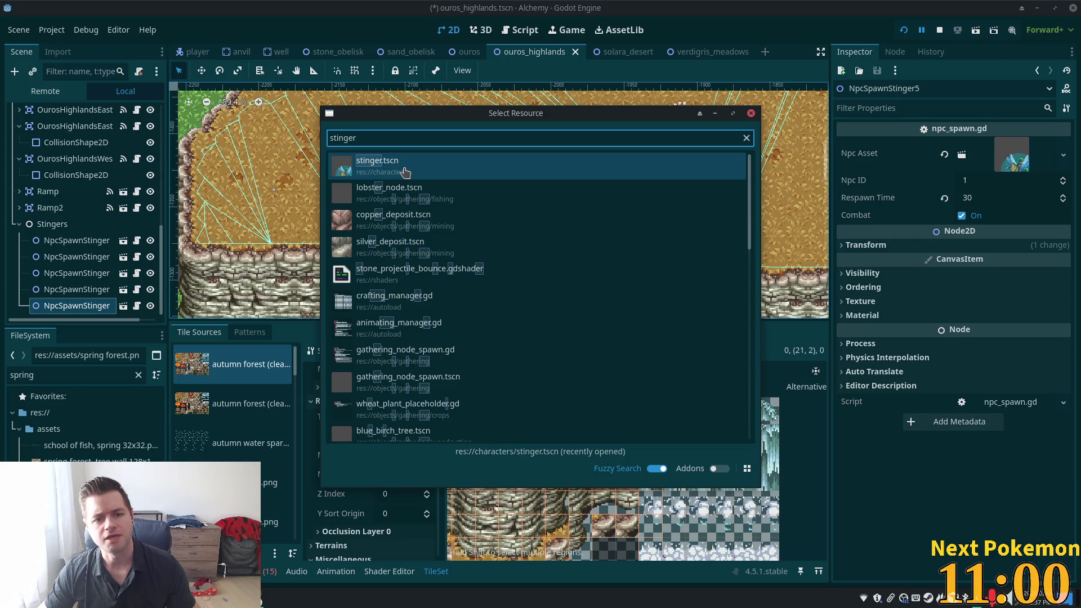
double_click(405, 172)
scroll(99, 211, "up", 1)
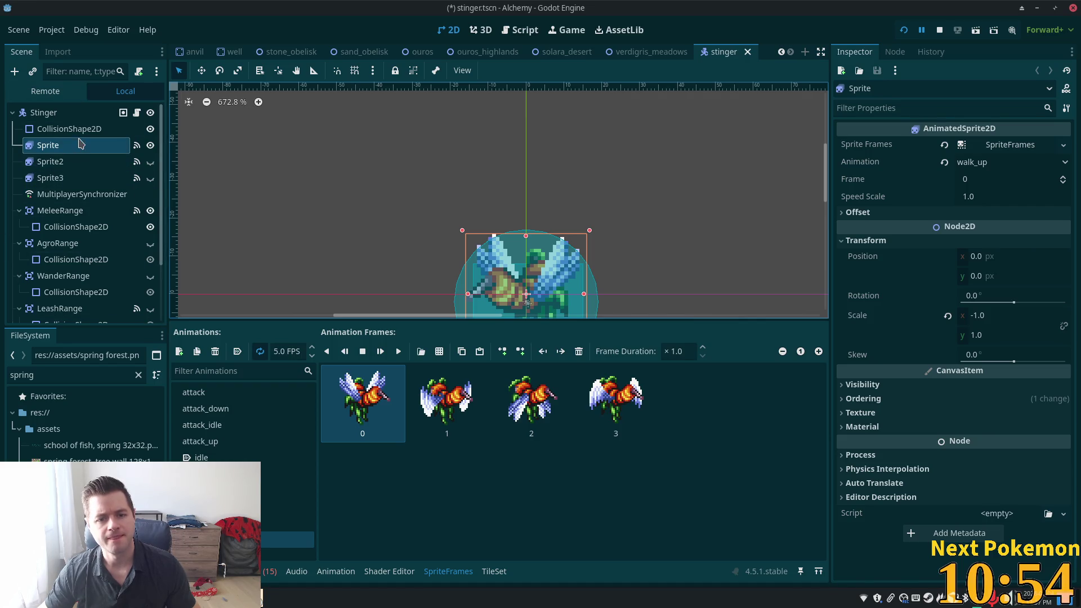
mouse_move(610, 56)
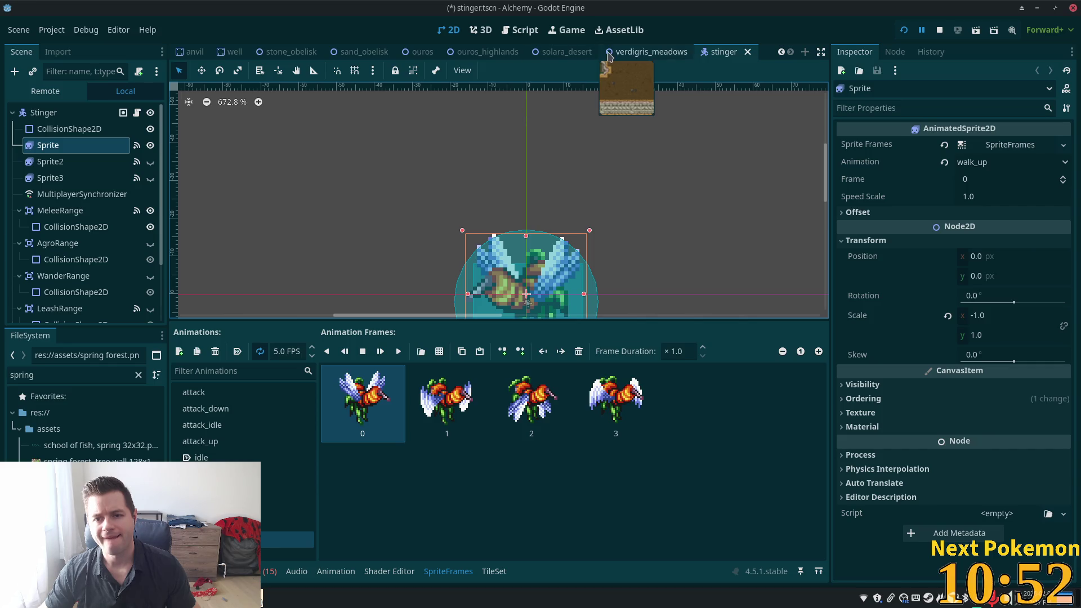
left_click(467, 52)
scroll(79, 225, "up", 5)
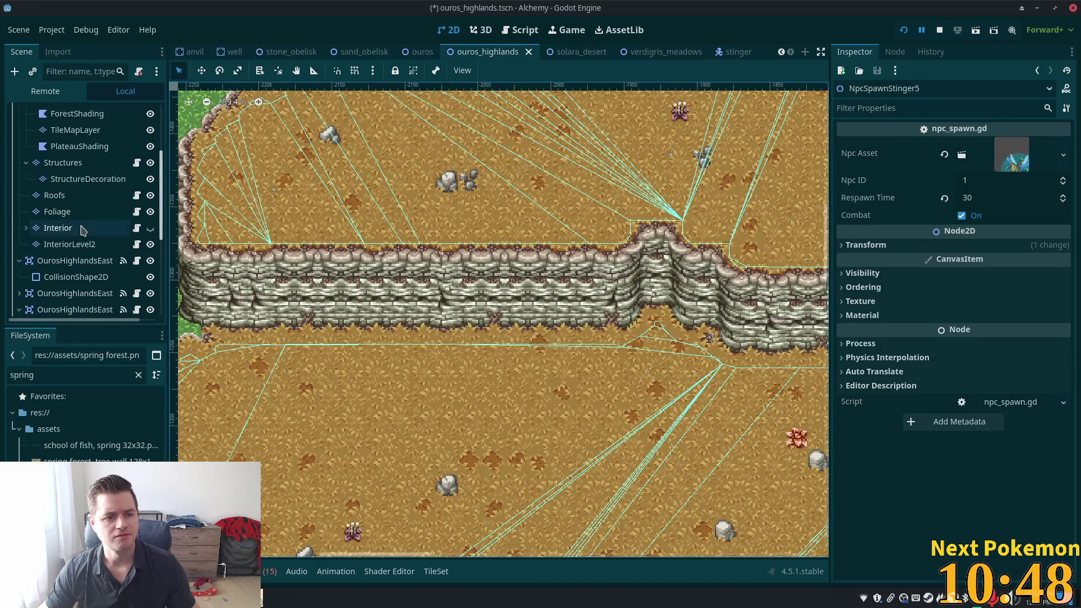
scroll(82, 237, "up", 2)
left_click(52, 211)
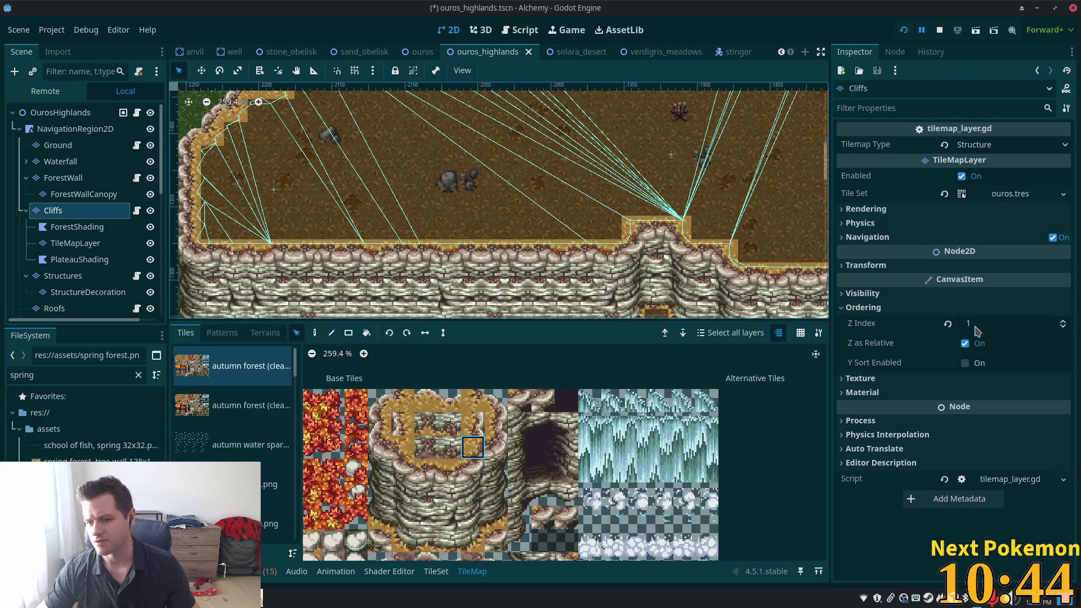
left_click(732, 53)
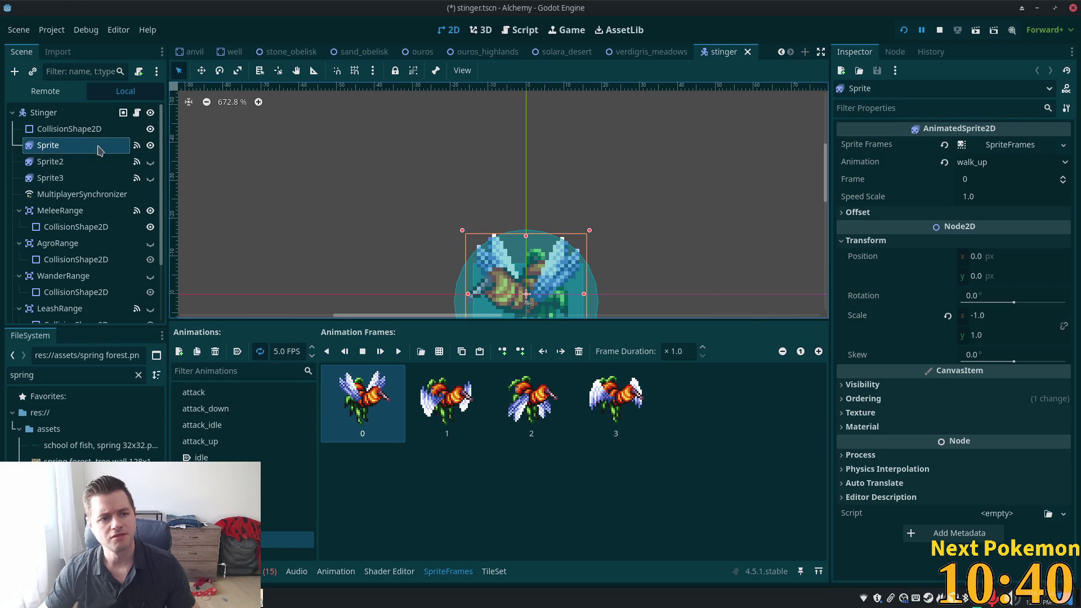
Set the Sprite's Z Index to 1 under CanvasItem Ordering and save the stinger scene.
left_click(850, 399)
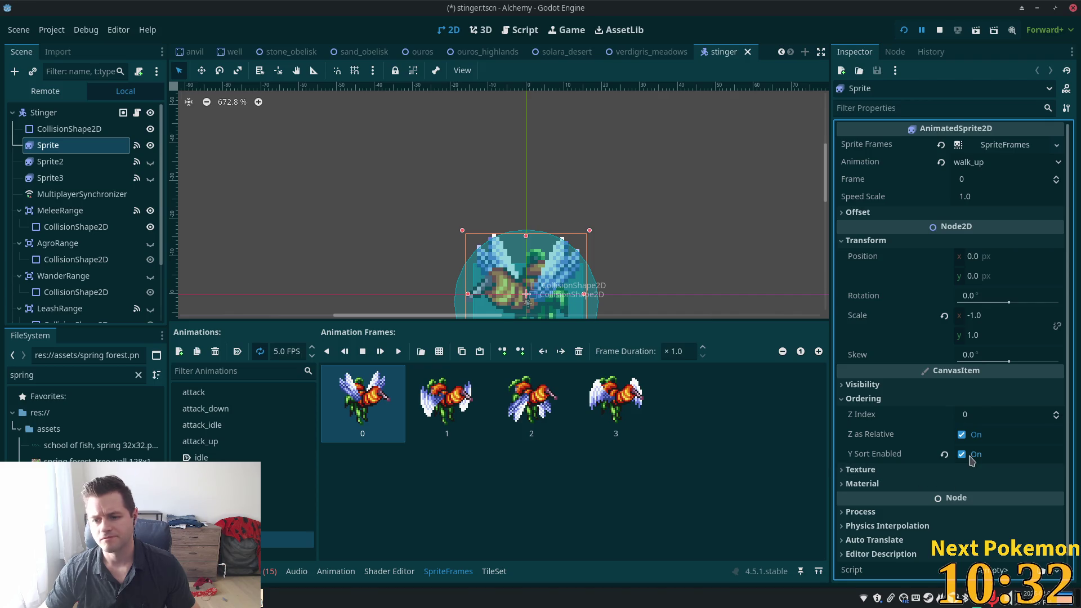
left_click(985, 416)
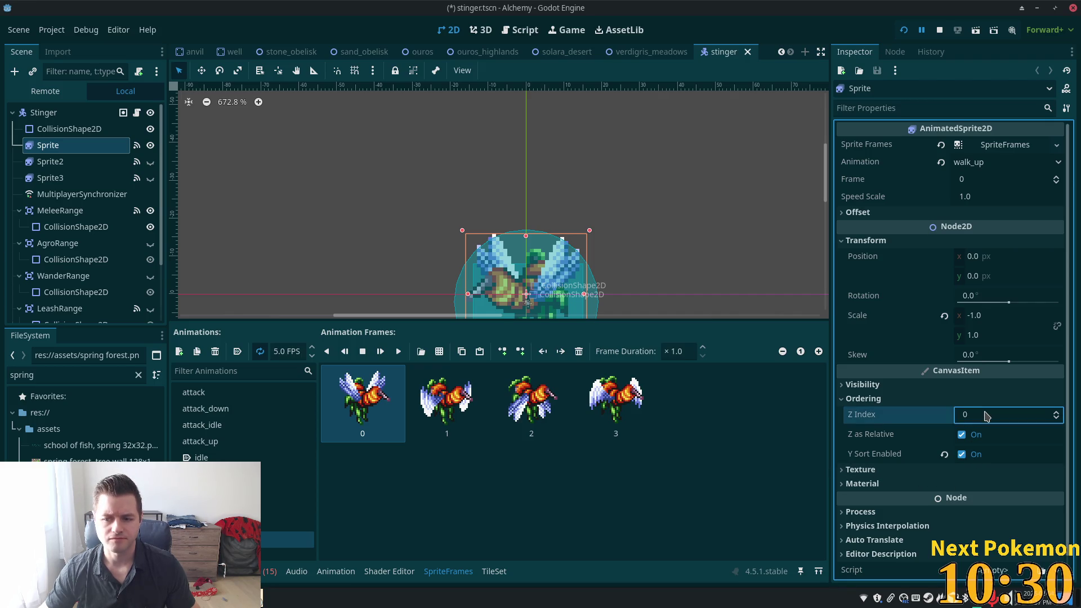
type("1")
key("Tab")
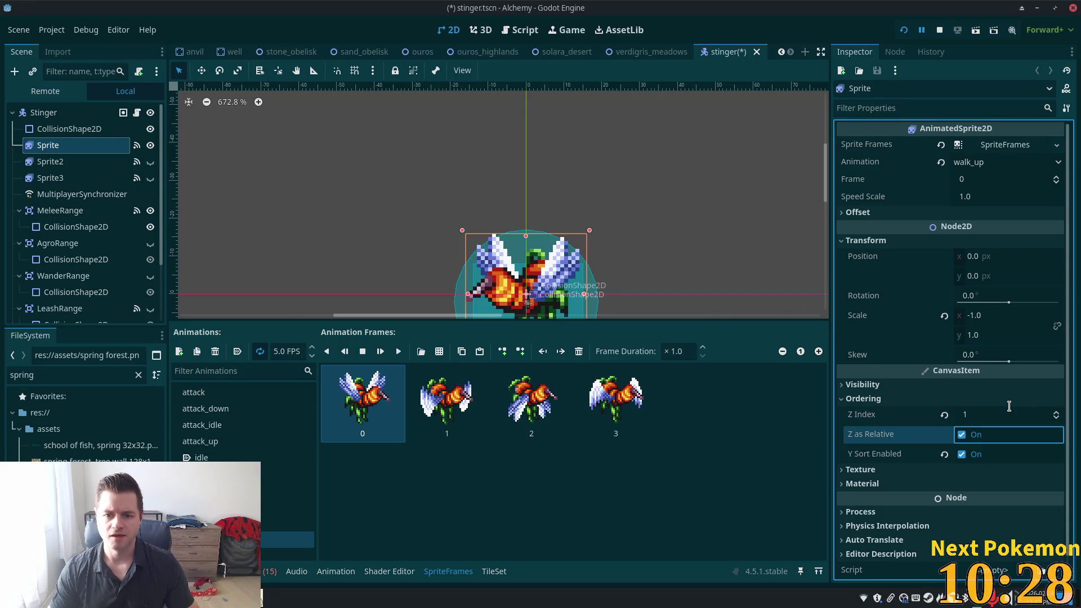
key("ctrl+s")
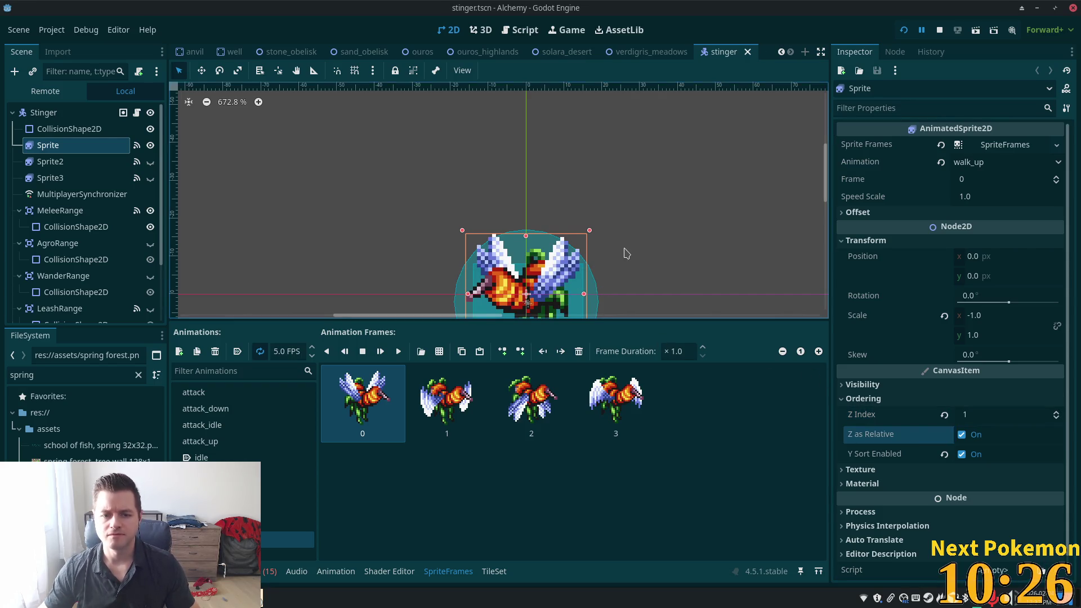
Set the Stinger root node's Z Index to 1 and run the game with F5.
scroll(622, 251, "down", 5)
scroll(608, 187, "up", 1)
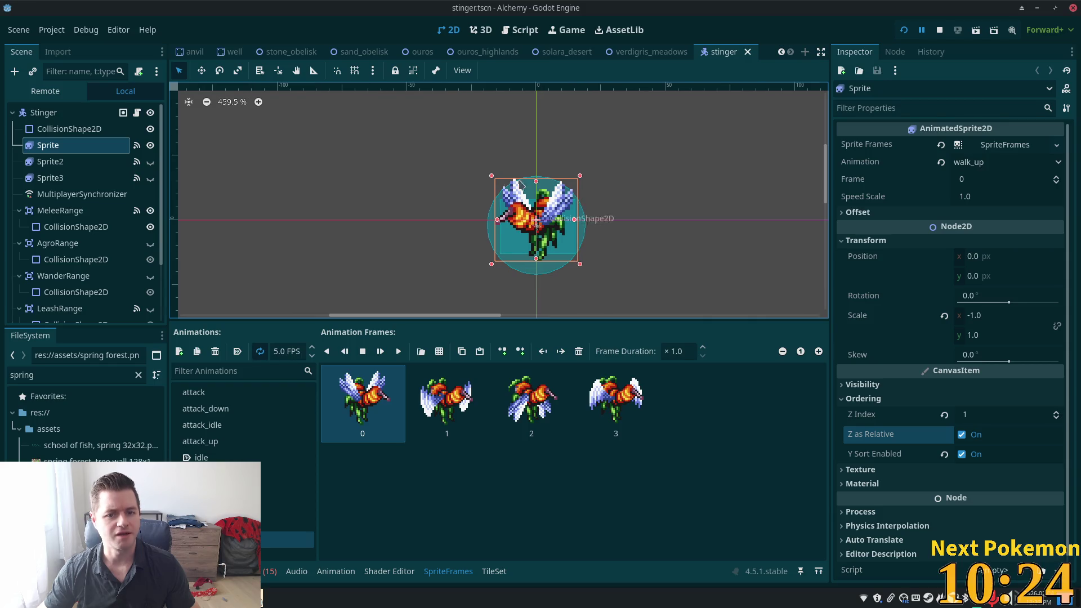
left_click(56, 113)
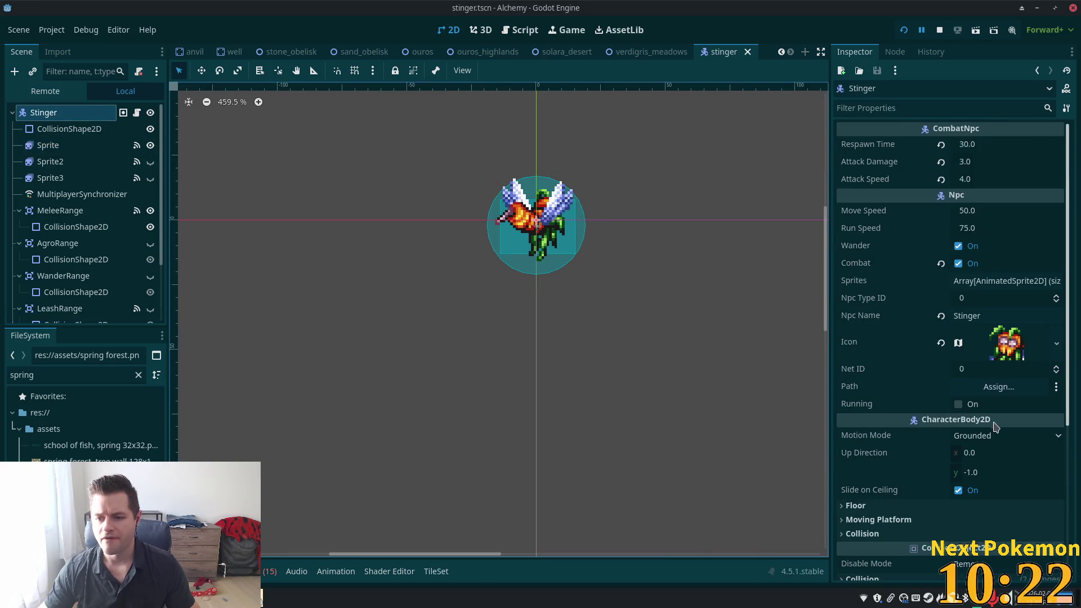
scroll(997, 425, "down", 5)
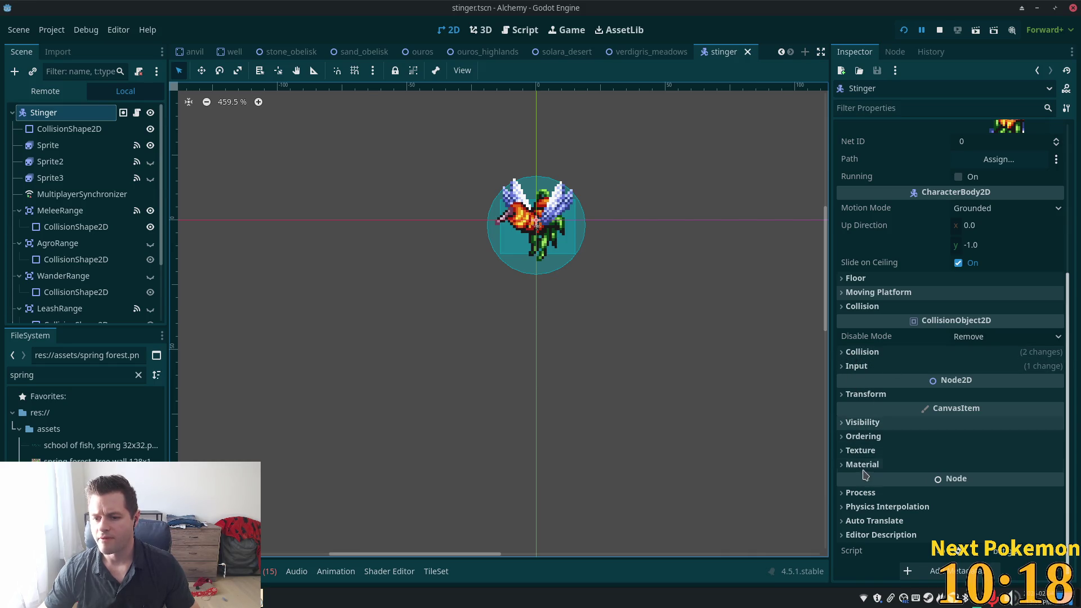
left_click(862, 436)
left_click(1019, 450)
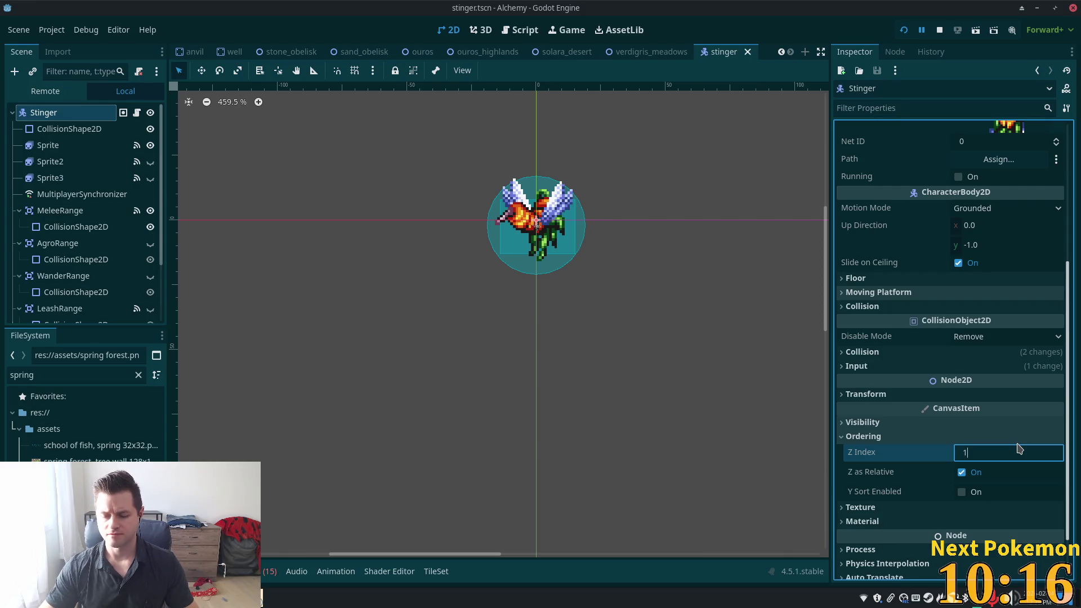
key("Tab")
key("F5")
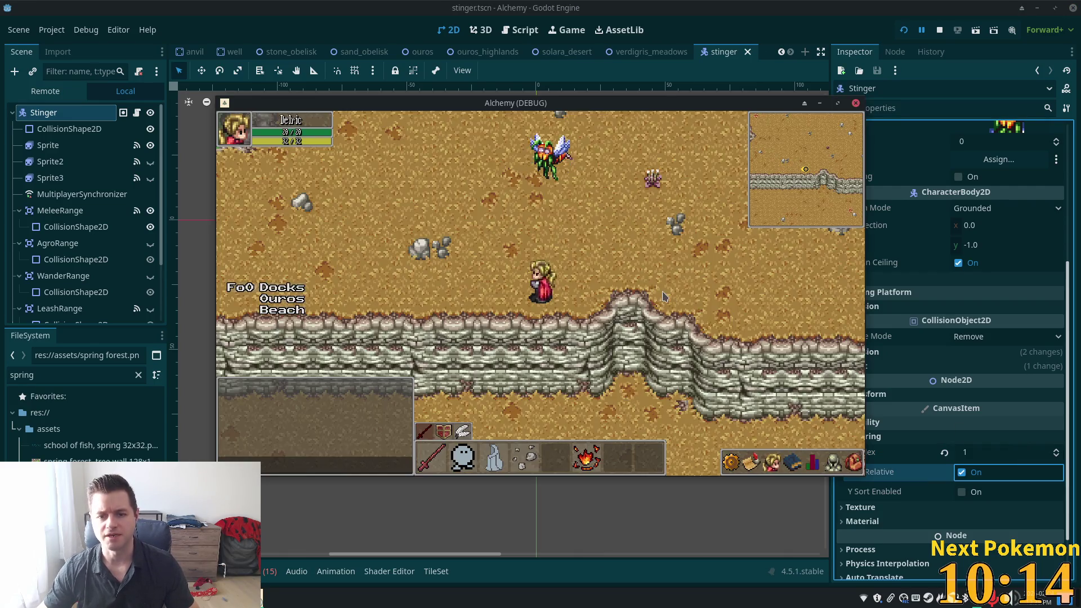
Restart the game and arrange the two debug windows side by side.
key("Up")
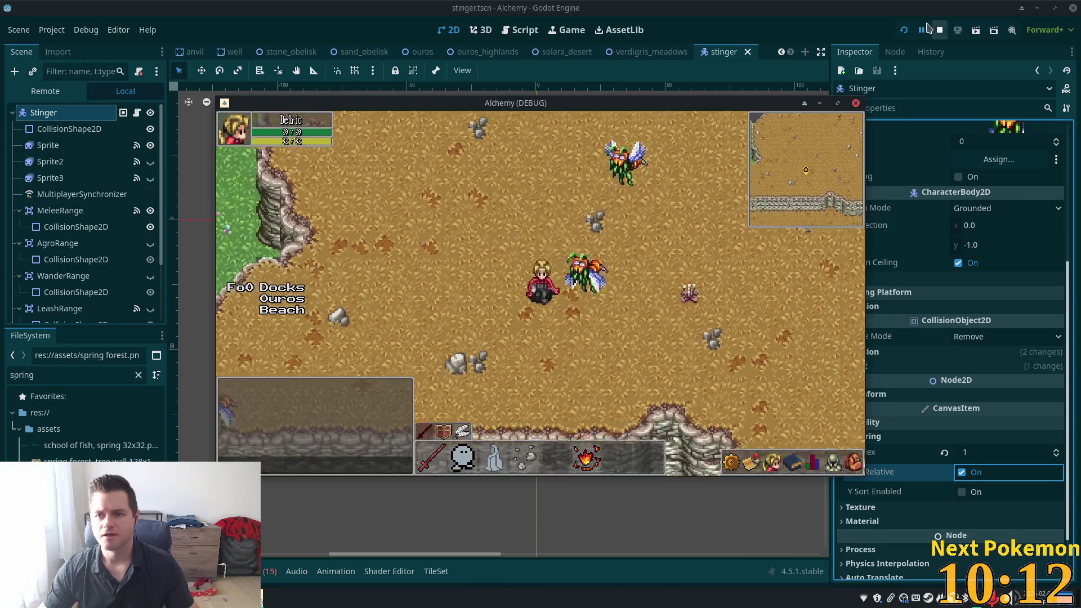
left_click(937, 29)
key("F5")
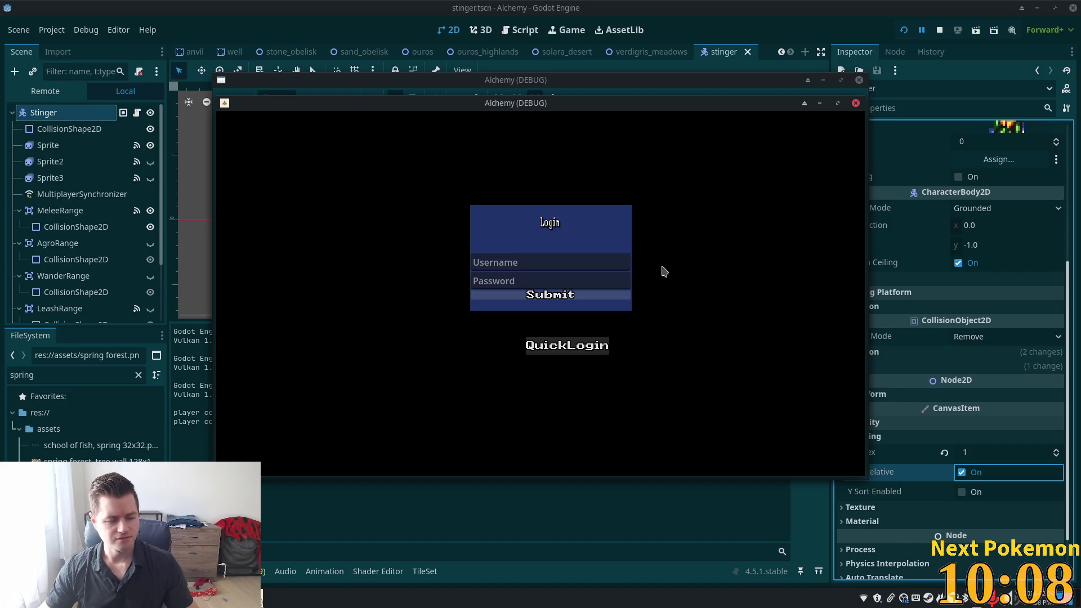
mouse_move(493, 98)
left_mouse_down()
mouse_move(345, 135)
mouse_move(306, 158)
left_mouse_up()
left_click_drag(428, 106, 557, 129)
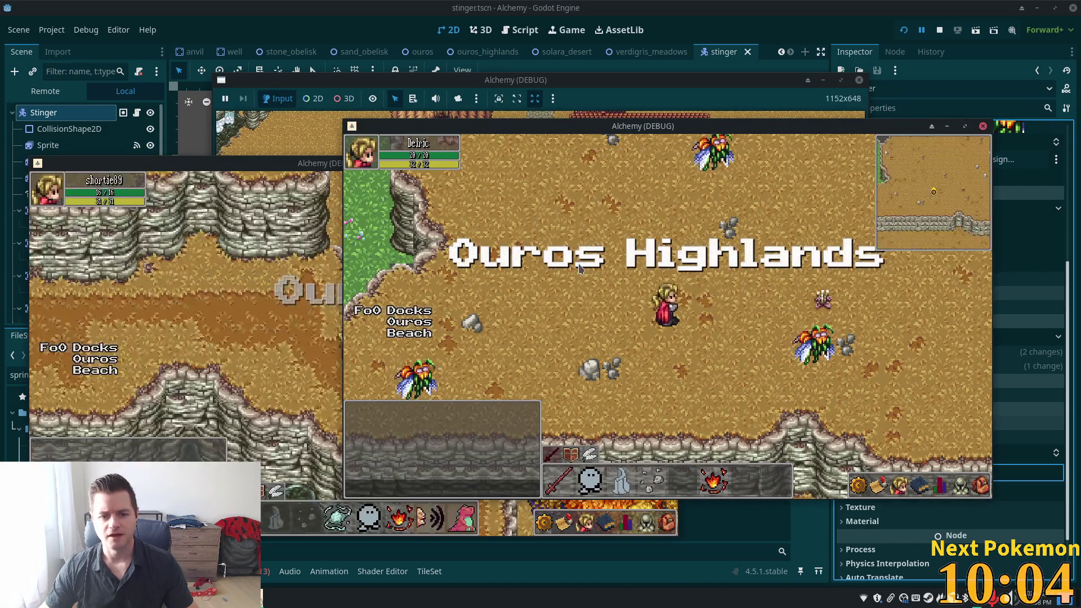
Walk the character around the cliffs and toward the grass to test movement.
key("w")
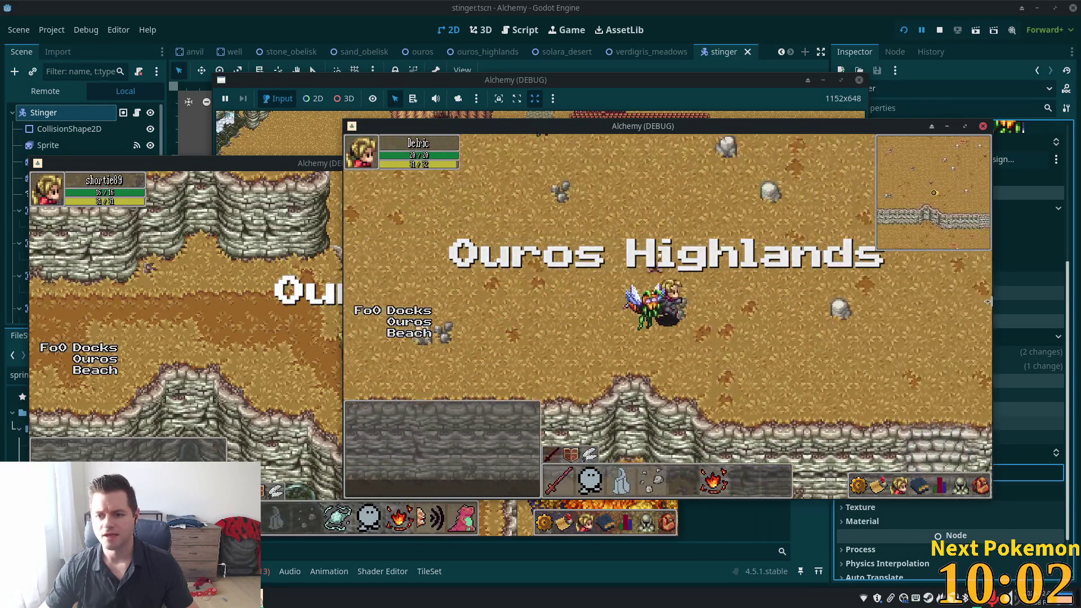
key("w")
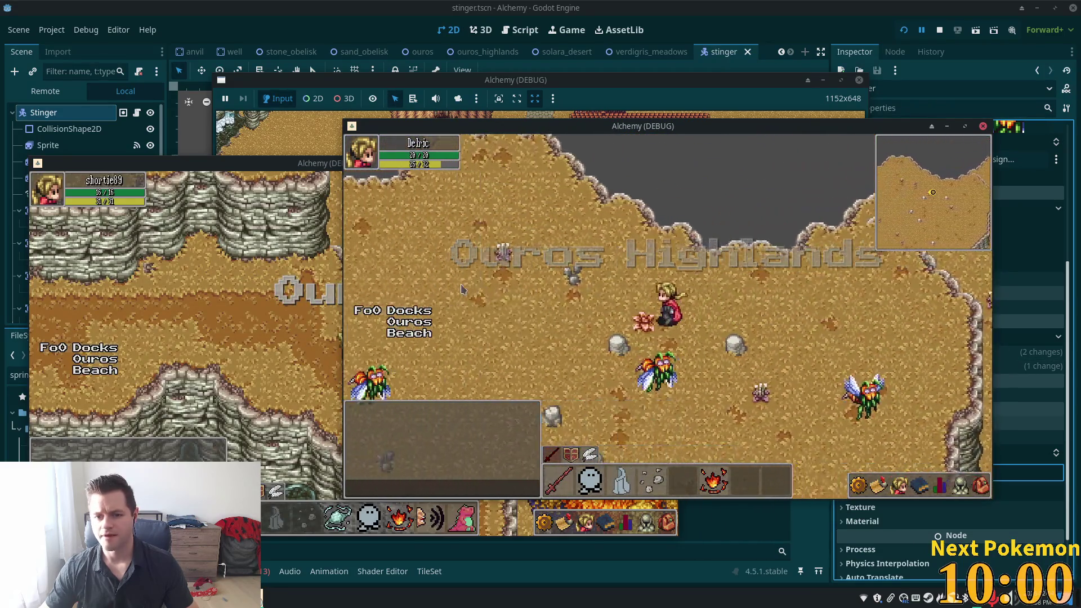
key("a")
key("s")
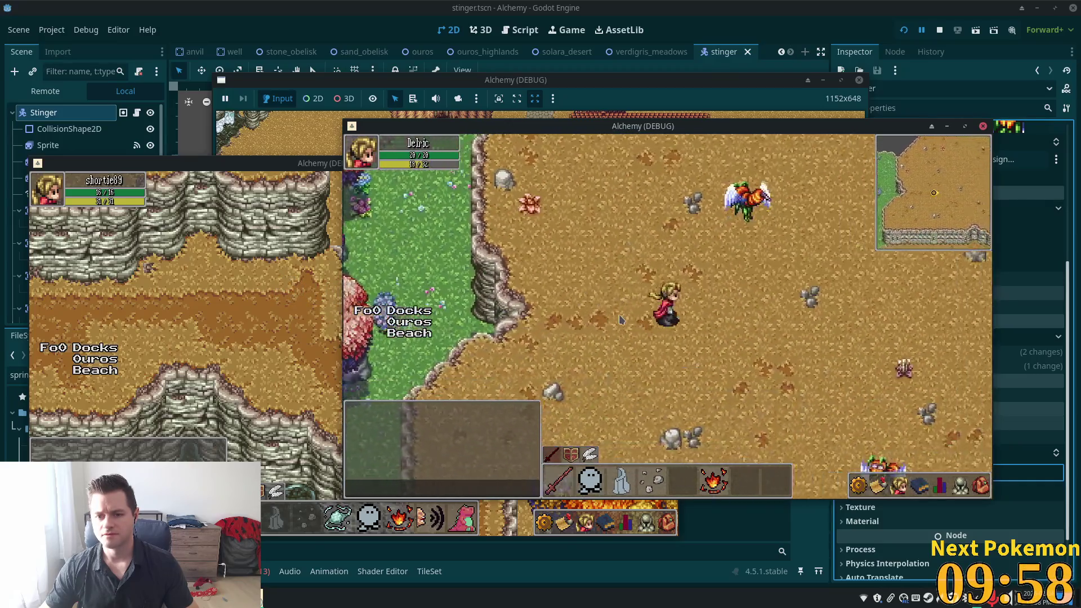
key("s")
key("a")
key("s")
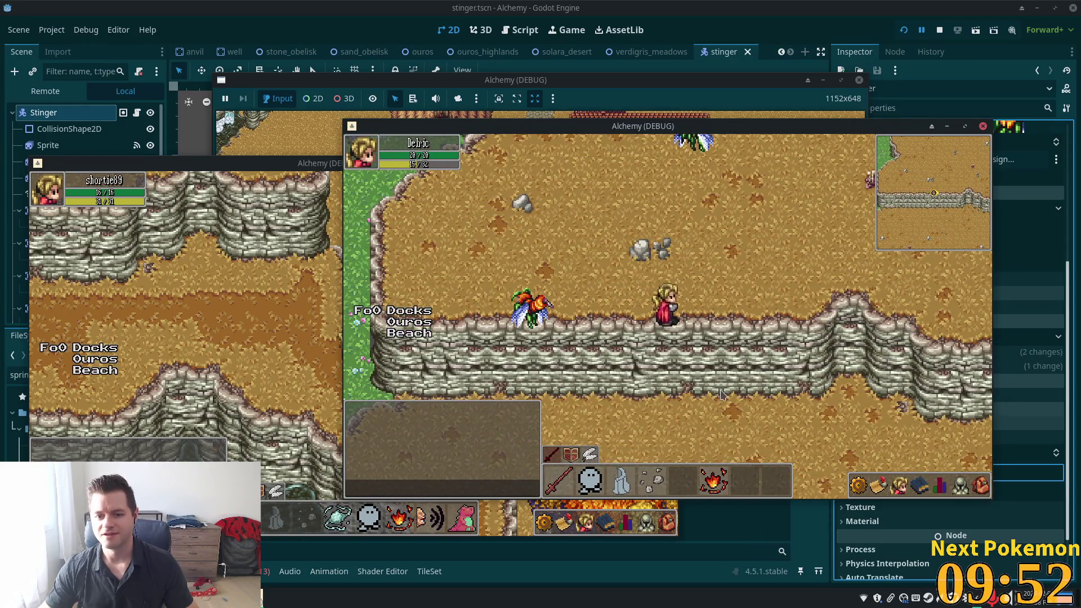
key("w")
key("a")
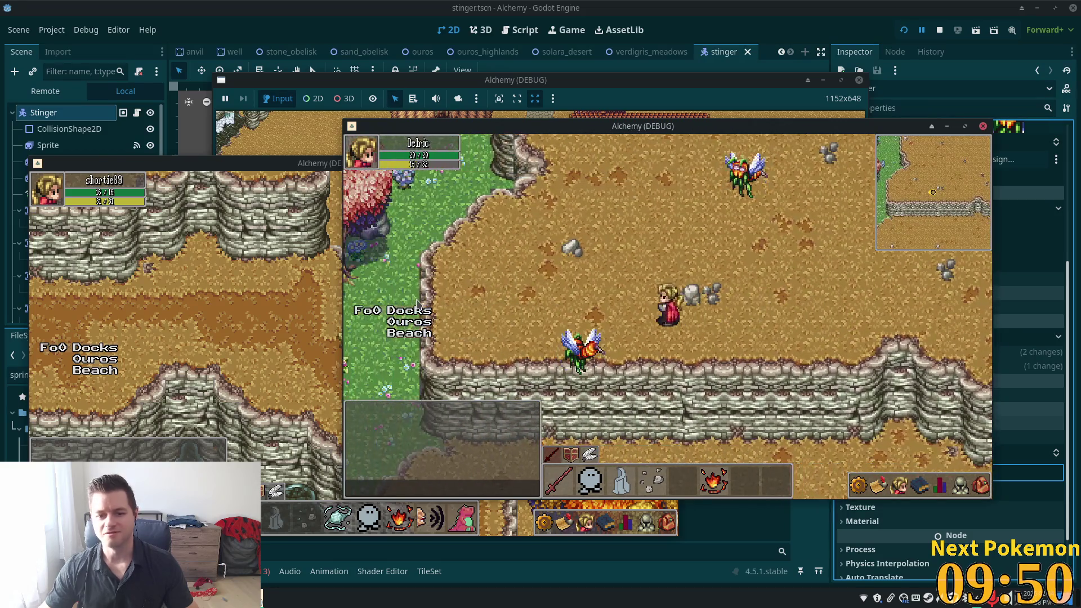
key("d")
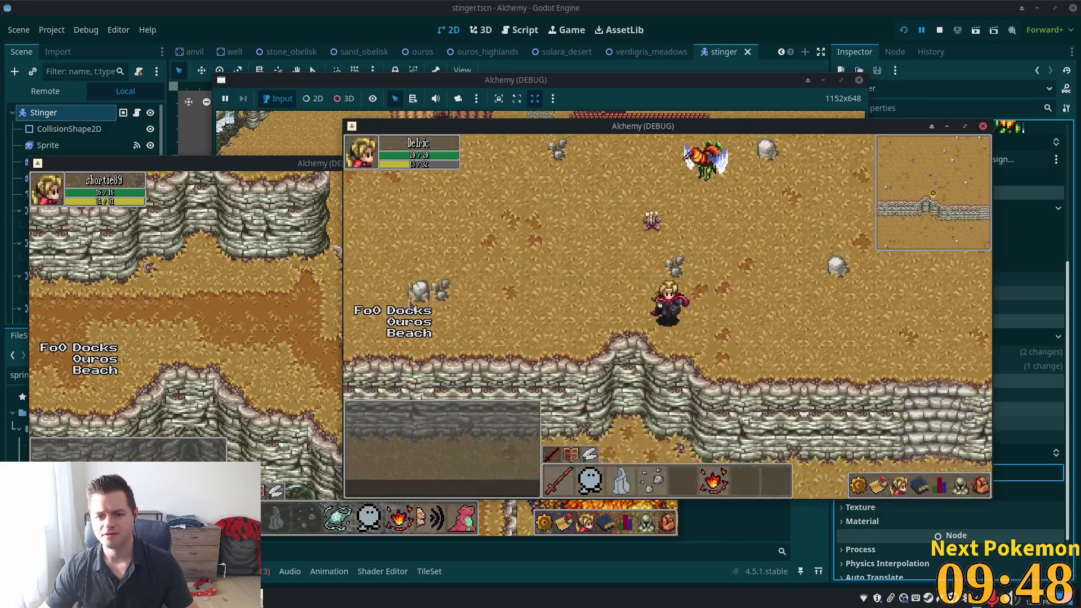
key("s")
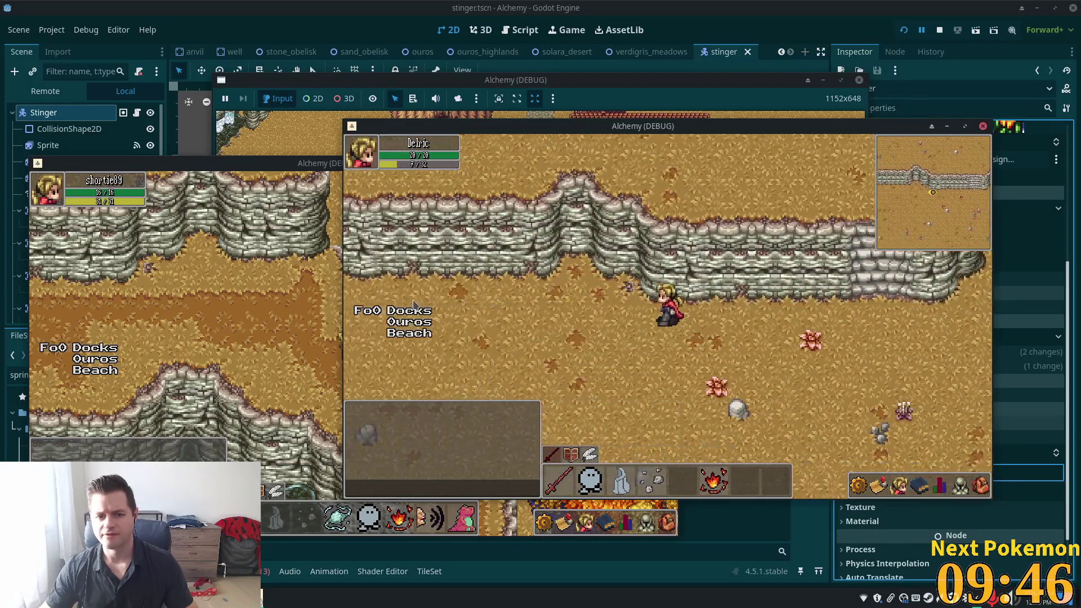
key("a")
key("w")
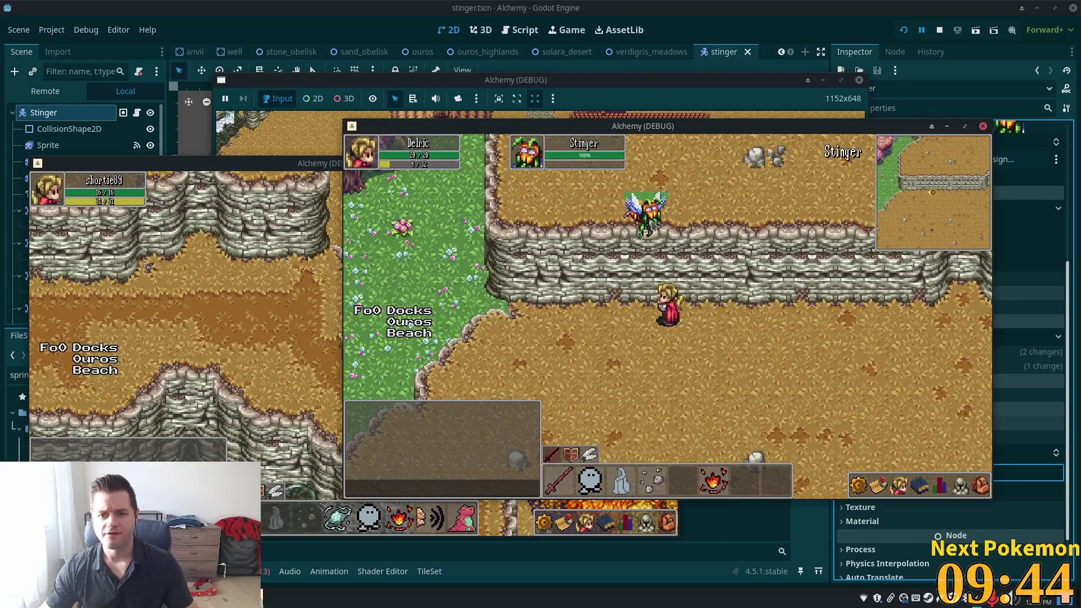
key("d")
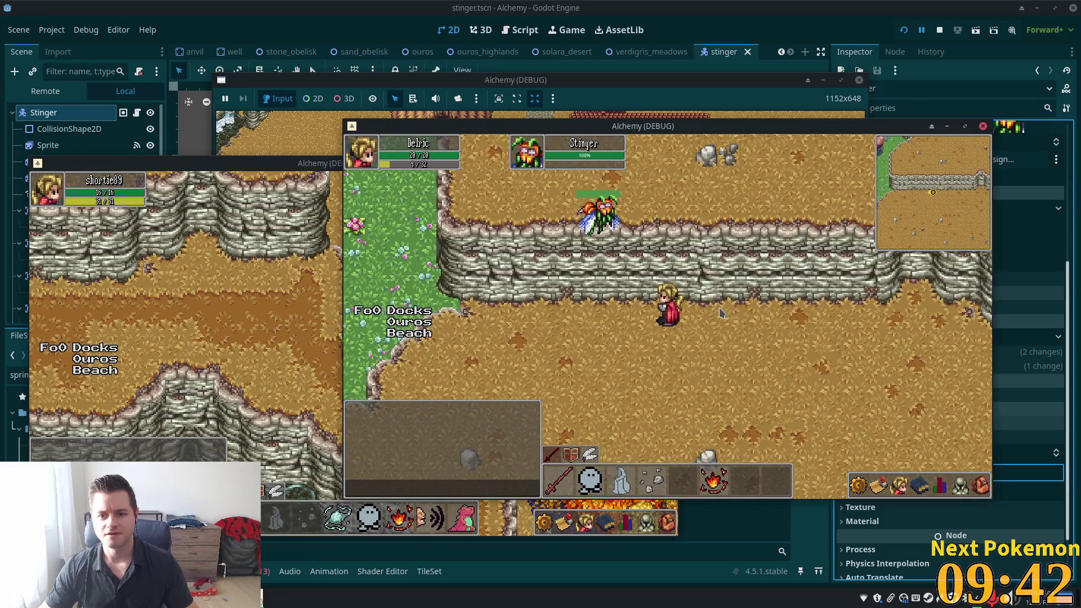
Hit a Stinger down to 40% health, then cross the cliff plateau testing collision.
left_click(964, 487)
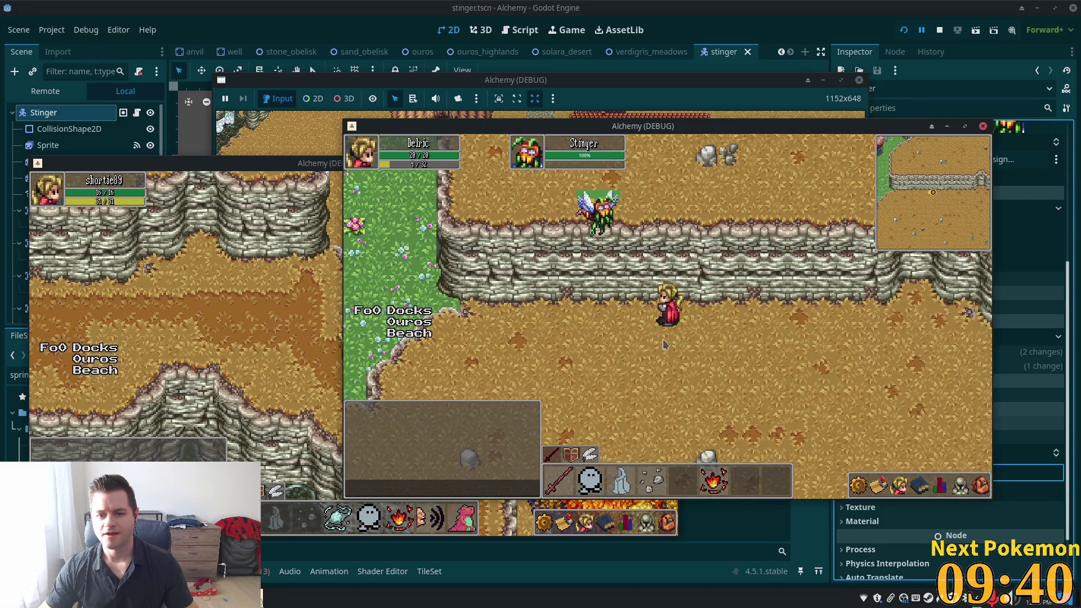
key("a")
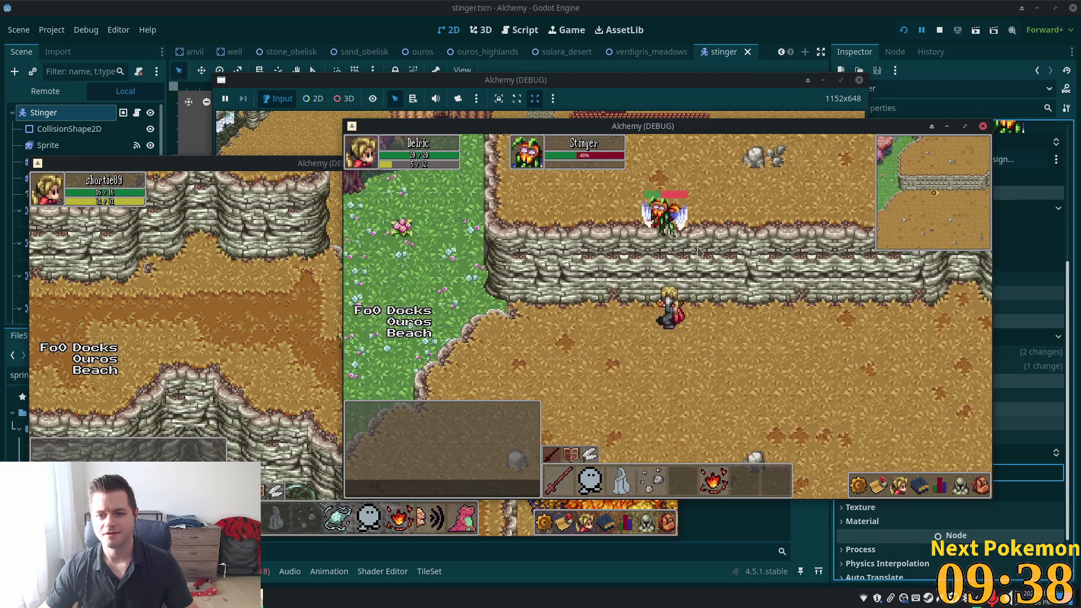
key("d")
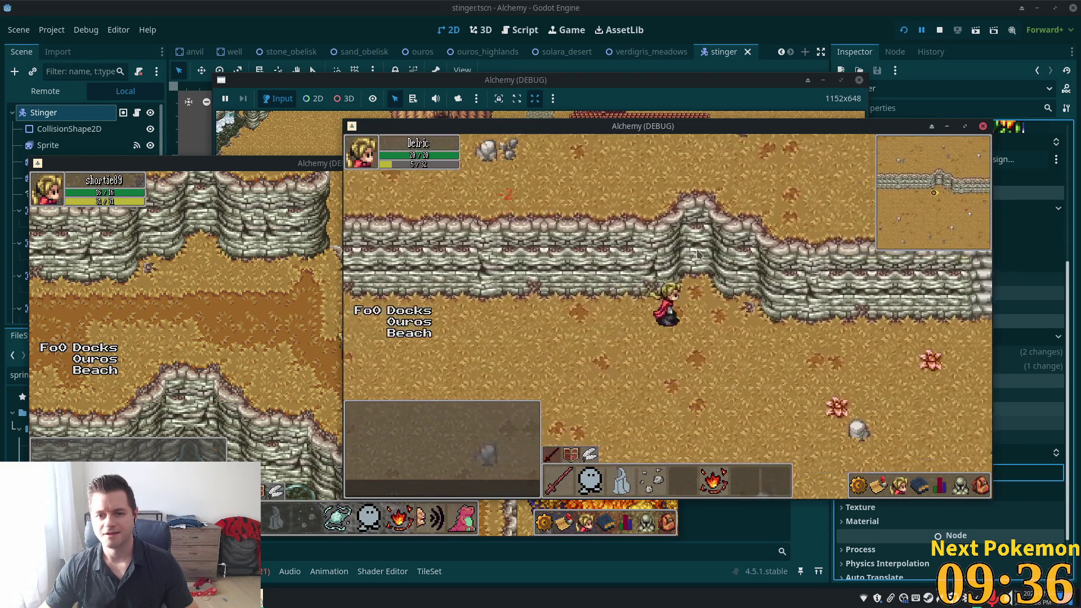
key("d")
key("d")
key("w")
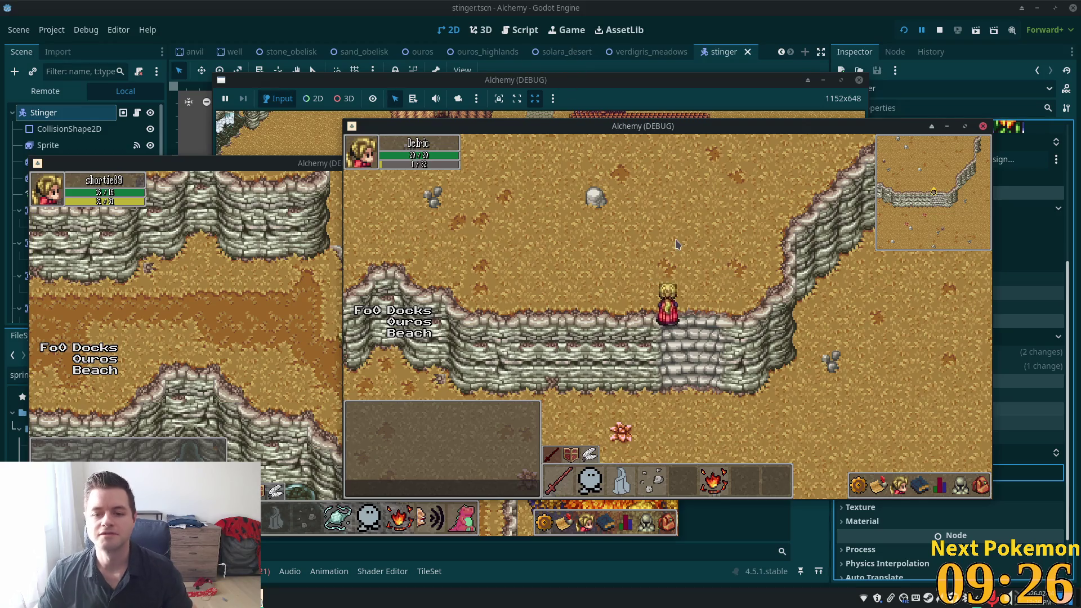
key("w")
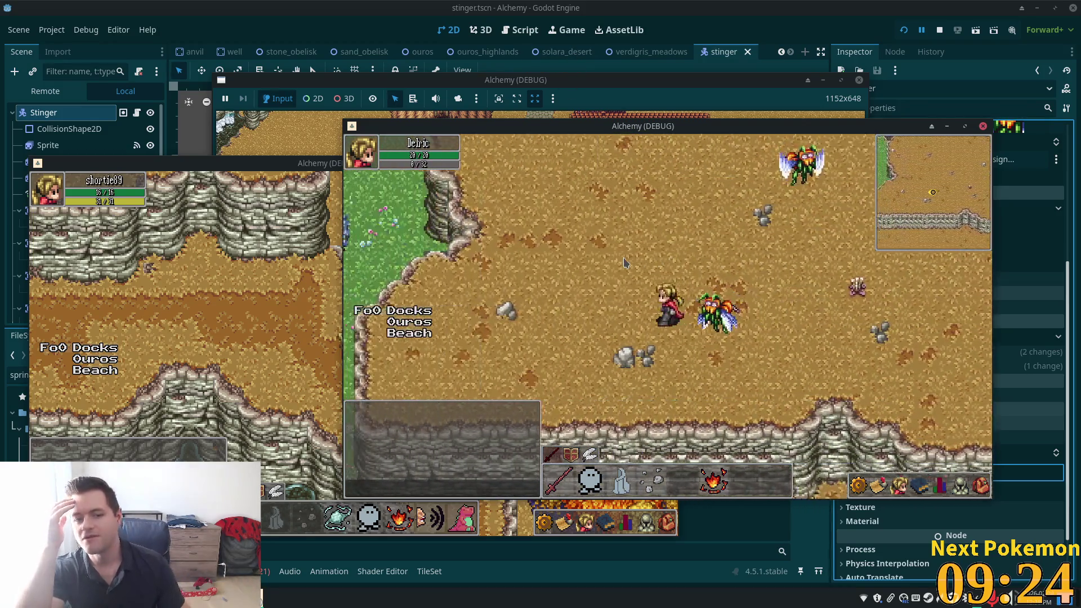
key("a")
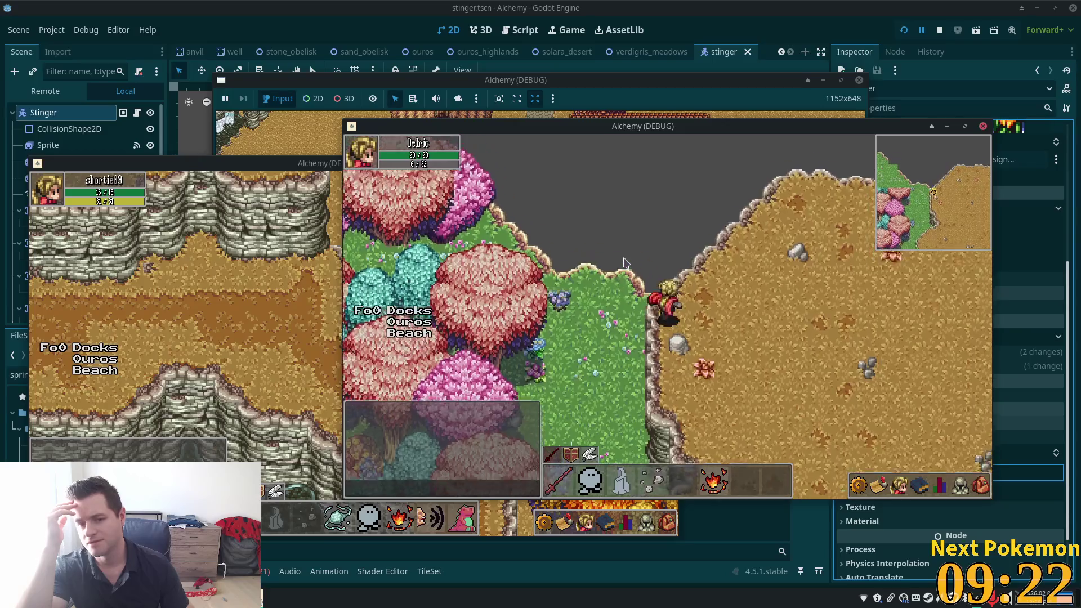
key("s")
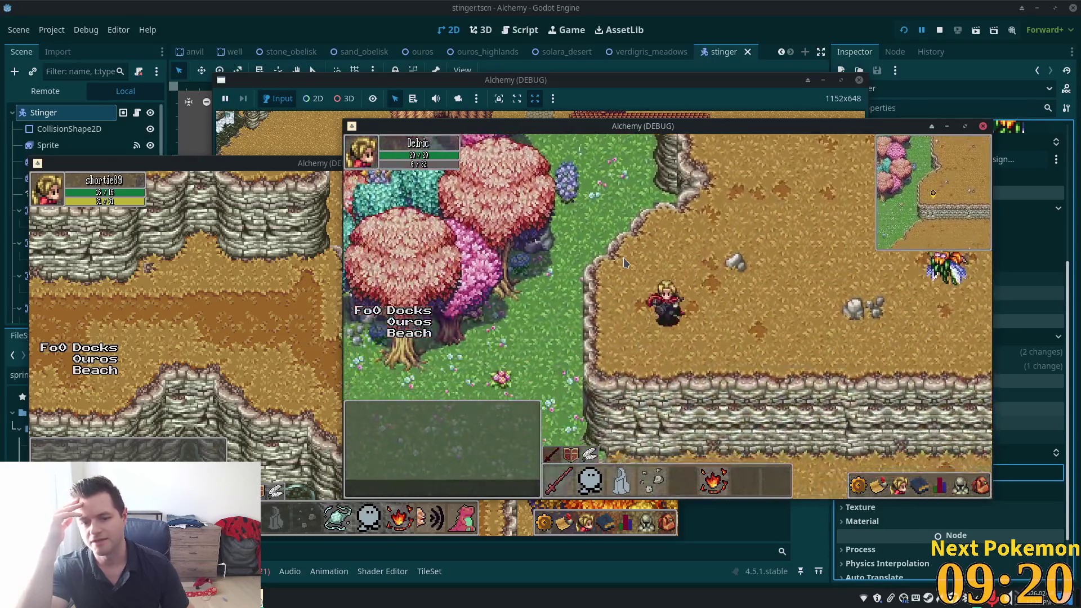
key("d")
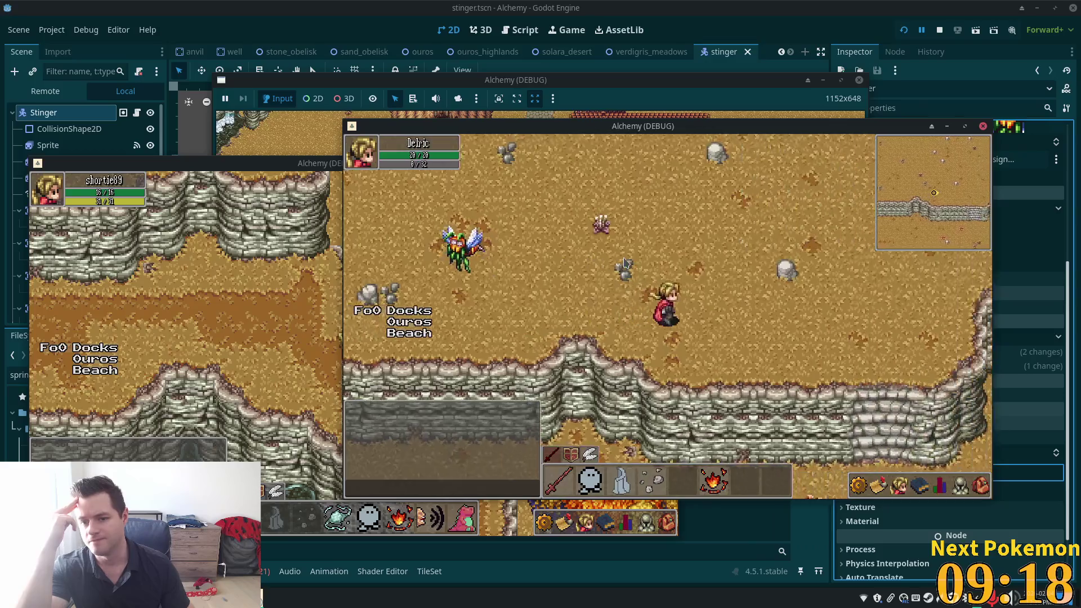
key("s")
key("s")
left_click(644, 81)
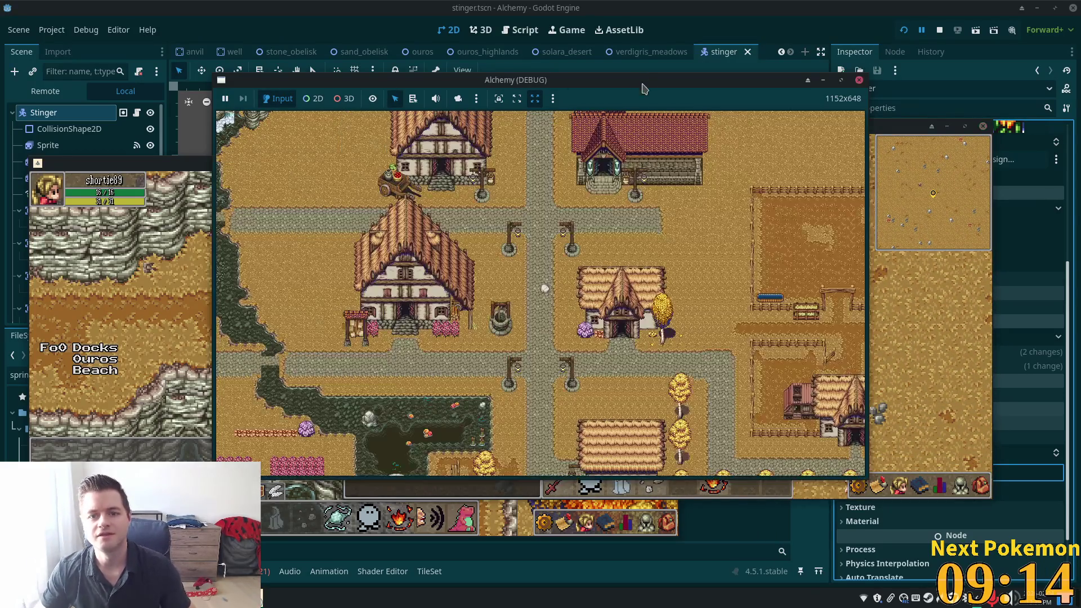
Move the town window down-right, raise the first game window and zoom its view out and in.
scroll(599, 260, "down", 5)
scroll(440, 225, "up", 8)
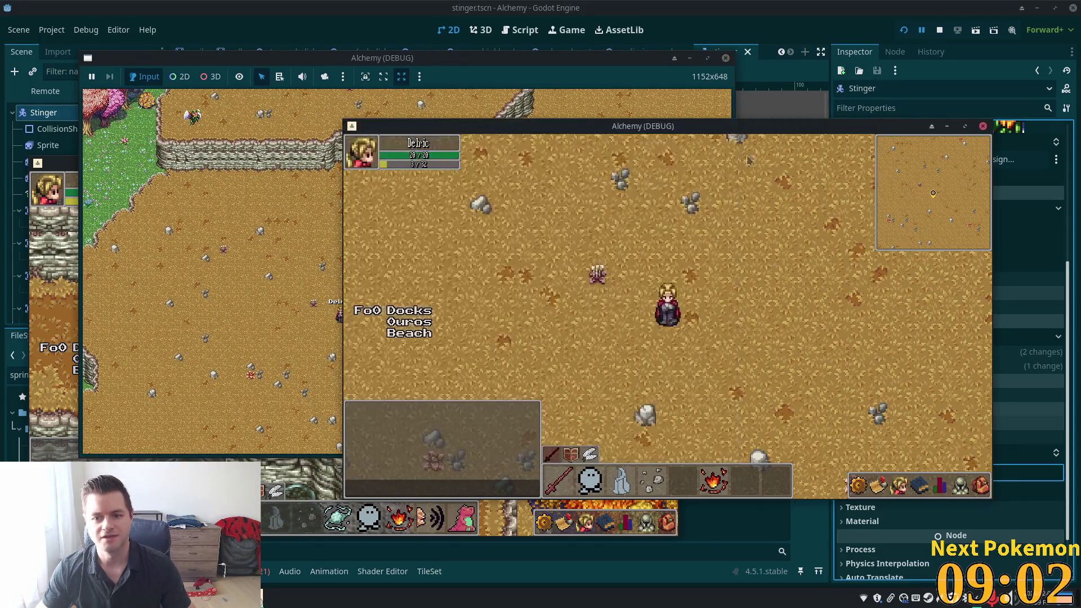
left_click_drag(701, 127, 878, 182)
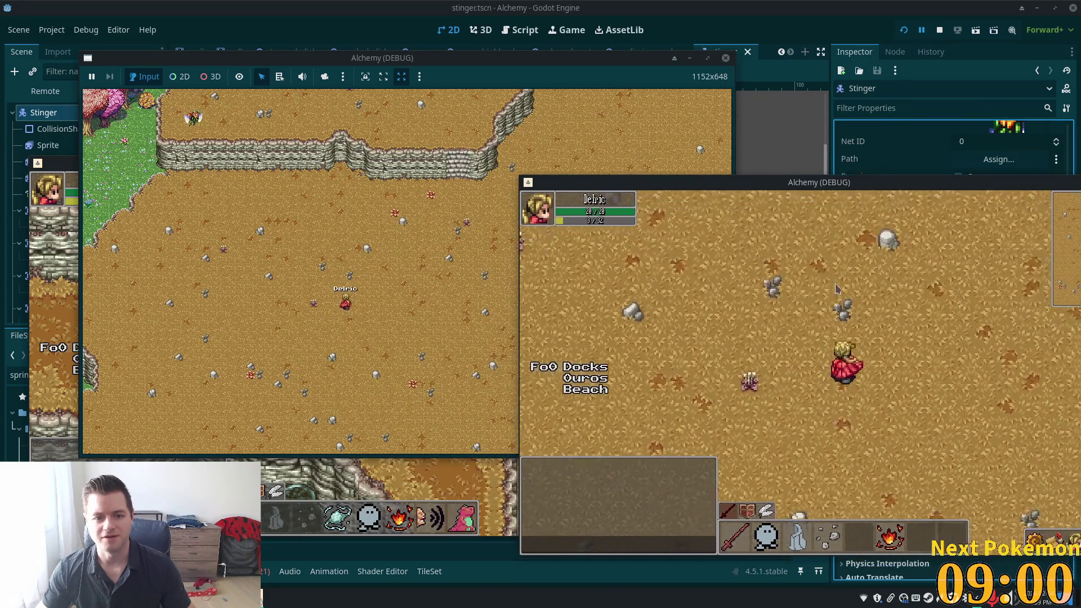
key("Down")
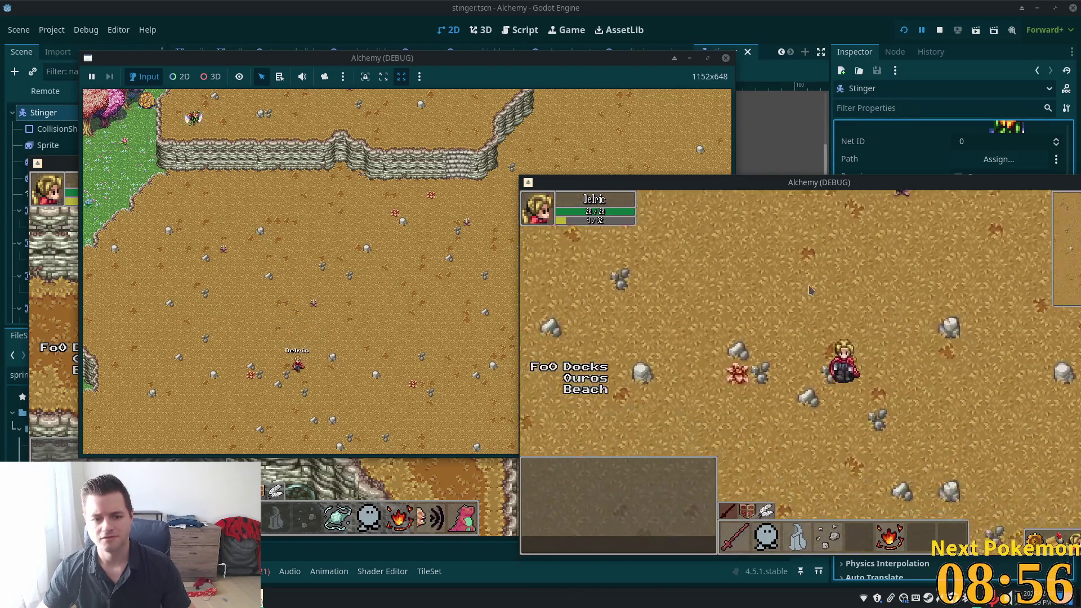
left_click(378, 190)
scroll(379, 190, "down", 5)
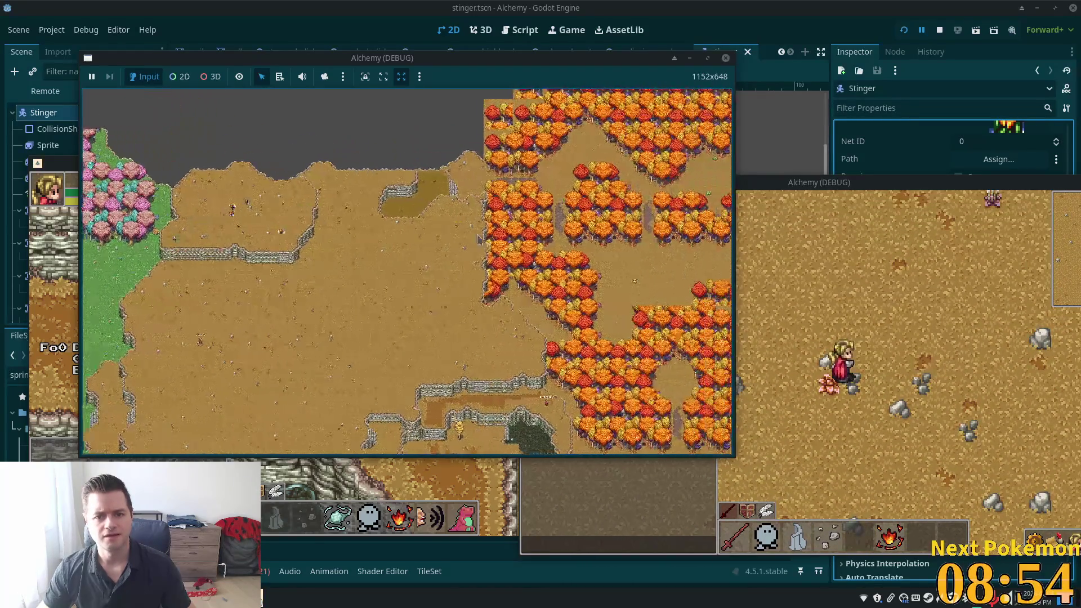
scroll(484, 249, "up", 2)
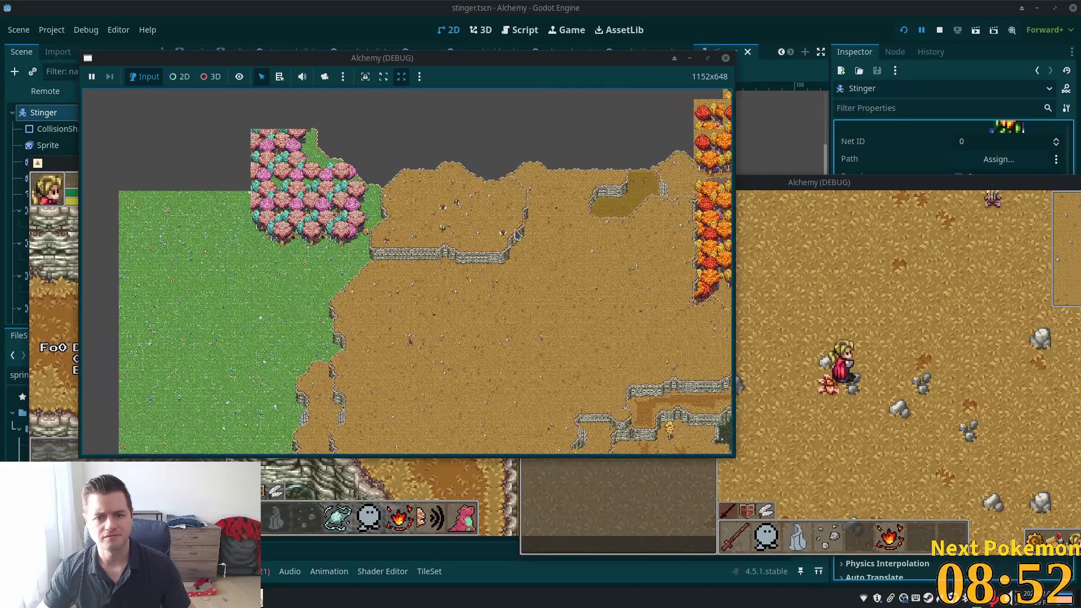
scroll(479, 224, "up", 2)
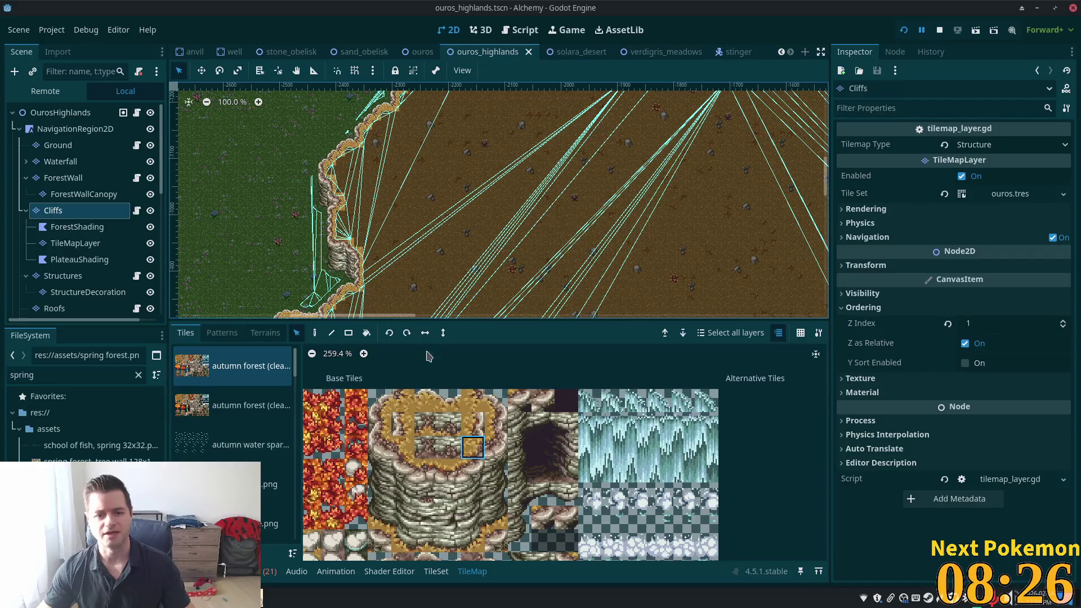
Pan to the ouros_highlands cliff edge and step through the Waterfall and Ground layers.
scroll(405, 267, "down", 10)
scroll(507, 225, "left", 6)
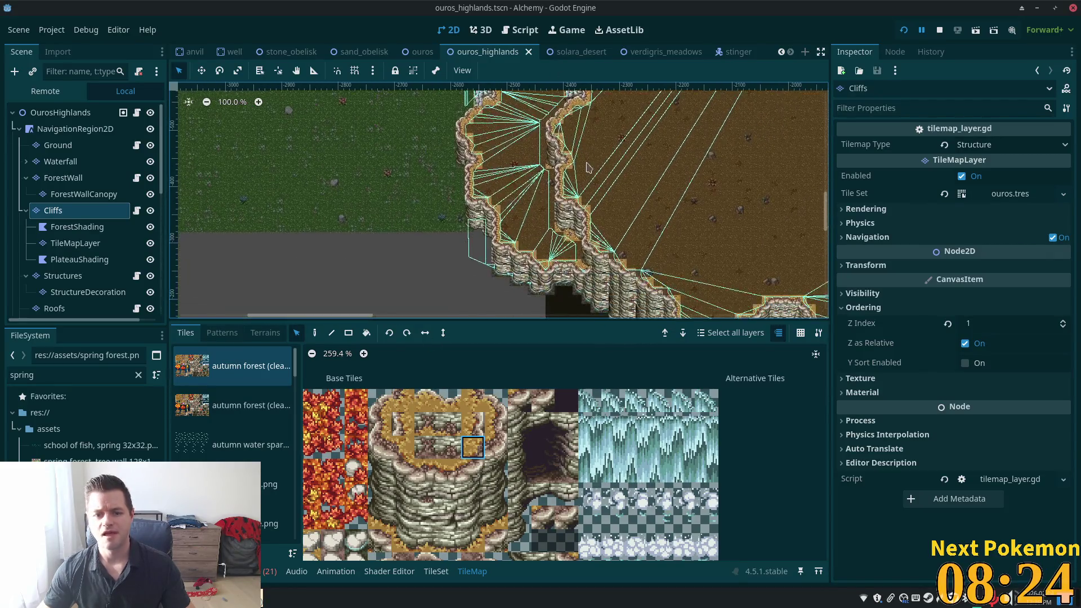
scroll(557, 234, "down", 3)
scroll(558, 233, "left", 1)
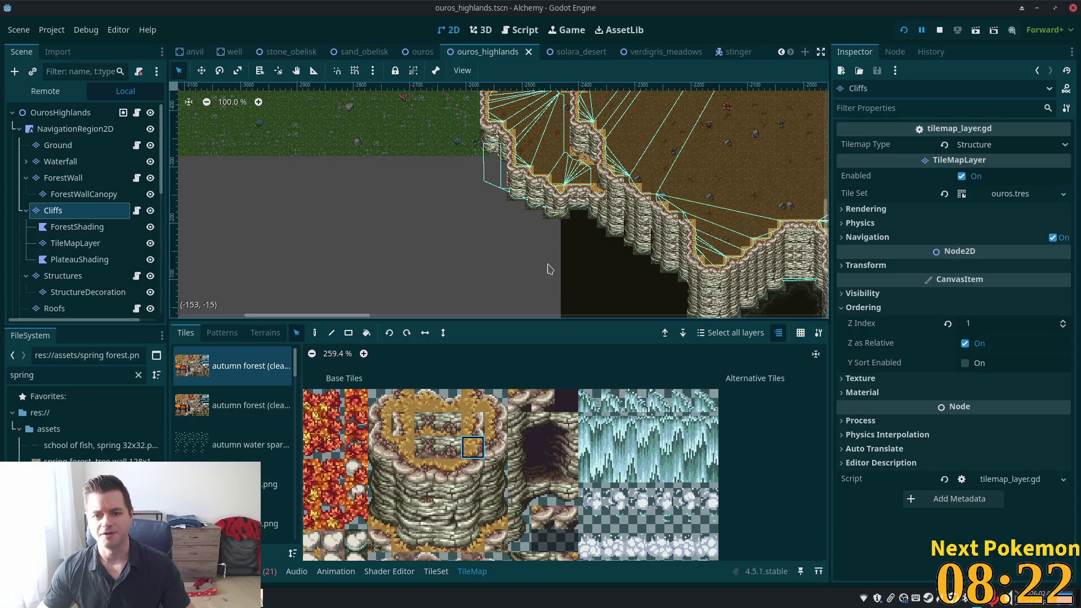
scroll(512, 249, "up", 1)
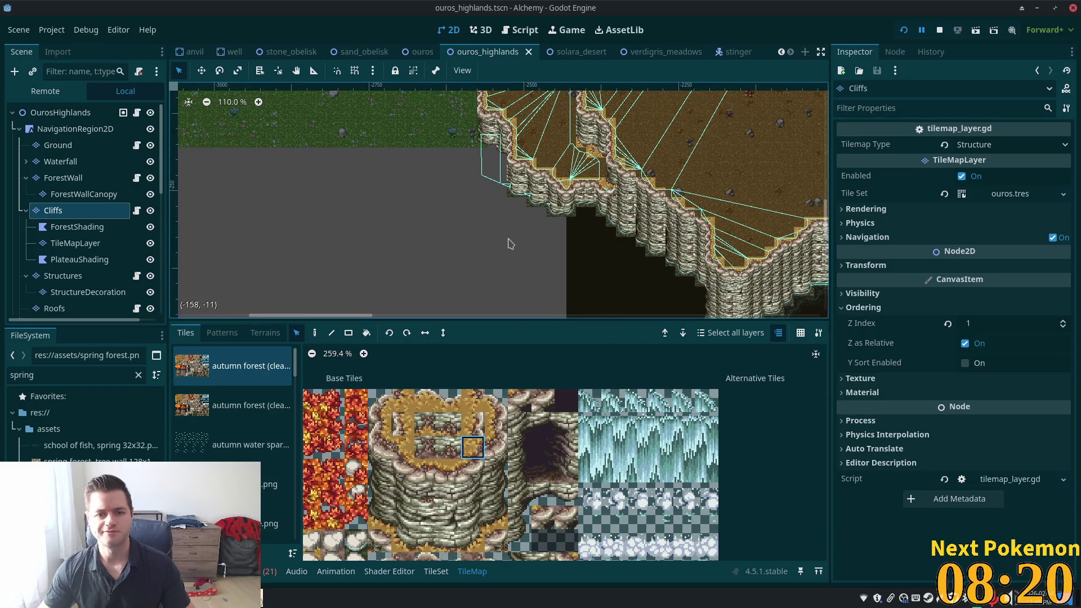
scroll(510, 244, "up", 1)
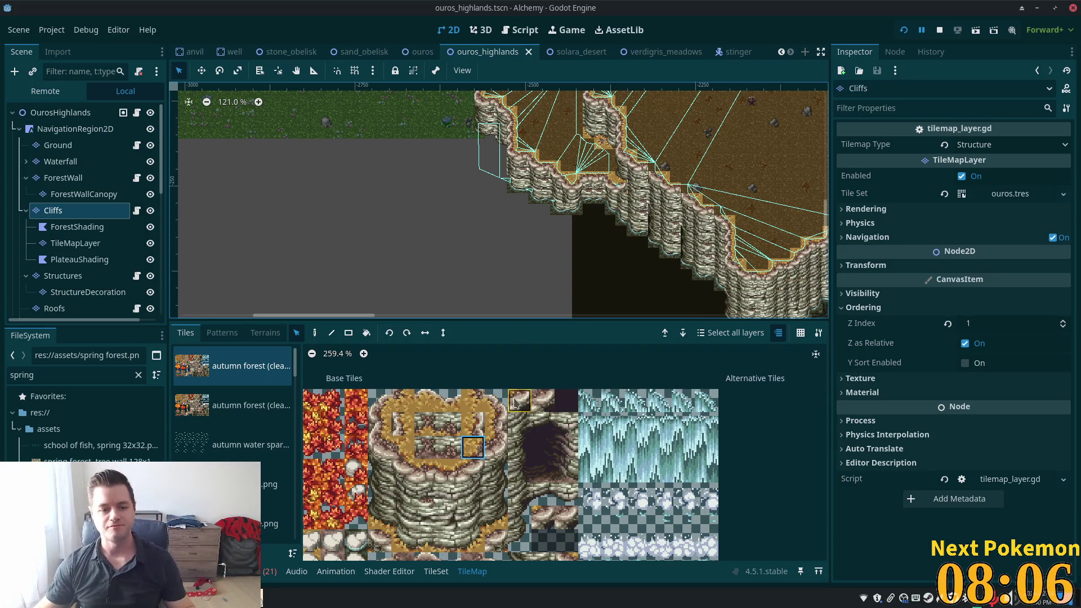
scroll(251, 454, "down", 3)
scroll(251, 454, "down", 1)
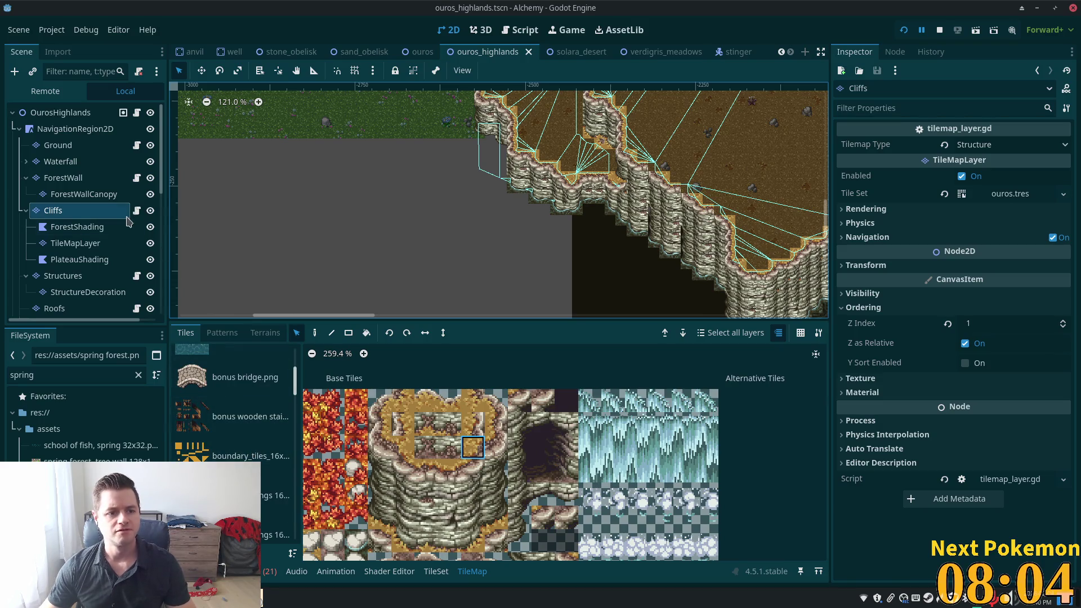
left_click(93, 151)
key("Down")
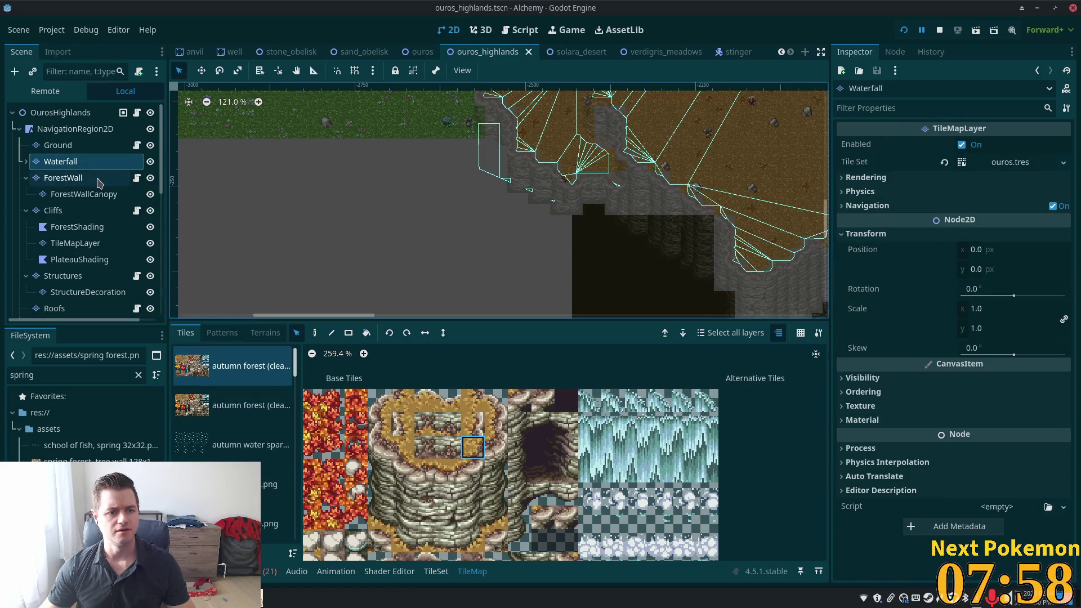
key("Up")
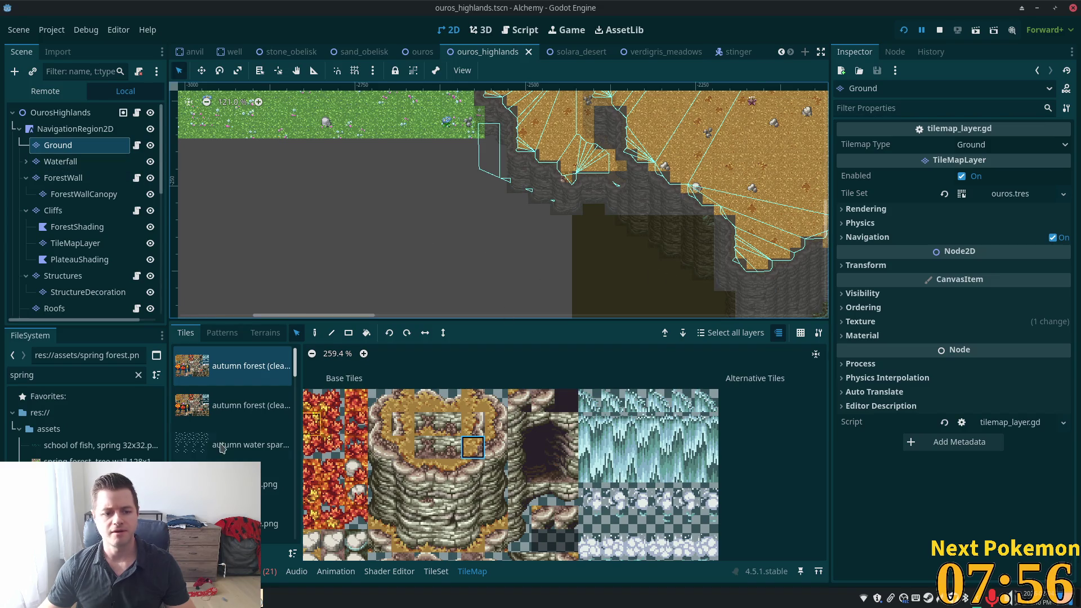
scroll(220, 448, "down", 5)
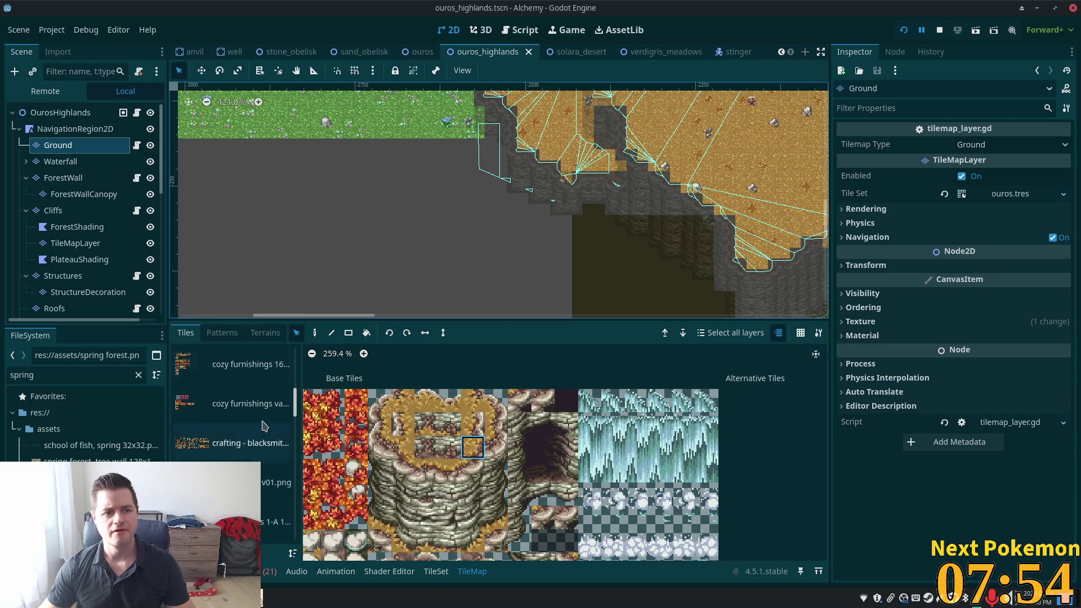
Switch to the verdigris_meadows scene and look around its map.
left_click(657, 53)
scroll(518, 243, "down", 3)
scroll(519, 243, "up", 5)
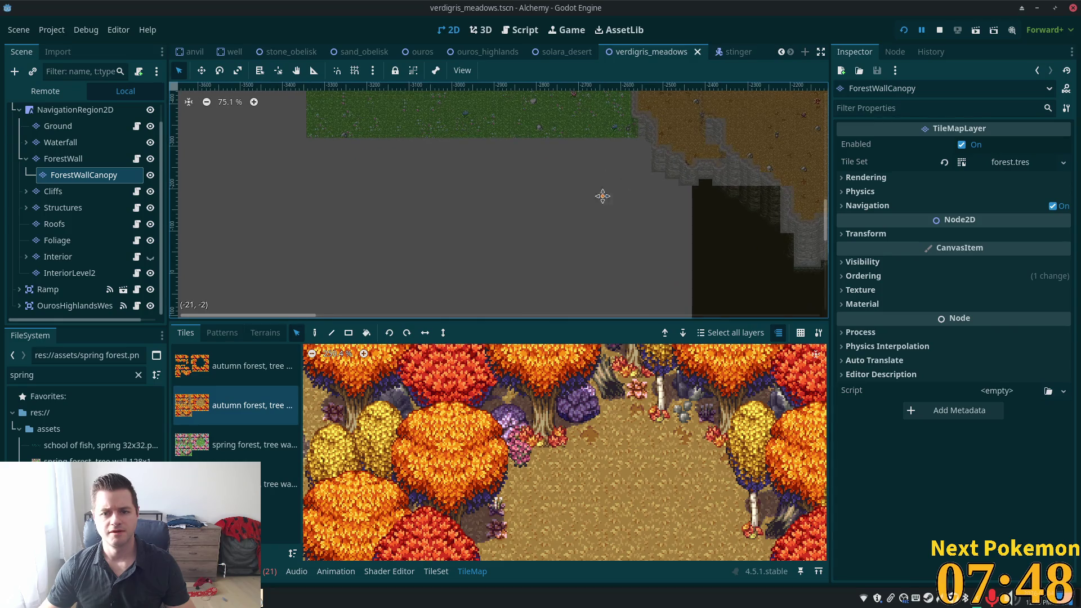
scroll(607, 192, "up", 2)
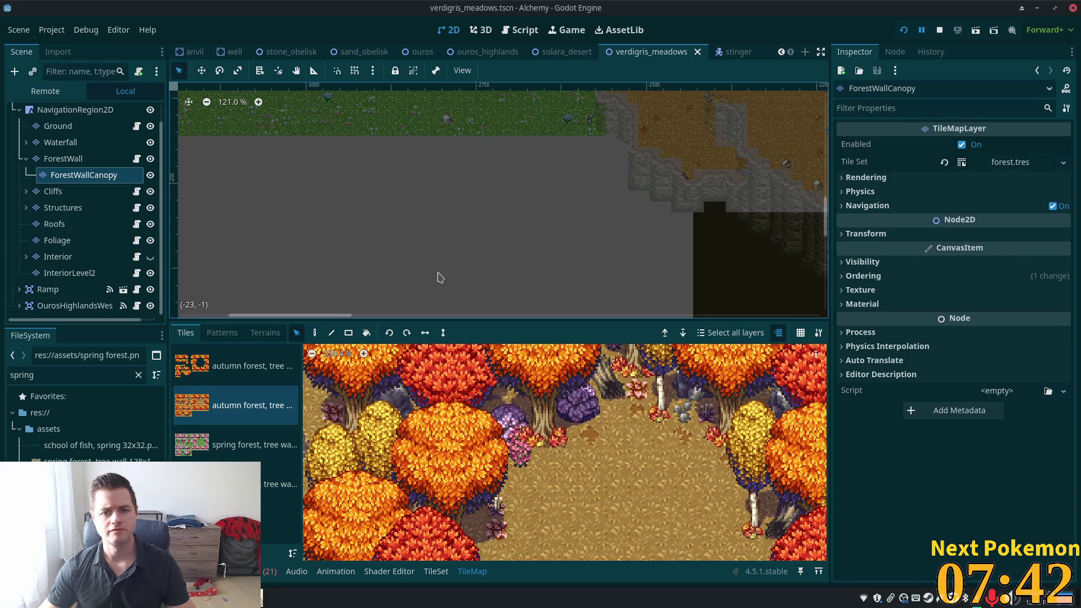
scroll(635, 224, "right", 5)
scroll(723, 140, "down", 3)
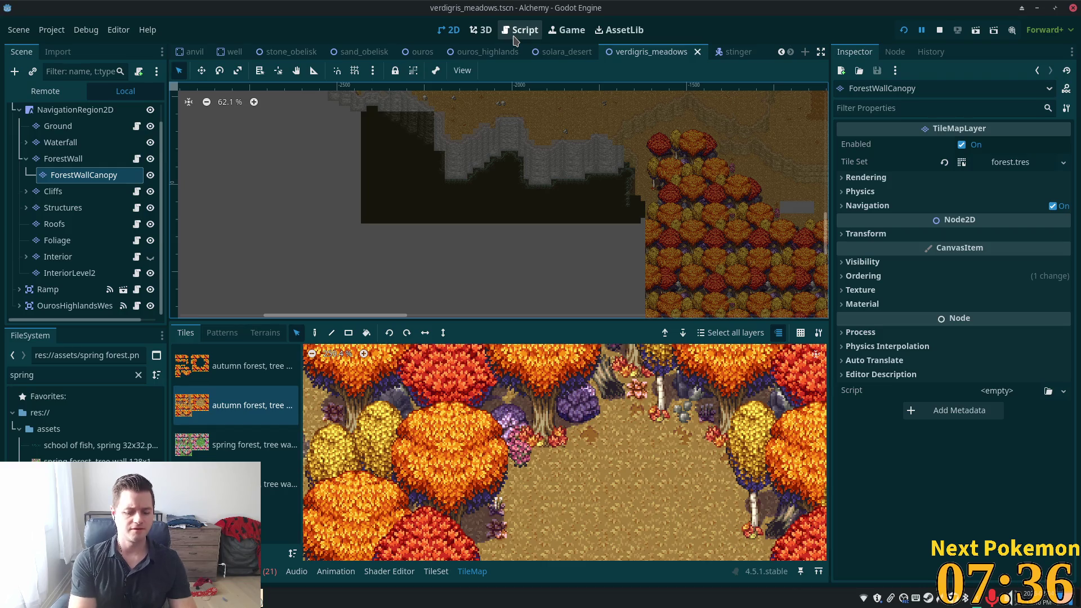
Search 'field' in Quick Open and open fields_of_ouros.tscn.
key("shift+alt+o")
type("field")
key("Return")
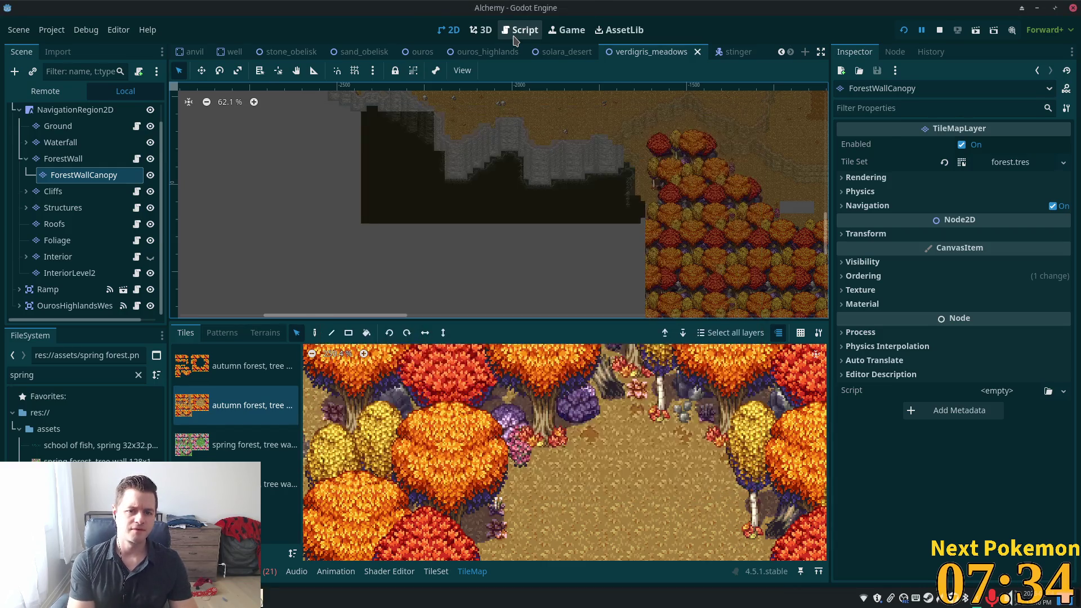
scroll(651, 216, "down", 10)
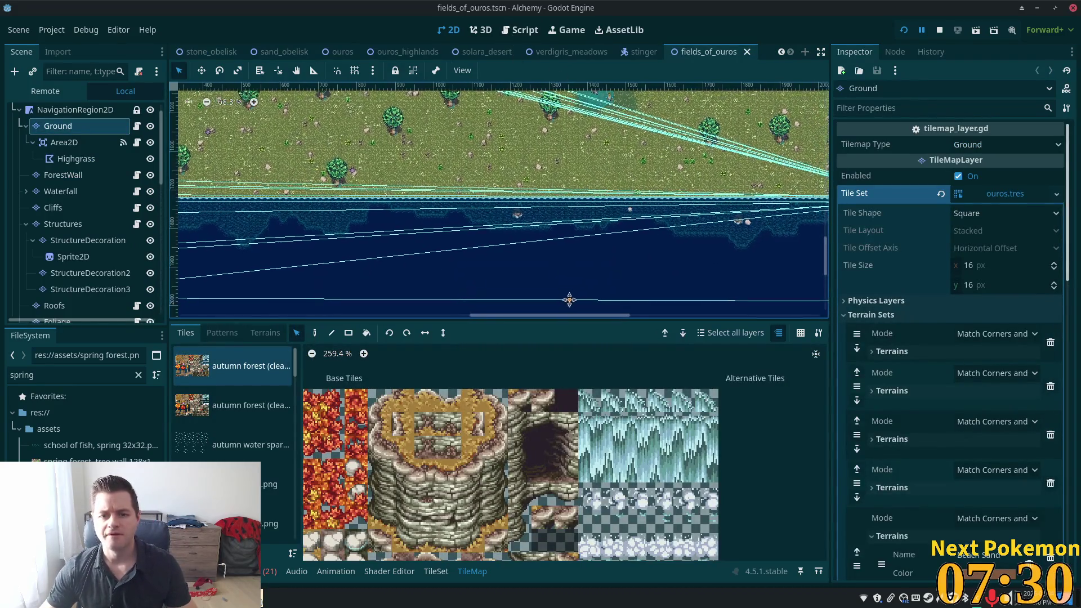
Zoom over the fields_of_ouros shoreline, then switch back to verdigris_meadows and pan its map.
scroll(381, 215, "up", 6)
scroll(381, 216, "up", 2)
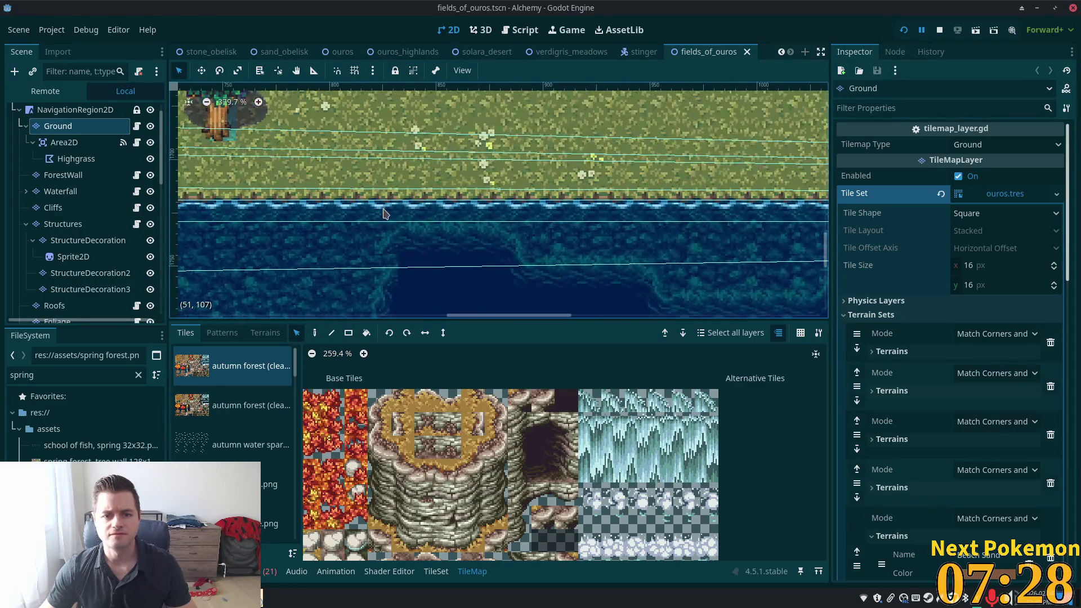
scroll(532, 203, "down", 7)
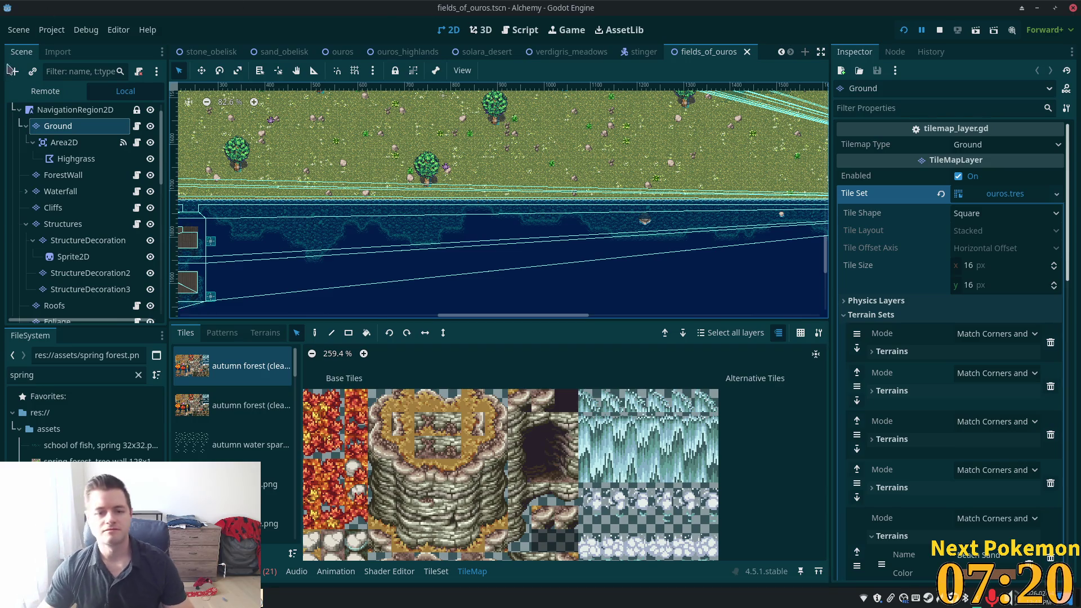
left_click(559, 53)
mouse_move(433, 222)
left_mouse_down()
mouse_move(482, 197)
mouse_move(687, 268)
left_mouse_up()
scroll(601, 178, "up", 1)
scroll(602, 178, "up", 1)
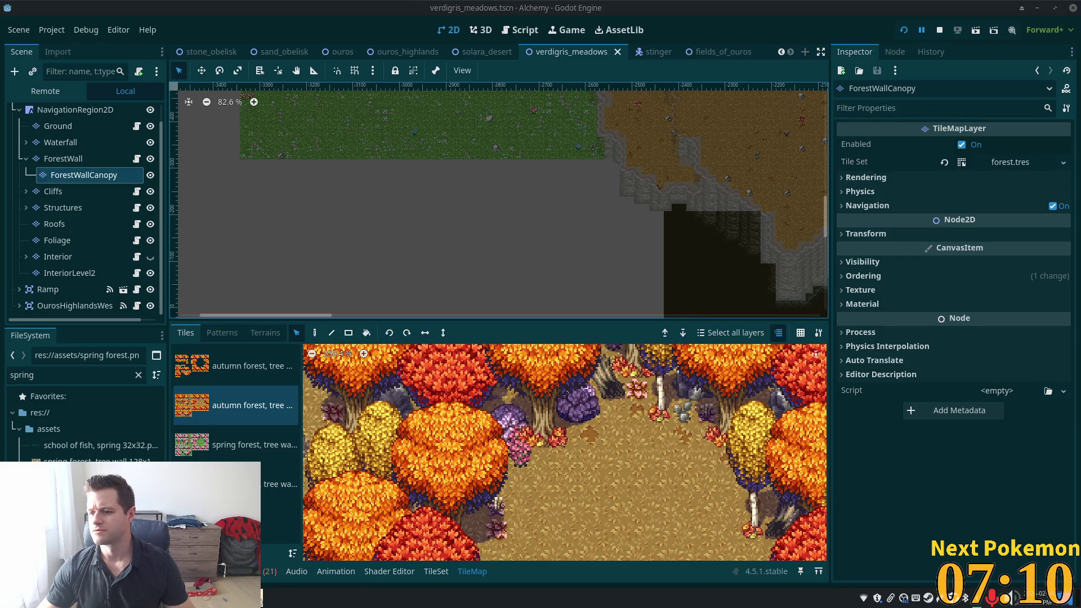
Zoom onto the grass beside the cliffs and select the Ground TileMapLayer node.
scroll(574, 150, "up", 5)
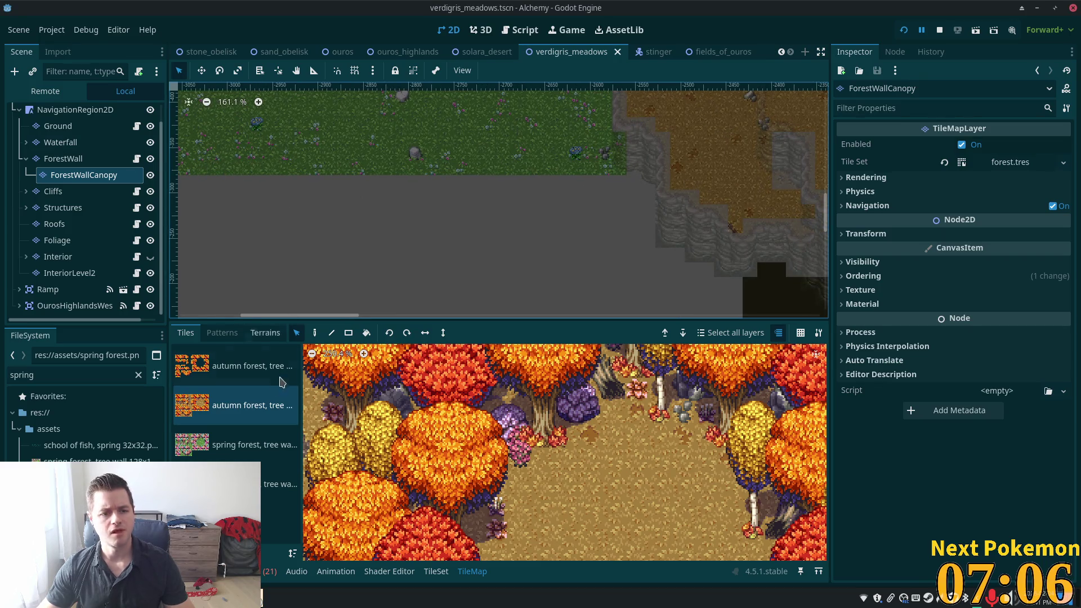
left_click(58, 126)
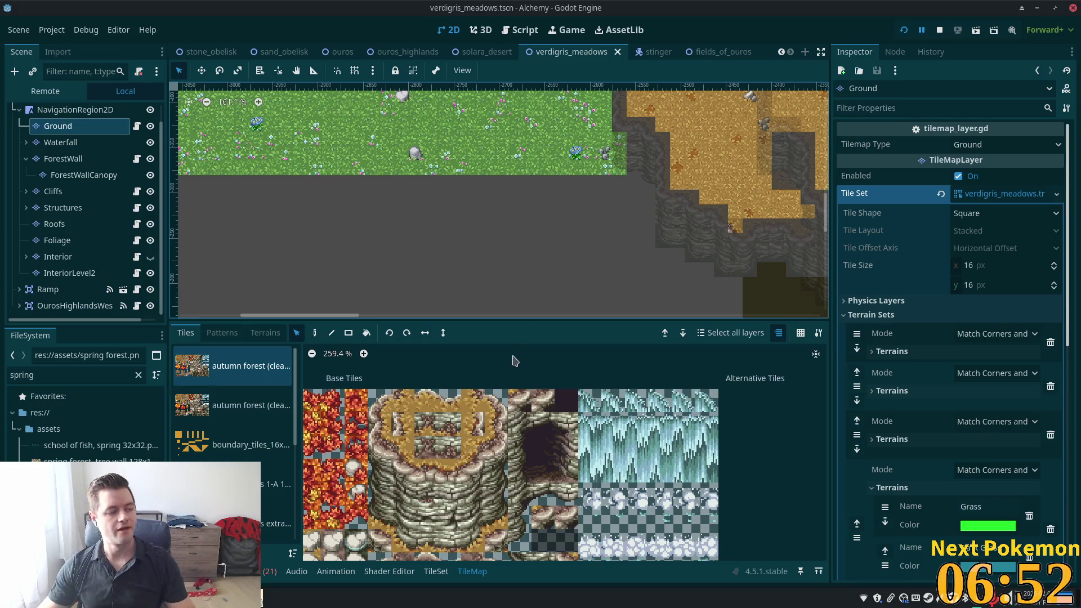
scroll(571, 200, "up", 3)
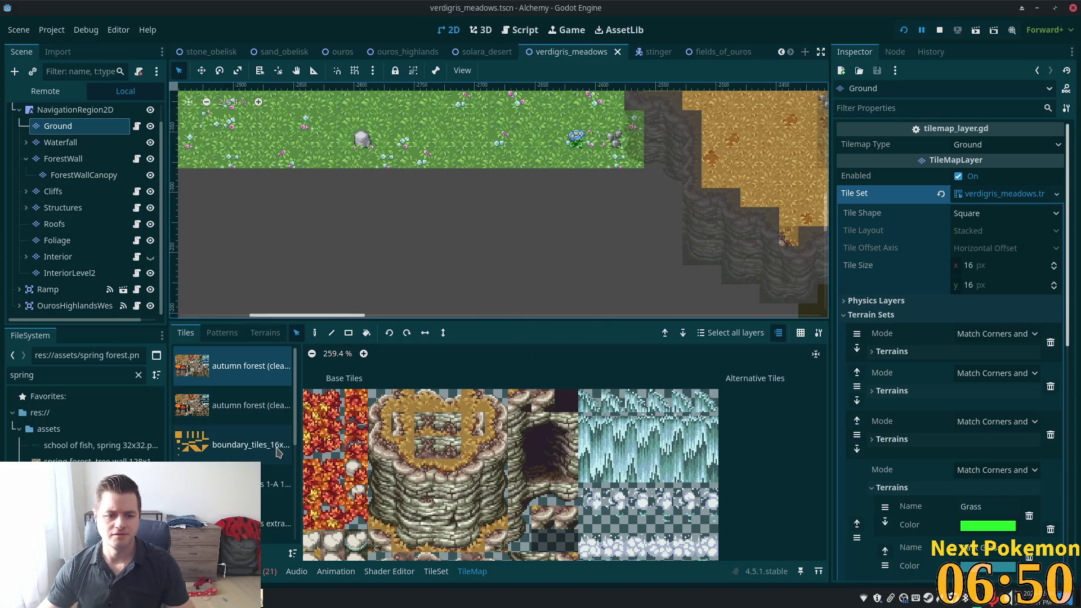
scroll(236, 438, "down", 5)
Switch the tile source to spring forest.png and pencil the first water-edge tiles below the grass.
left_click(222, 415)
key("Up")
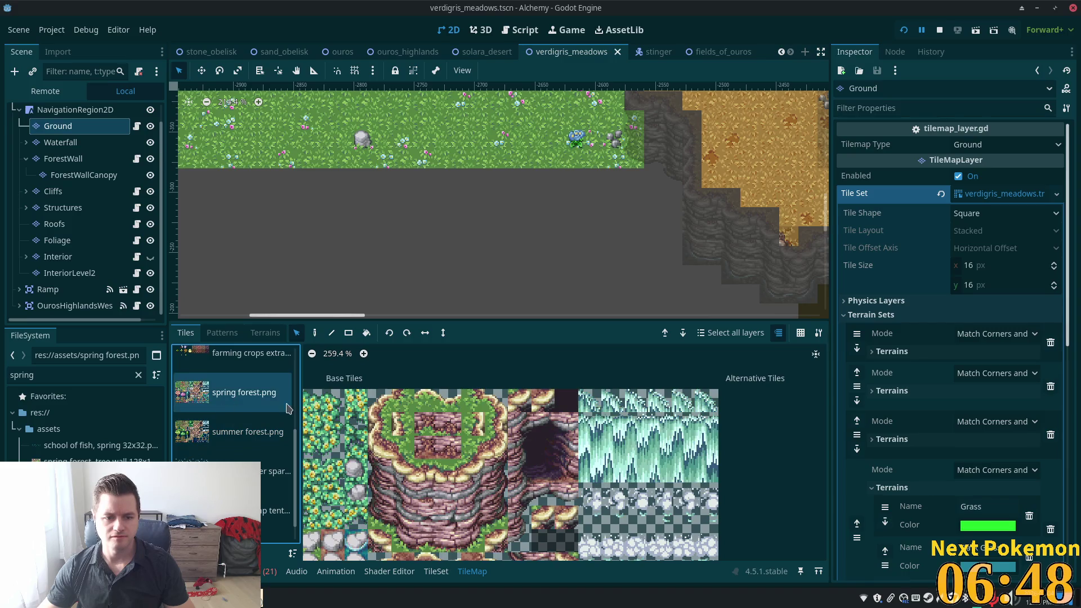
scroll(557, 529, "down", 4)
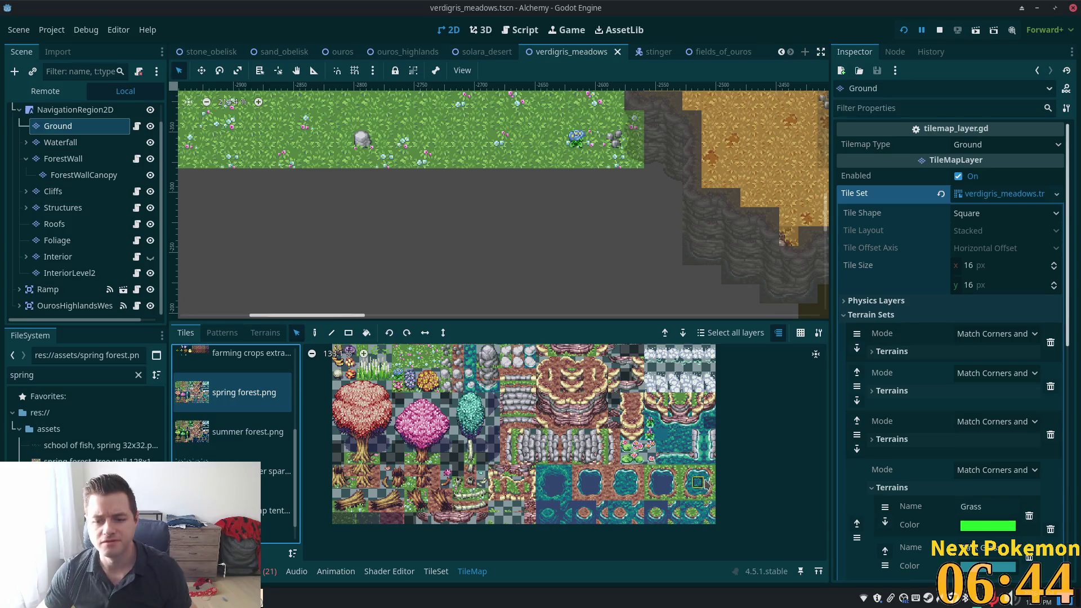
scroll(664, 472, "up", 4)
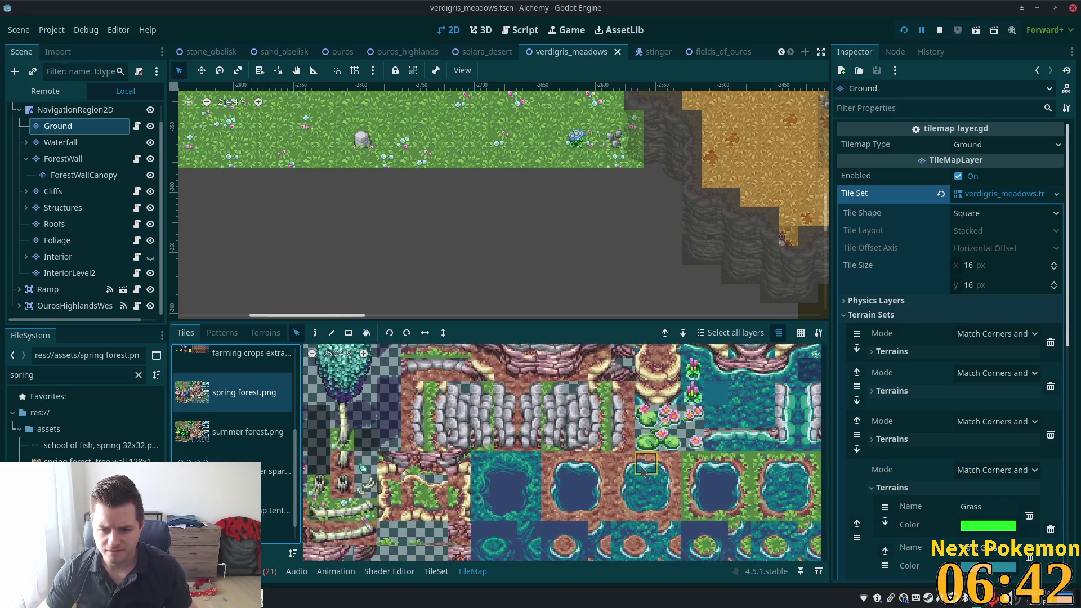
left_click(788, 465)
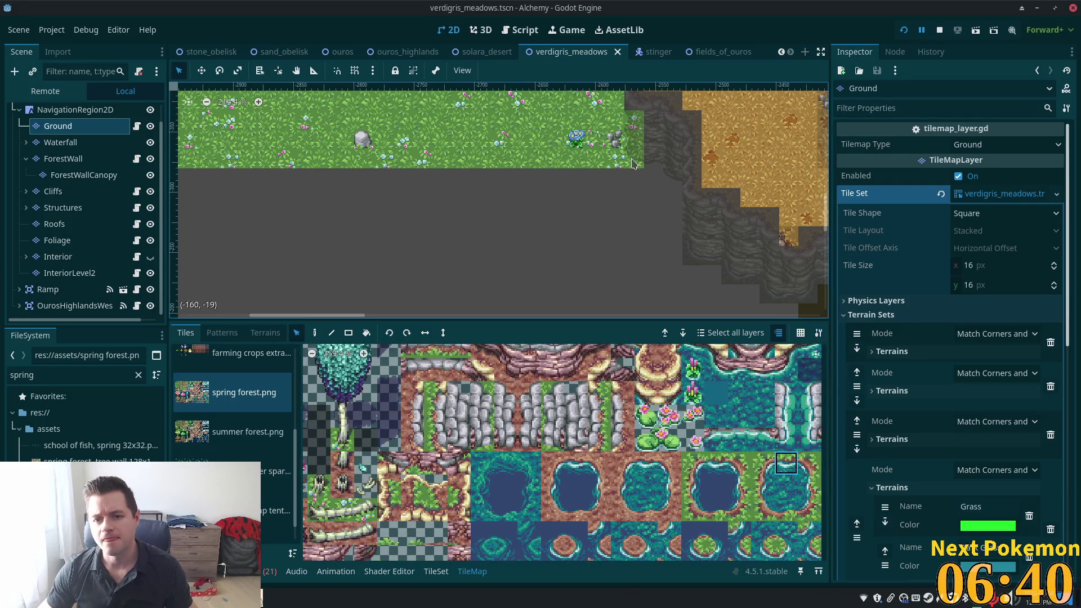
left_click(315, 333)
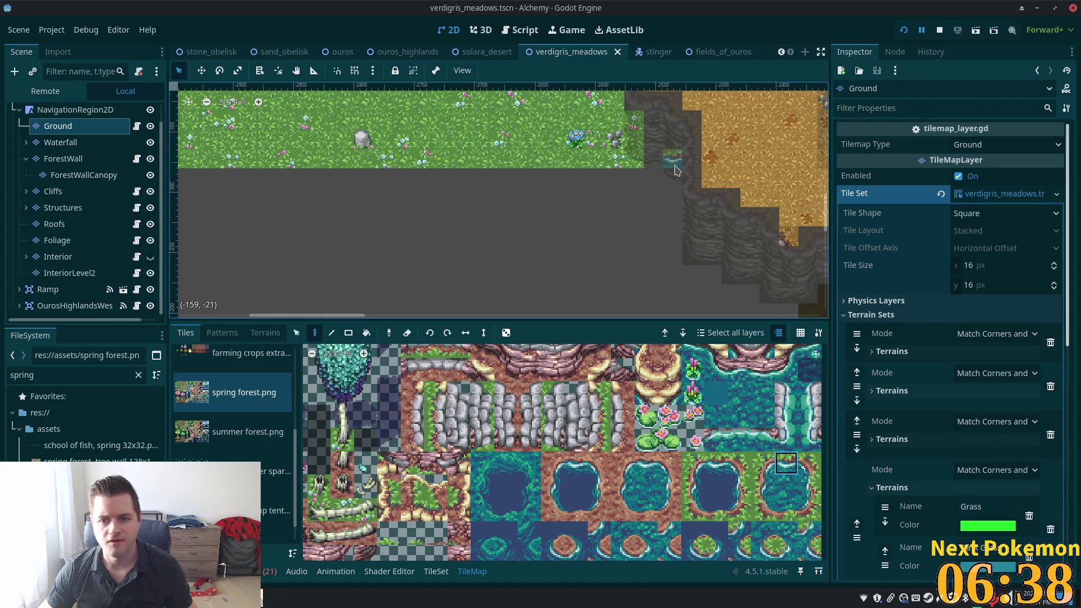
left_click(633, 173)
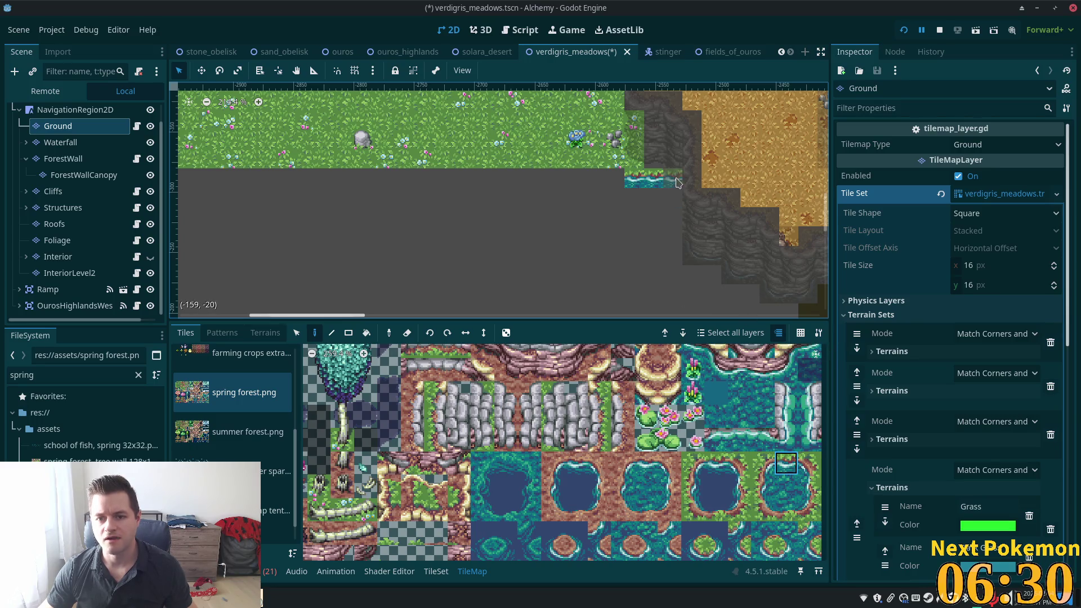
left_click(679, 177)
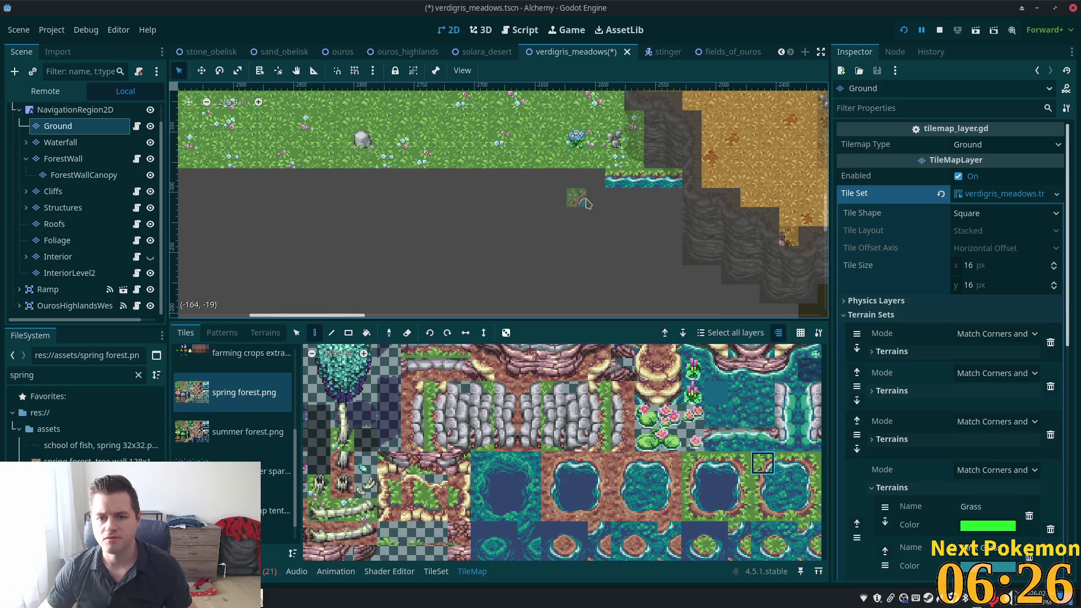
left_click(596, 179)
left_click(788, 467)
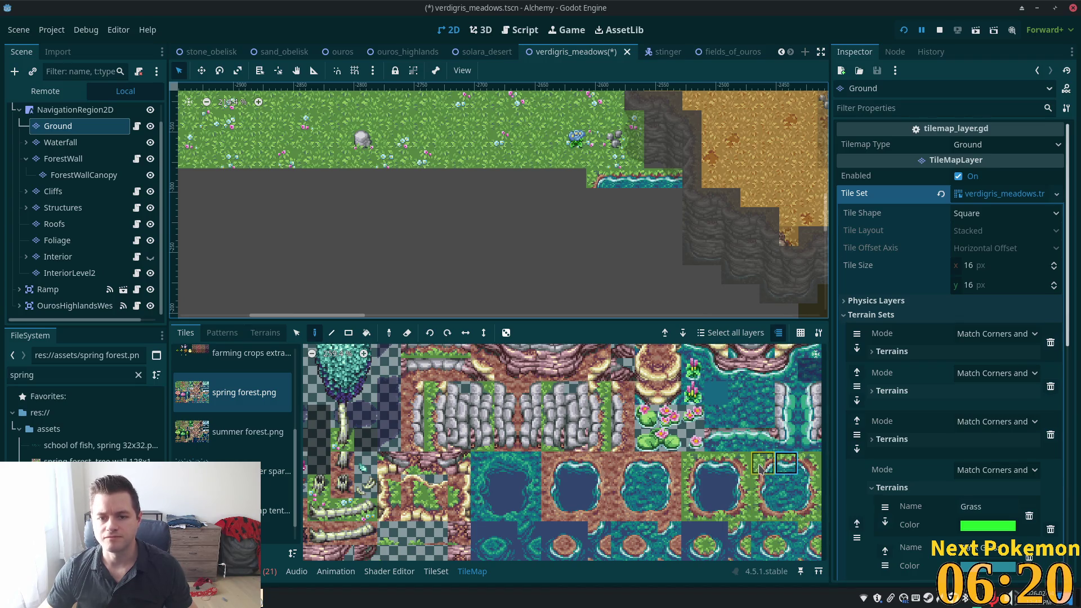
Paint further grass-water shore tiles beneath the grass, working leftward.
left_click(757, 487)
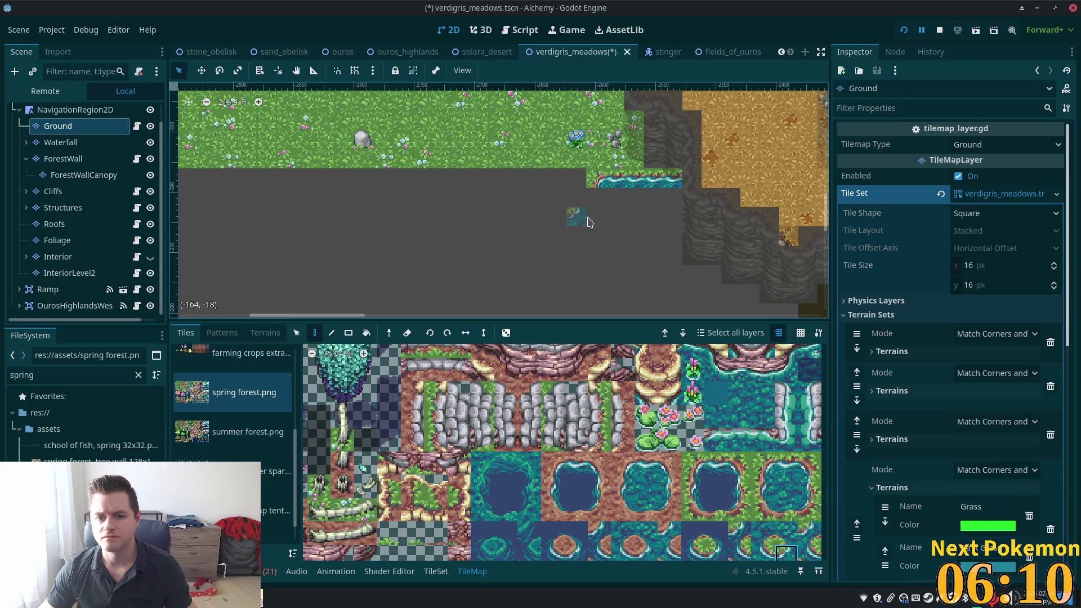
left_click(786, 555)
left_click(595, 197)
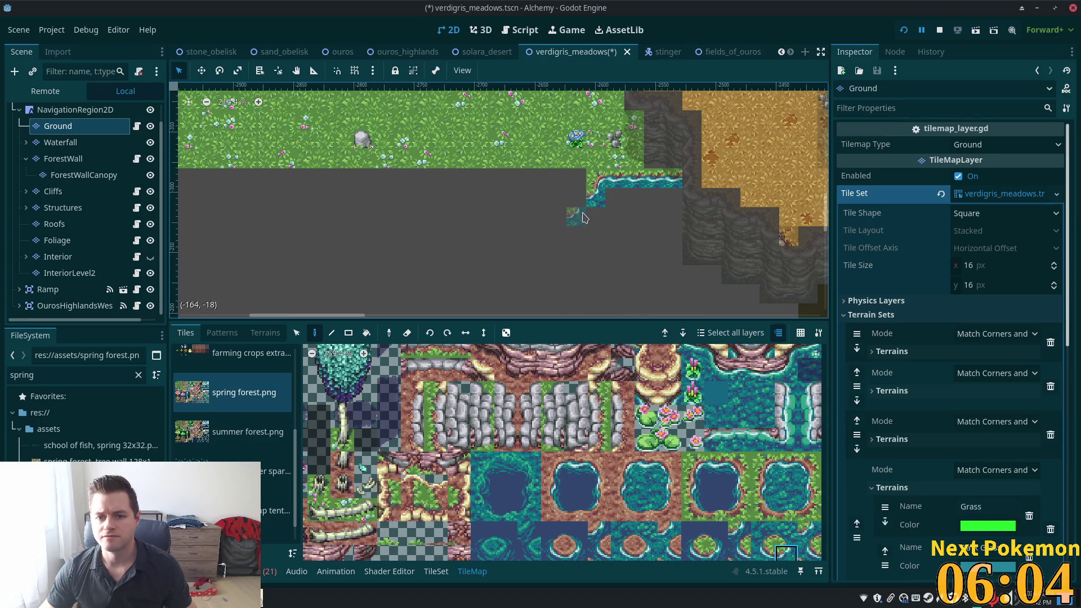
left_click(760, 461)
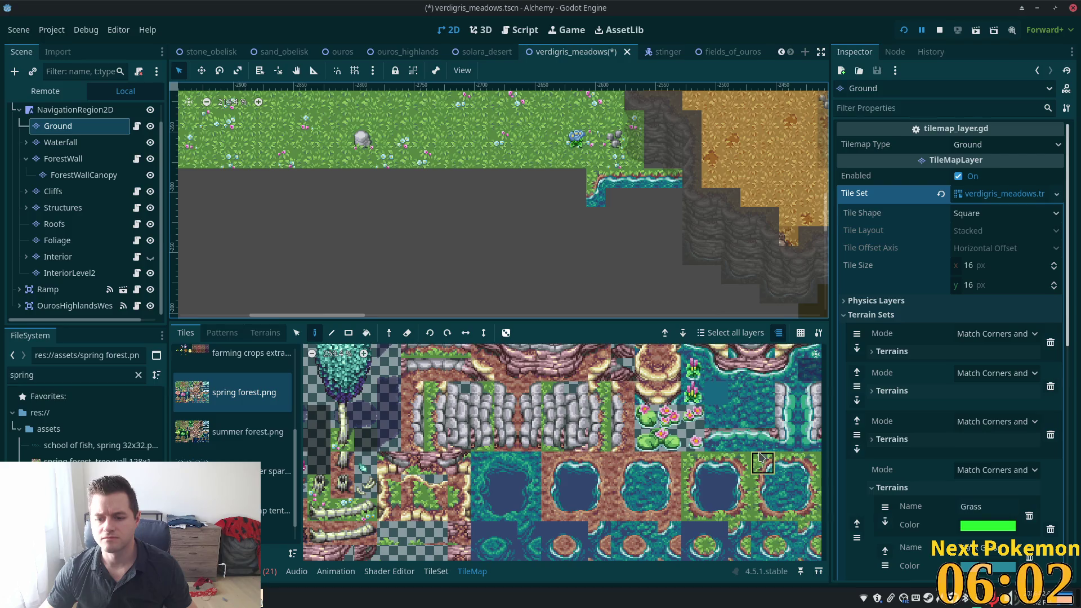
left_click(576, 198)
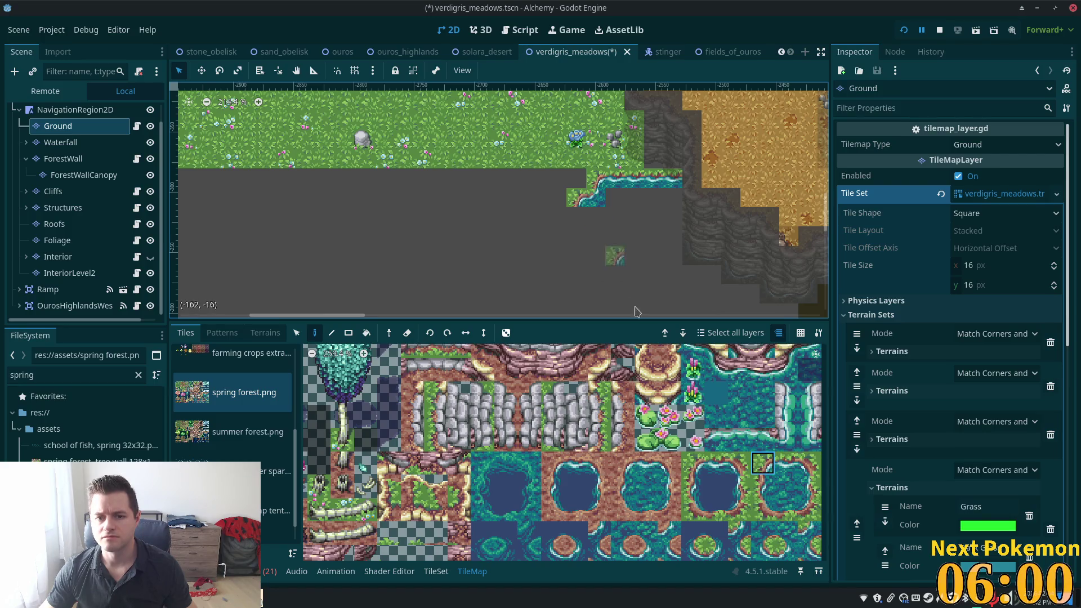
left_click(784, 552)
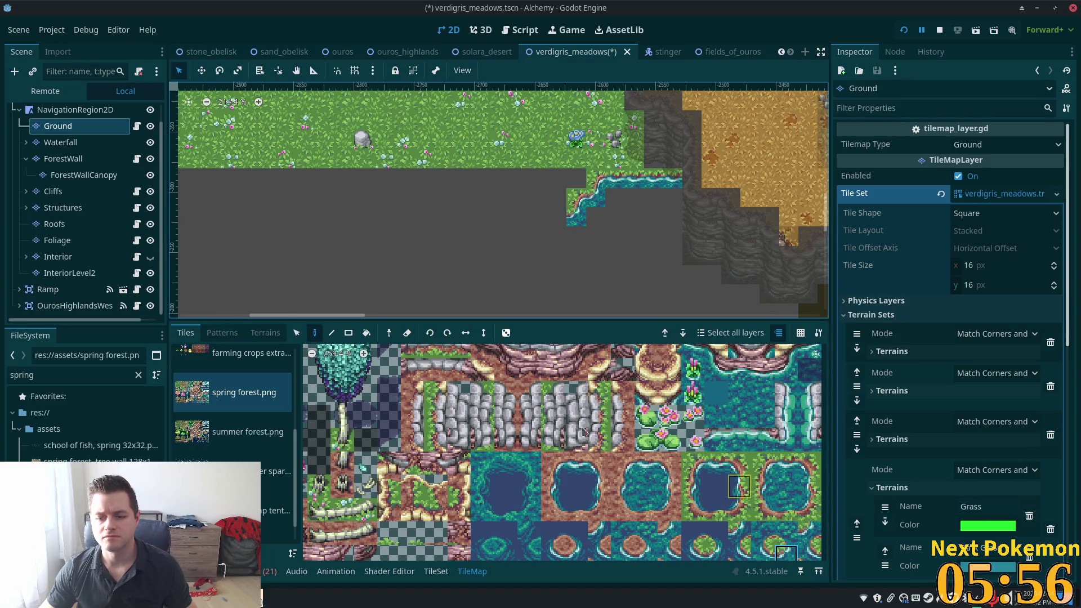
left_click(785, 463)
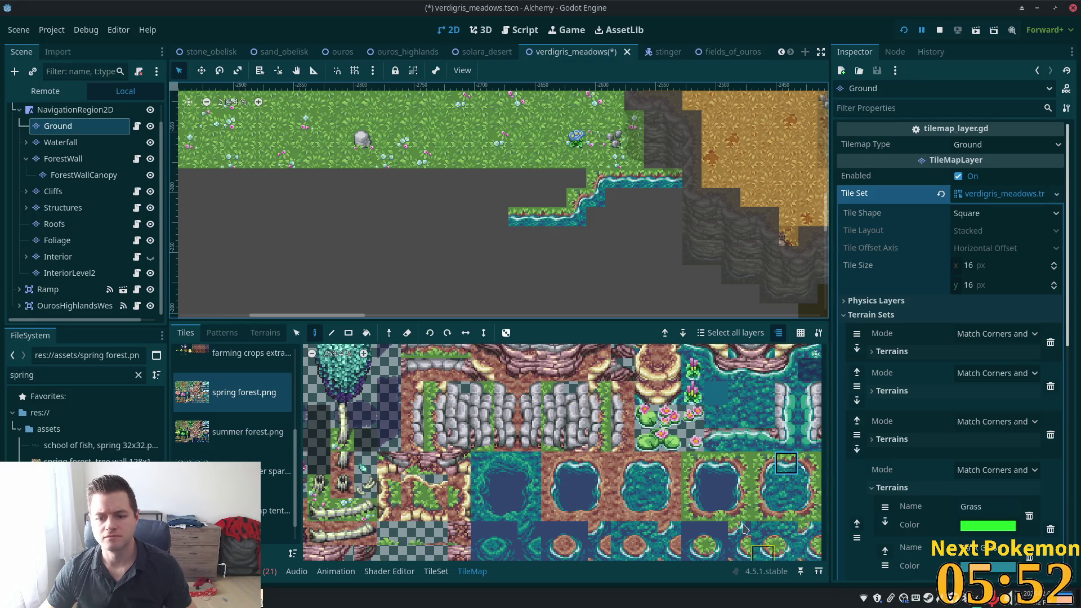
Place brown-edged shore tiles and drag rows of water-edge tiles leftward along the strip.
left_click(808, 463)
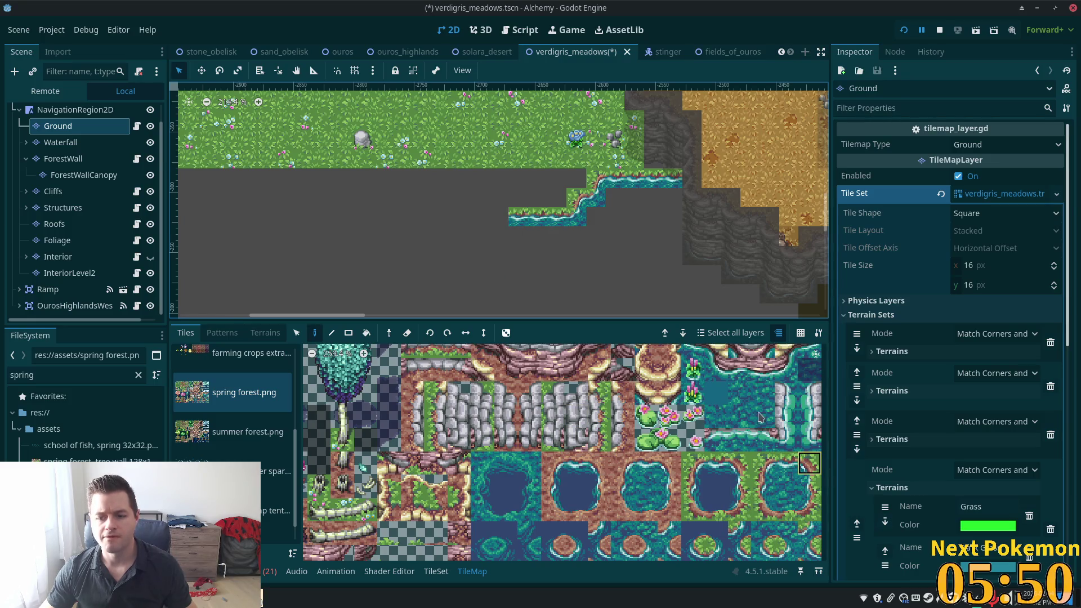
left_click(507, 201)
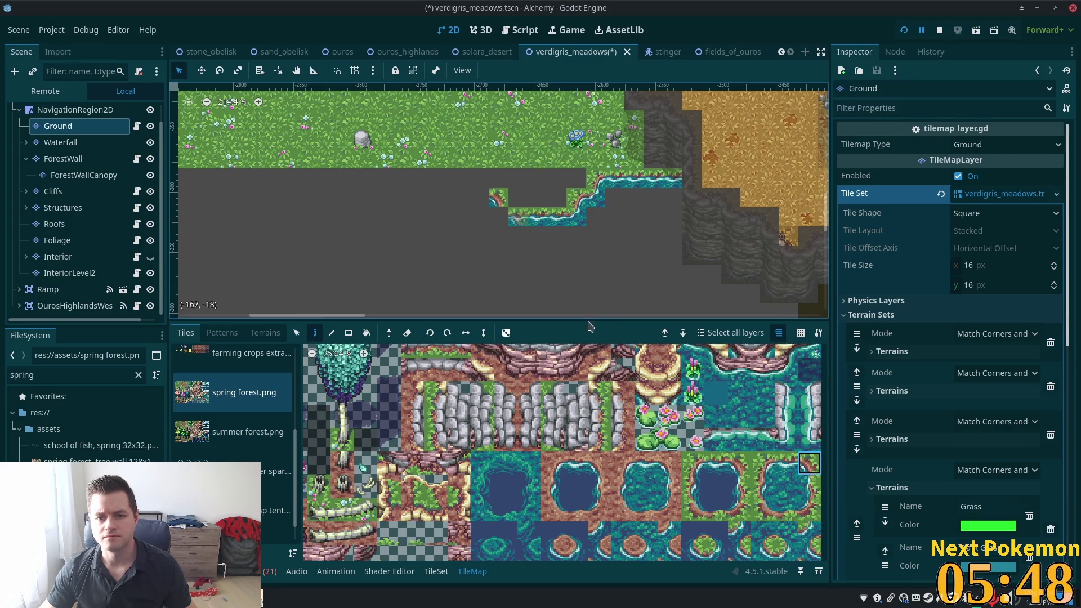
left_click(763, 553)
left_click(503, 223)
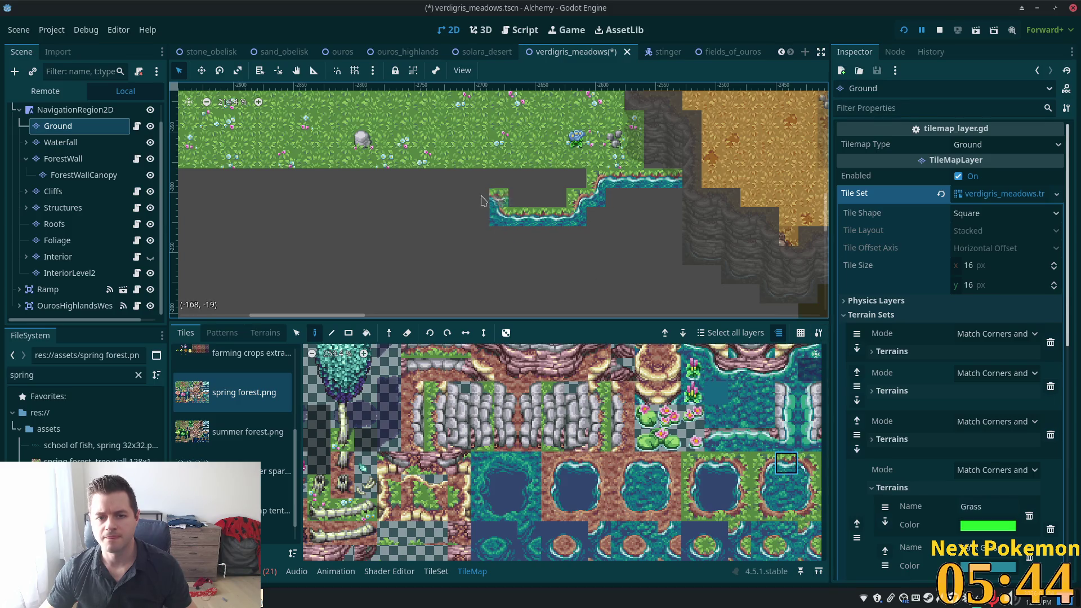
left_click_drag(460, 196, 360, 197)
left_click_drag(554, 274, 760, 300)
left_click(809, 462)
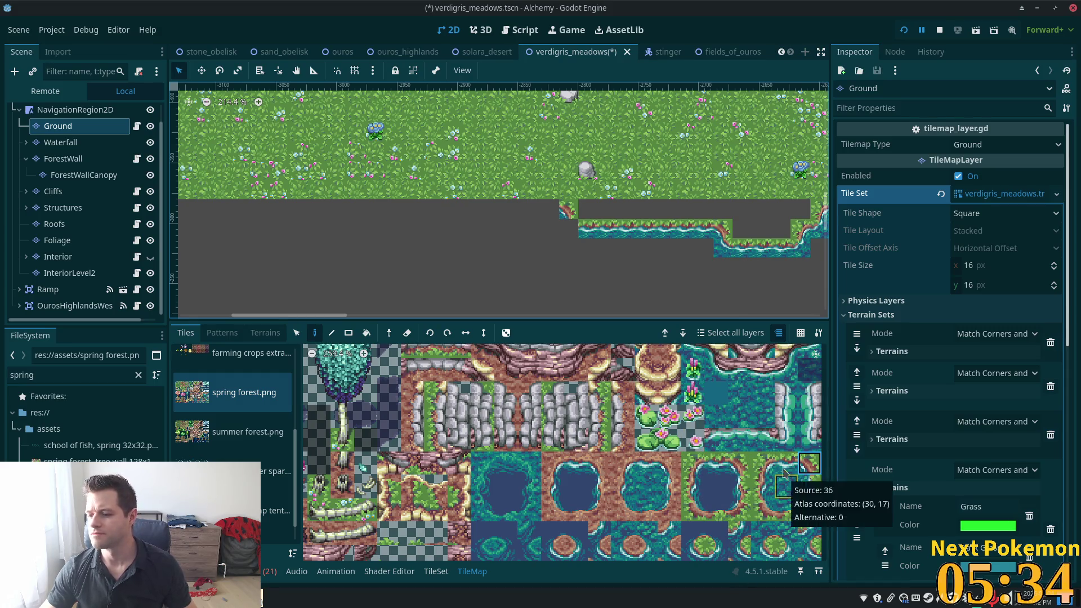
left_click(760, 555)
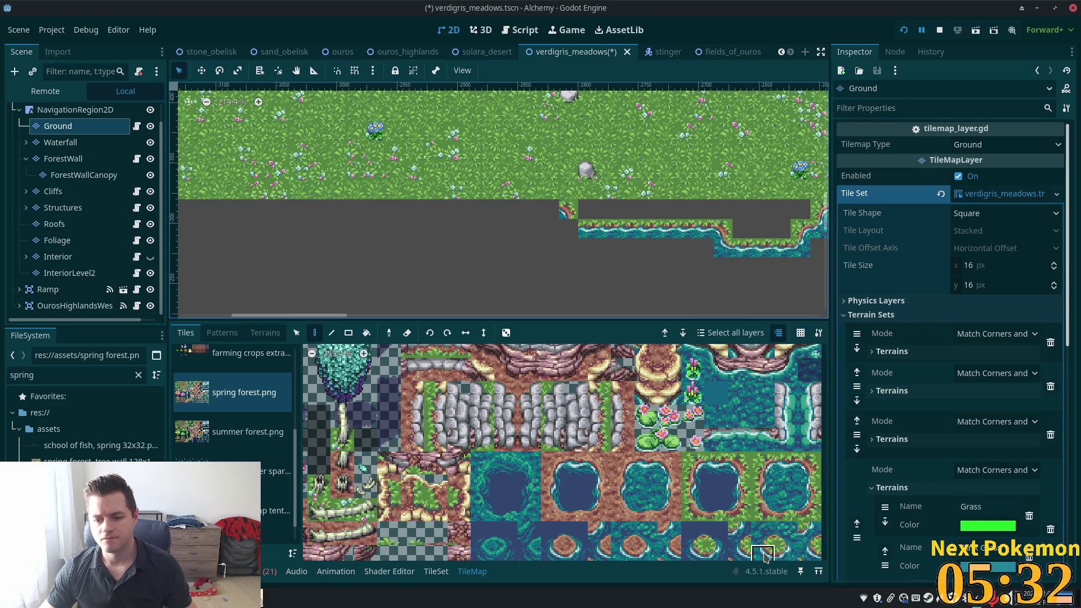
left_click(570, 228)
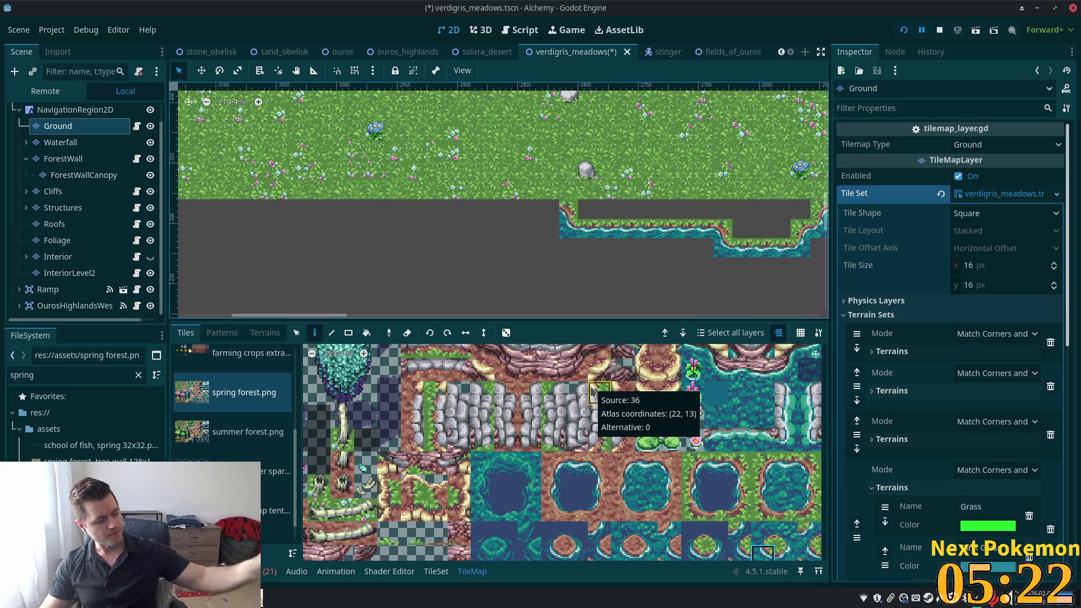
left_click(787, 463)
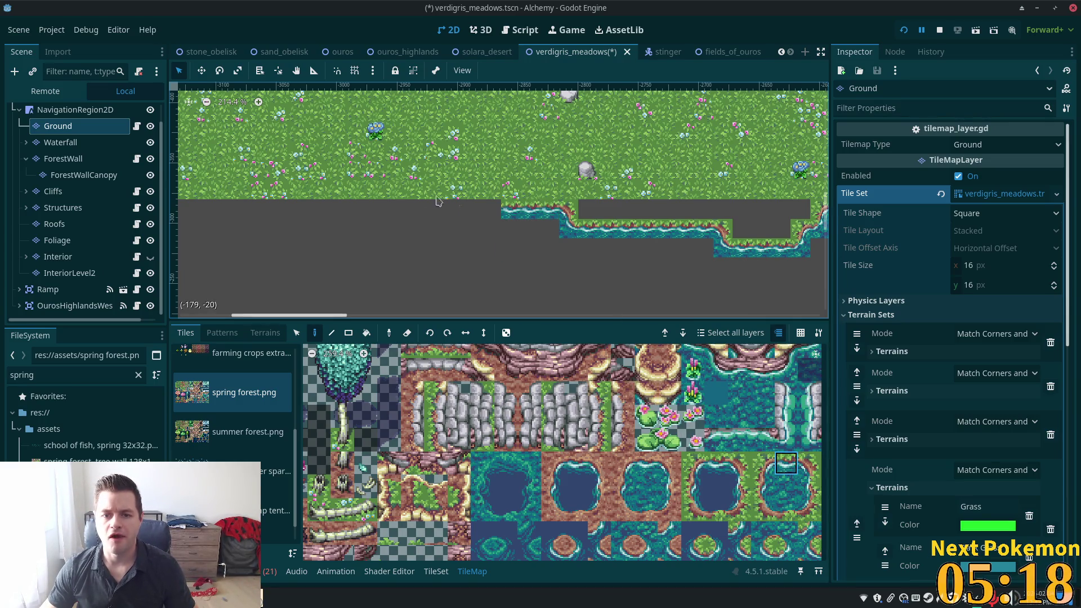
left_click(332, 332)
left_click(554, 208)
left_click_drag(529, 207, 180, 210)
scroll(545, 298, "down", 2)
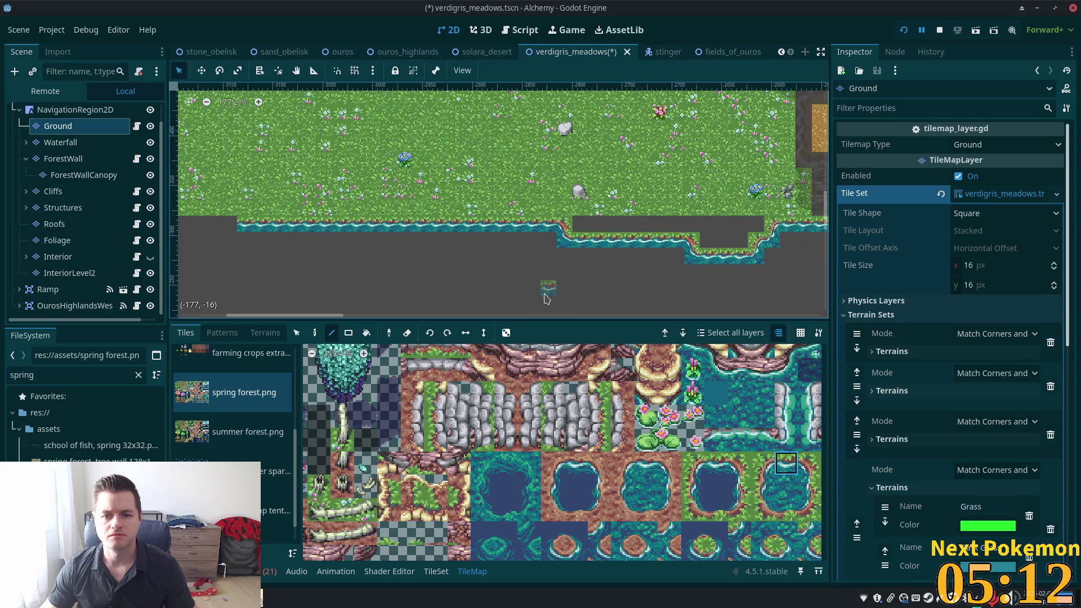
scroll(718, 395, "down", 2)
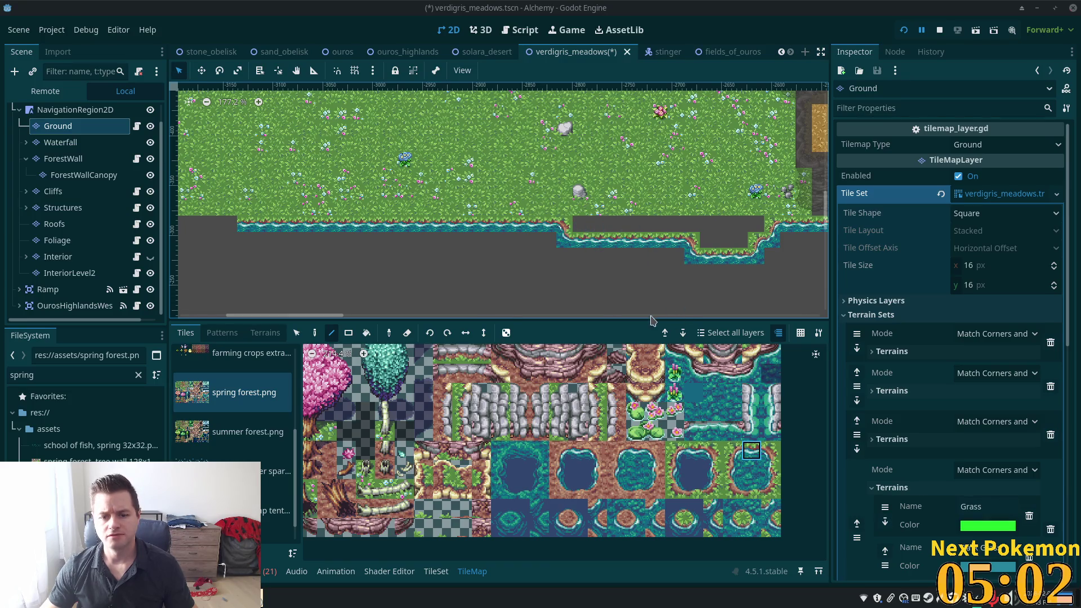
Rectangle-paint Grass from Terrain Set 3 over the gap above the shoreline, then pan toward the cliffs.
left_click(265, 332)
left_click(177, 358)
left_click(178, 381)
left_click(177, 404)
left_click(212, 450)
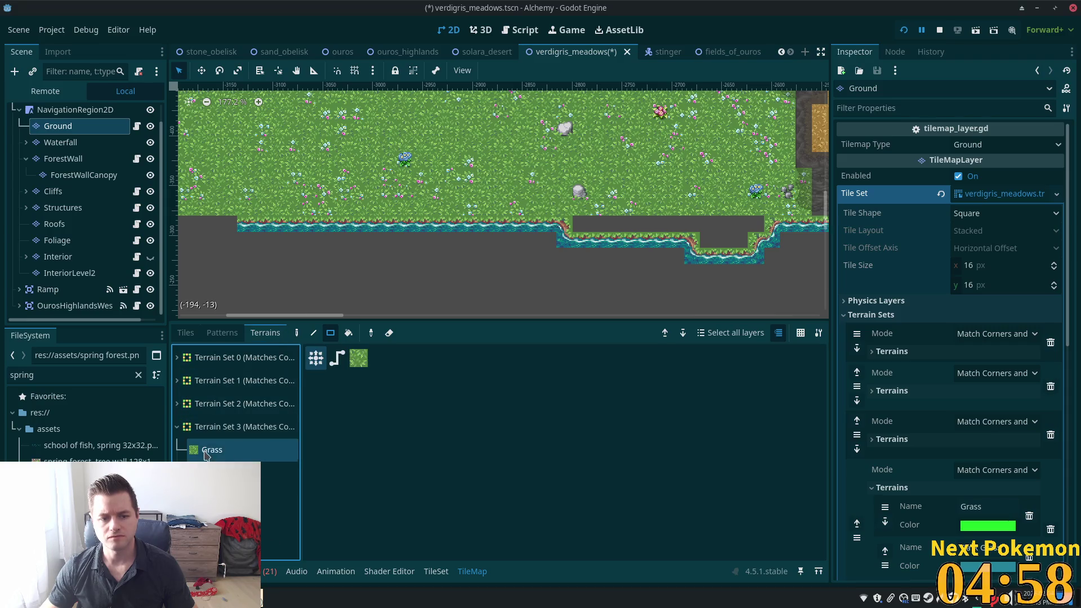
mouse_move(574, 225)
left_mouse_down()
mouse_move(762, 216)
mouse_move(738, 246)
left_mouse_up()
scroll(570, 278, "down", 3)
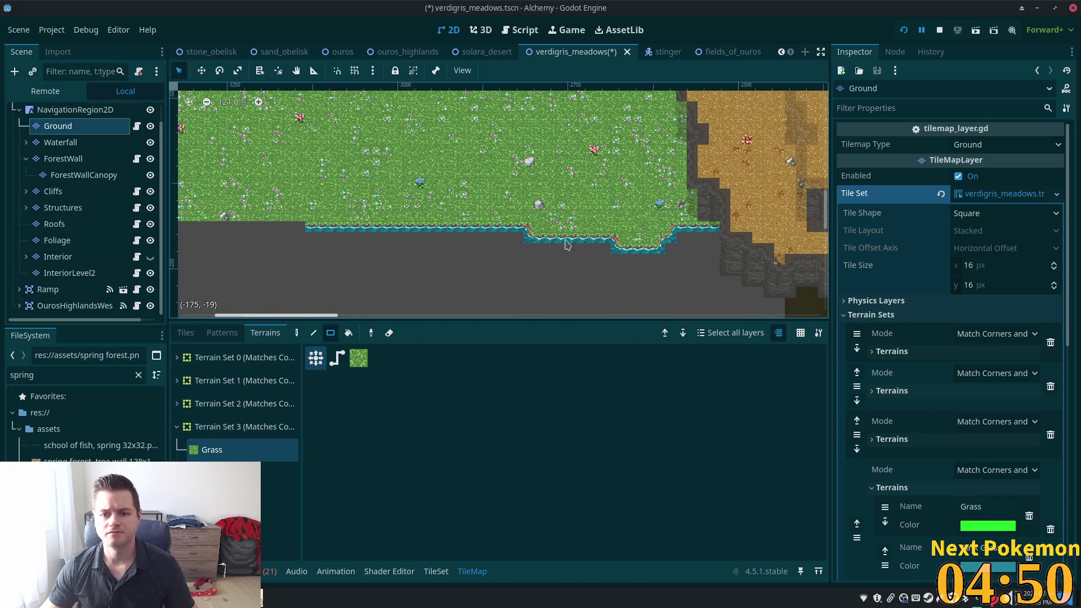
scroll(459, 206, "down", 3)
scroll(450, 169, "right", 4)
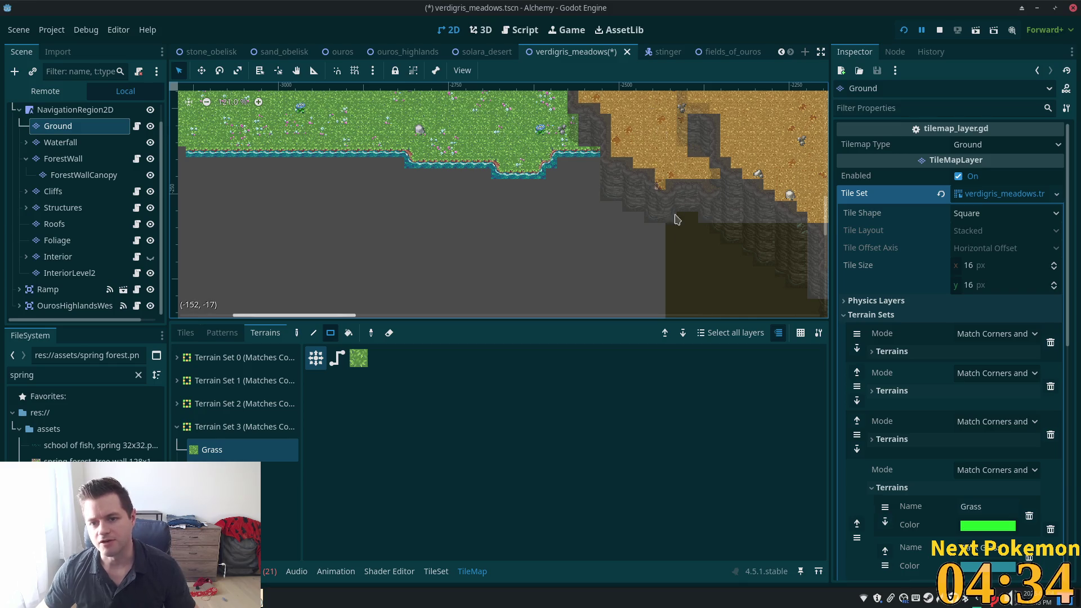
left_click_drag(709, 229, 577, 124)
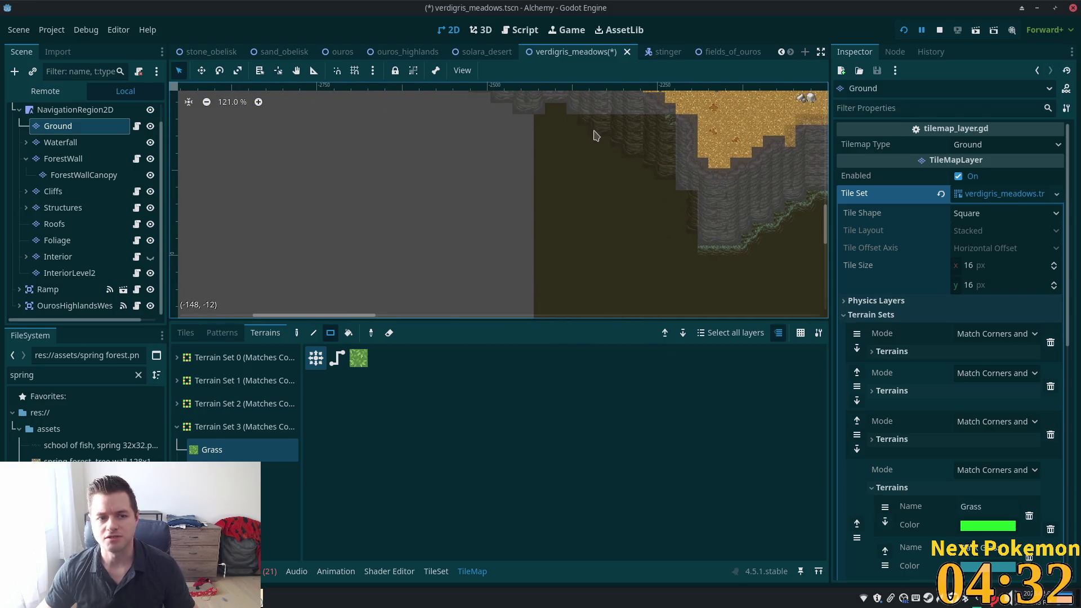
left_click(74, 109)
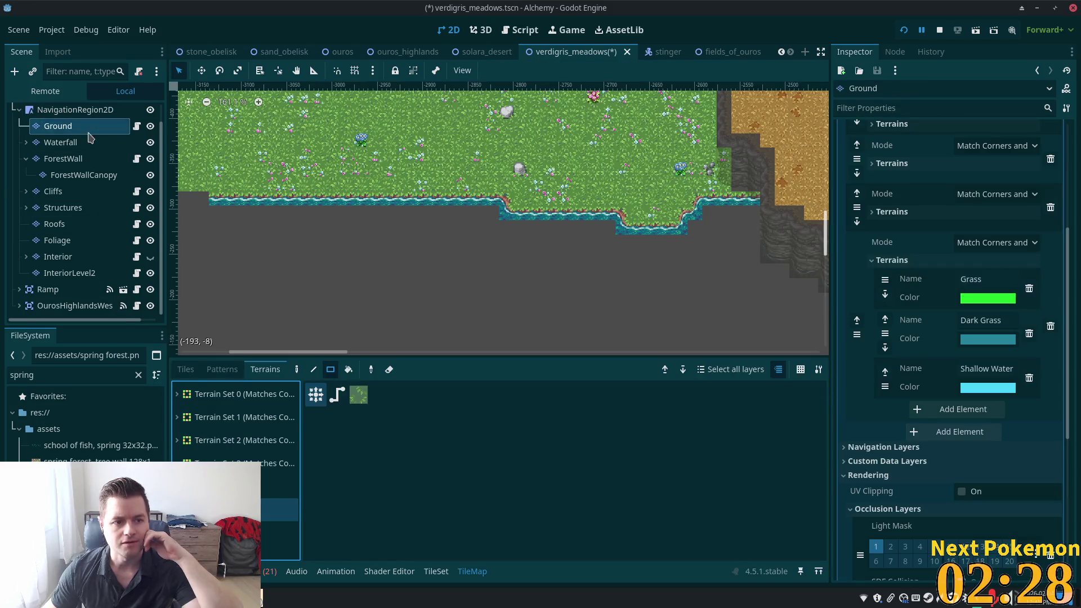
Rectangle-paint two Shallow Water terrain strips below the grass shoreline.
left_click(177, 394)
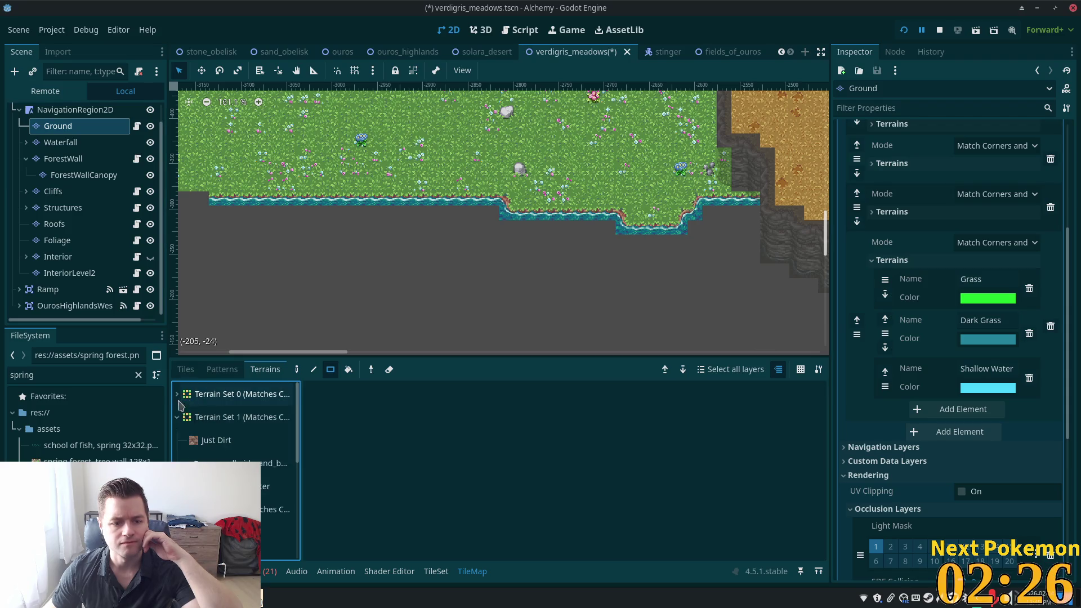
left_click(237, 532)
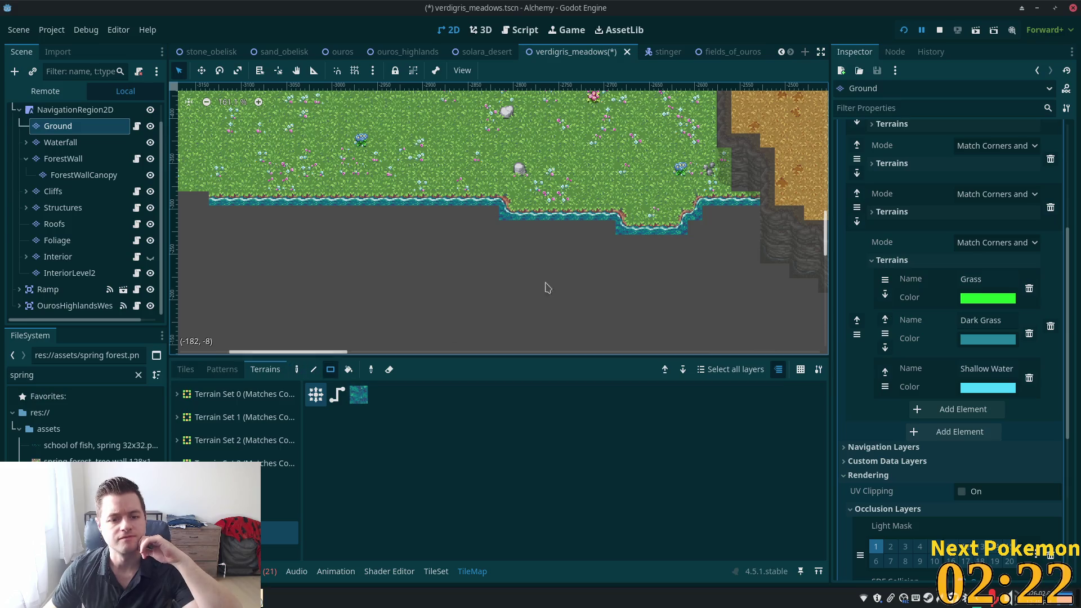
left_click_drag(751, 215, 710, 219)
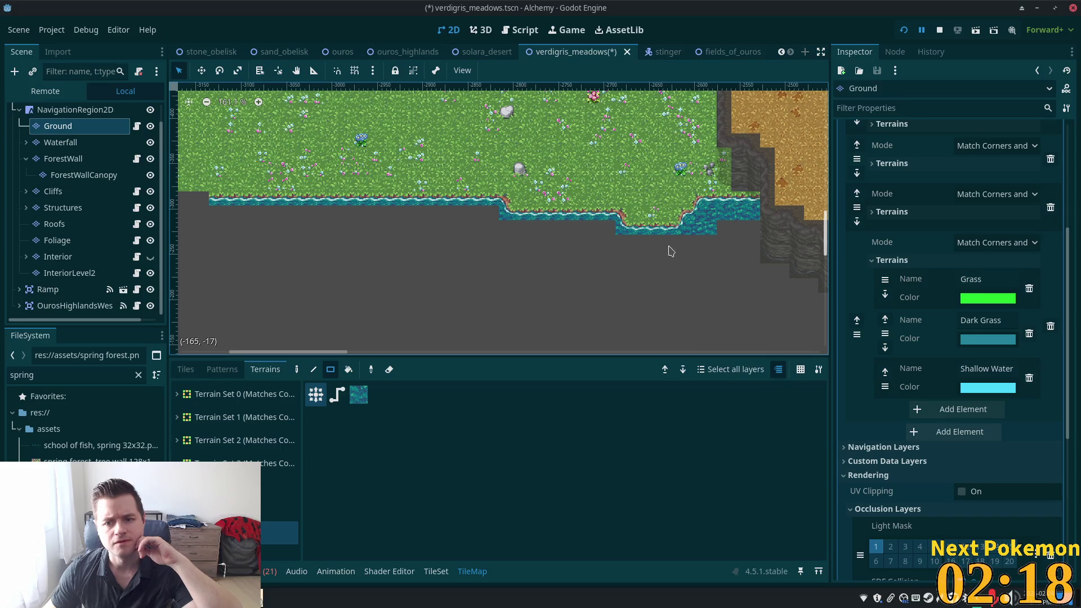
left_click_drag(689, 242, 447, 213)
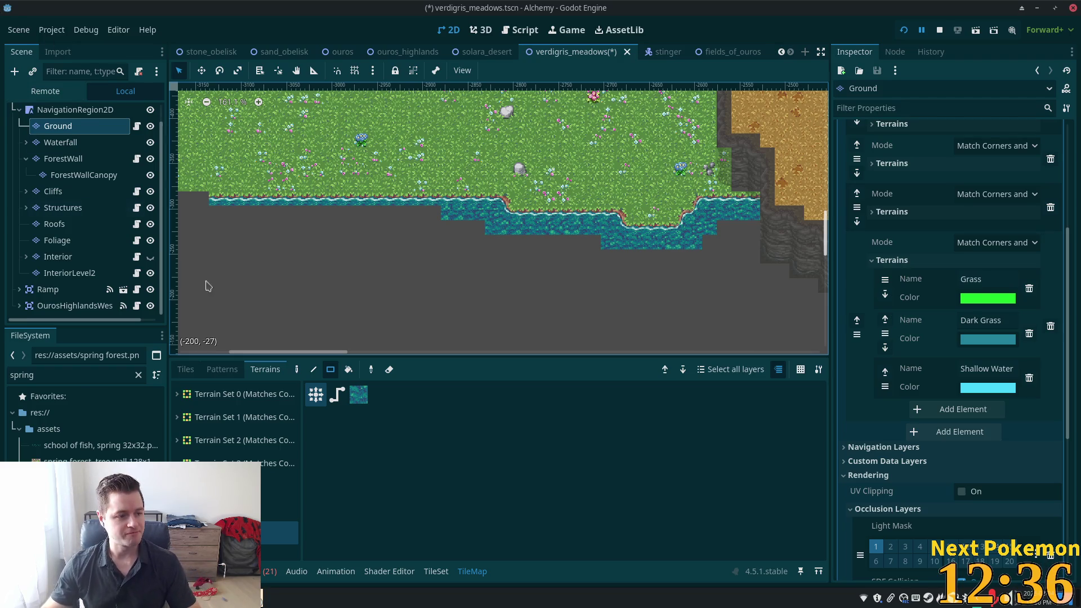
Paint three more Shallow Water blocks along the left shoreline up to the map edge.
scroll(371, 215, "up", 4)
scroll(372, 215, "up", 2)
left_click_drag(501, 202, 222, 228)
scroll(424, 242, "down", 4)
scroll(416, 239, "left", 3)
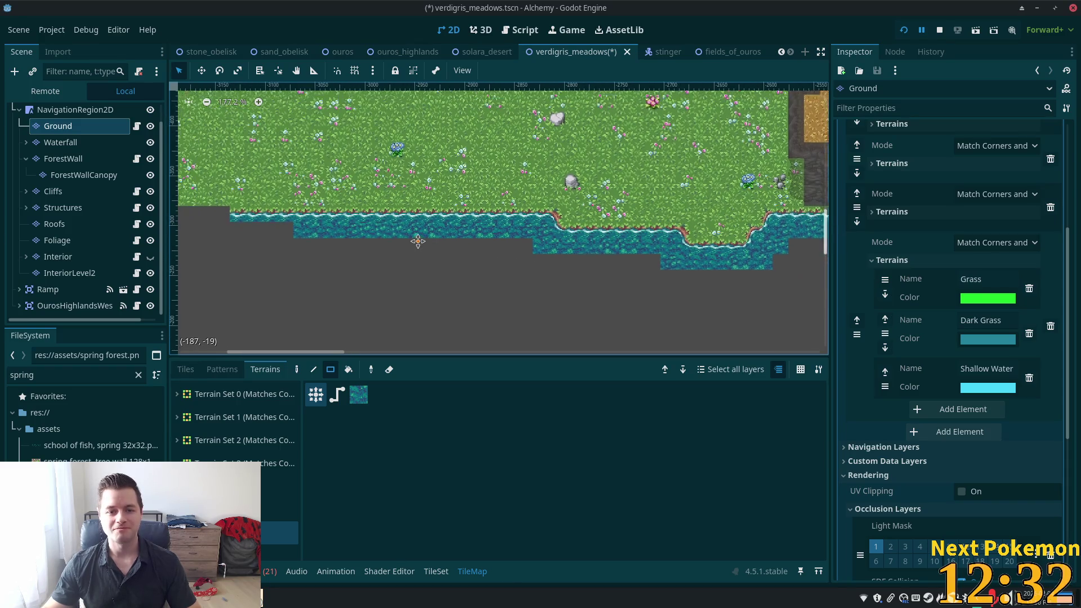
scroll(552, 287, "right", 5)
left_click_drag(573, 251, 608, 258)
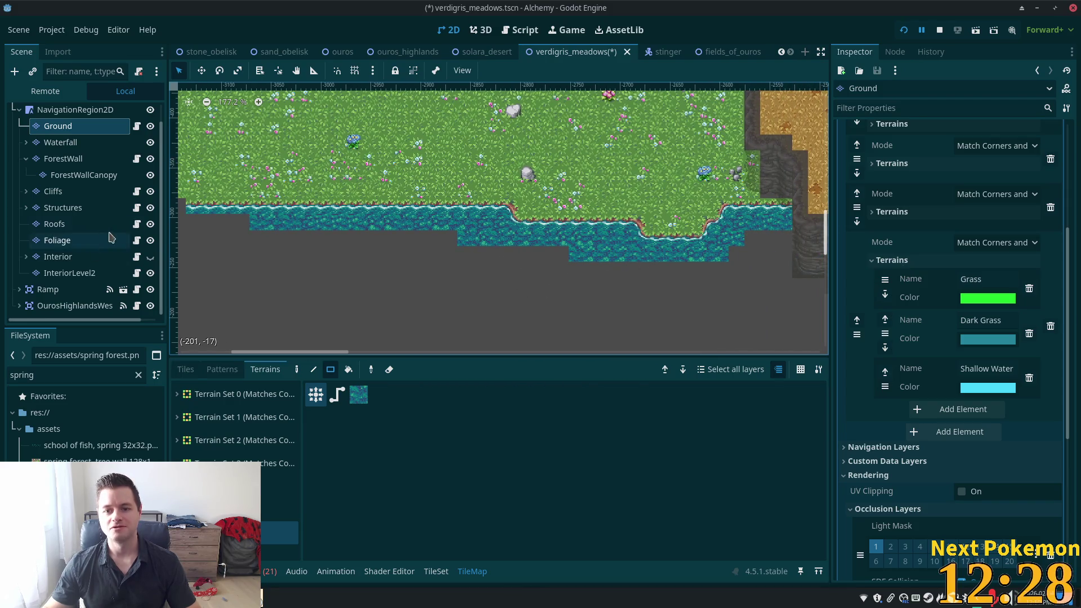
left_click_drag(205, 222, 246, 224)
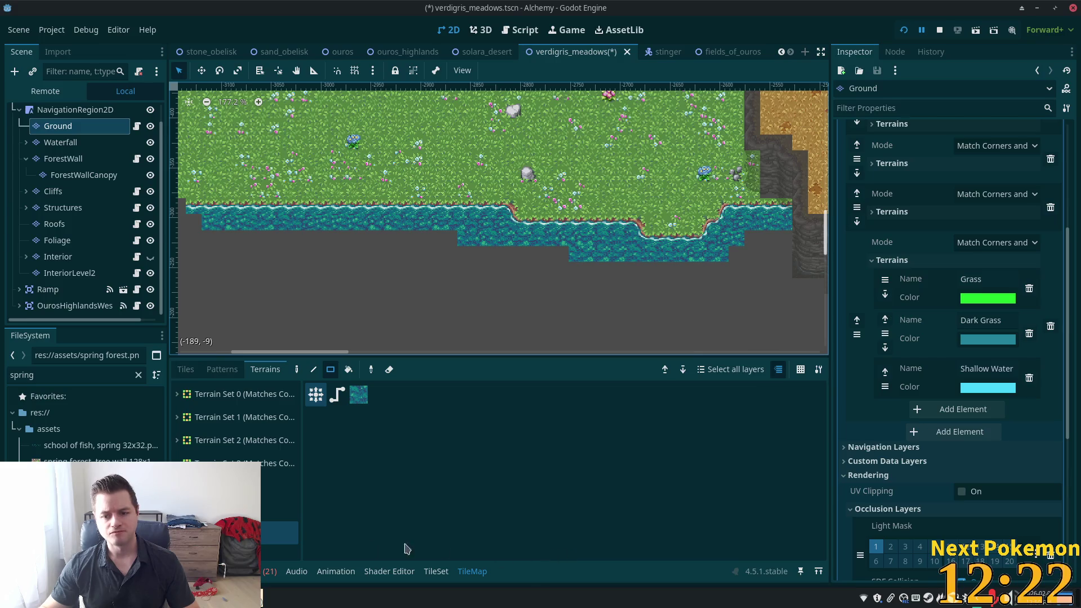
left_click(436, 570)
Paint the Shallow terrain onto the teal atlas water tiles, then select water tile (11,6).
scroll(653, 523, "down", 4)
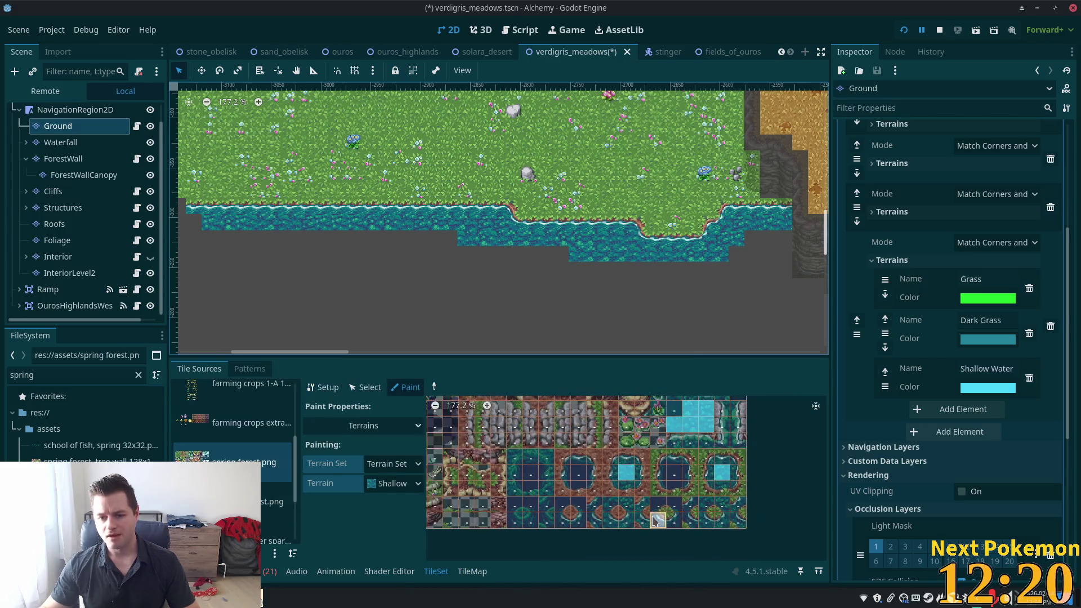
scroll(761, 527, "down", 1)
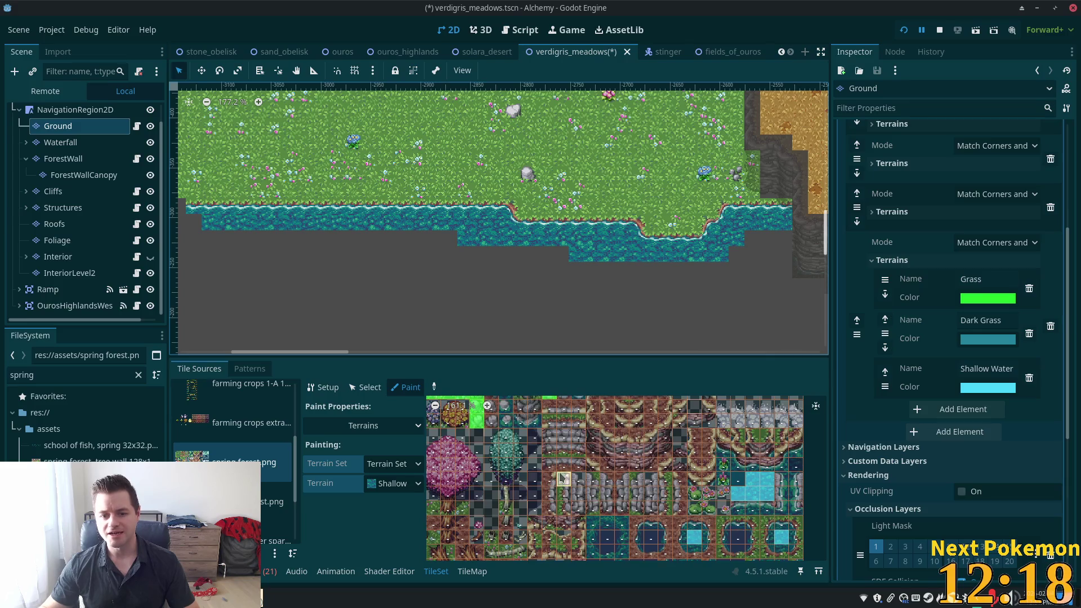
scroll(551, 448, "up", 6)
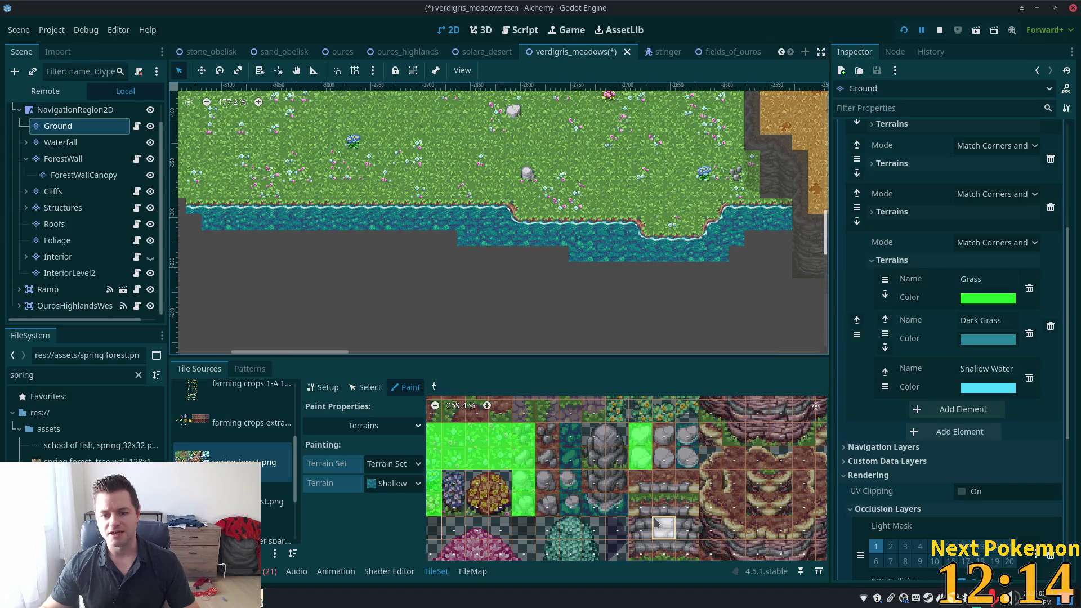
scroll(619, 490, "up", 2)
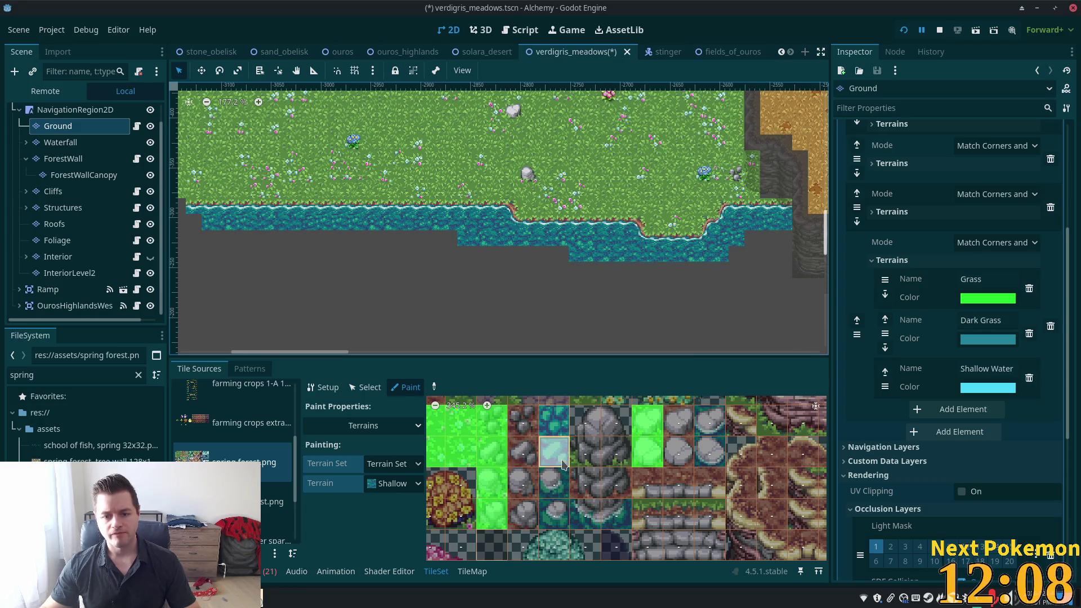
mouse_move(563, 408)
left_mouse_down()
mouse_move(561, 527)
mouse_move(547, 467)
mouse_move(552, 414)
mouse_move(557, 467)
left_mouse_up()
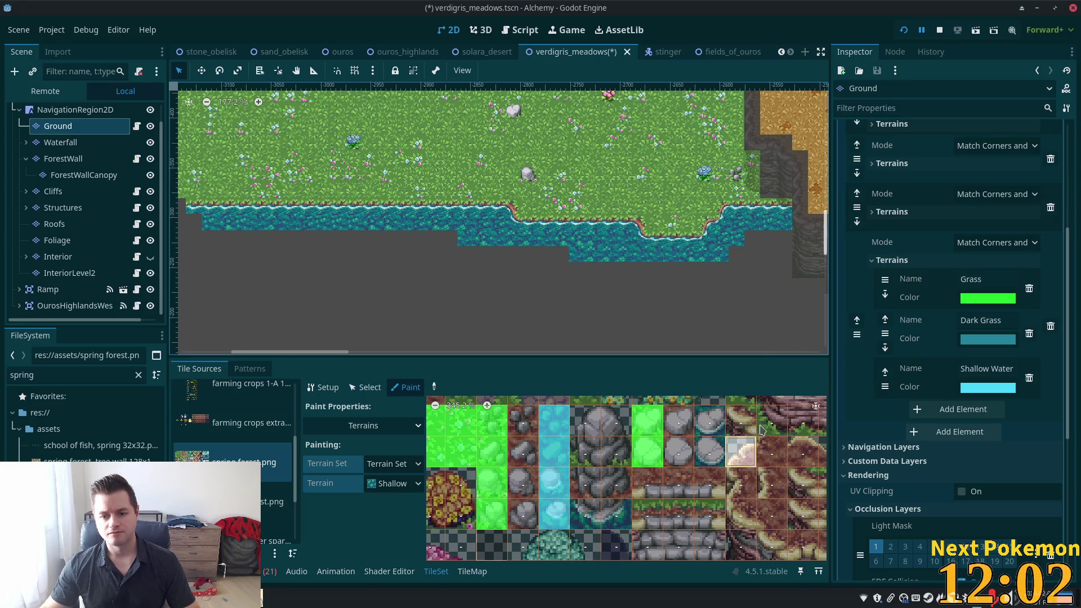
mouse_move(710, 453)
left_mouse_down()
mouse_move(720, 418)
mouse_move(715, 463)
mouse_move(699, 430)
left_mouse_up()
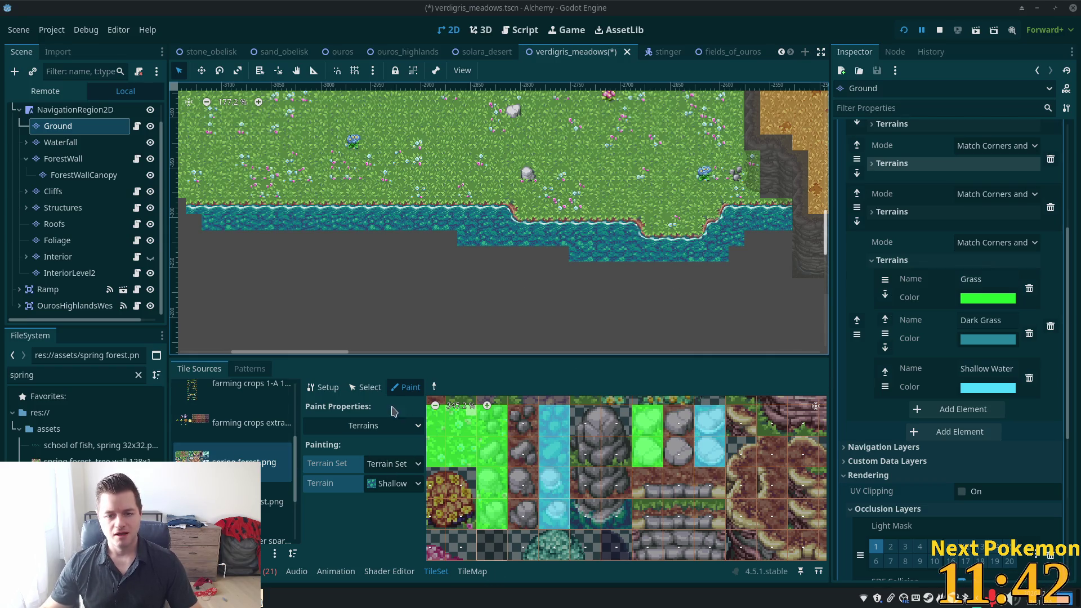
left_click(365, 387)
left_click(554, 428)
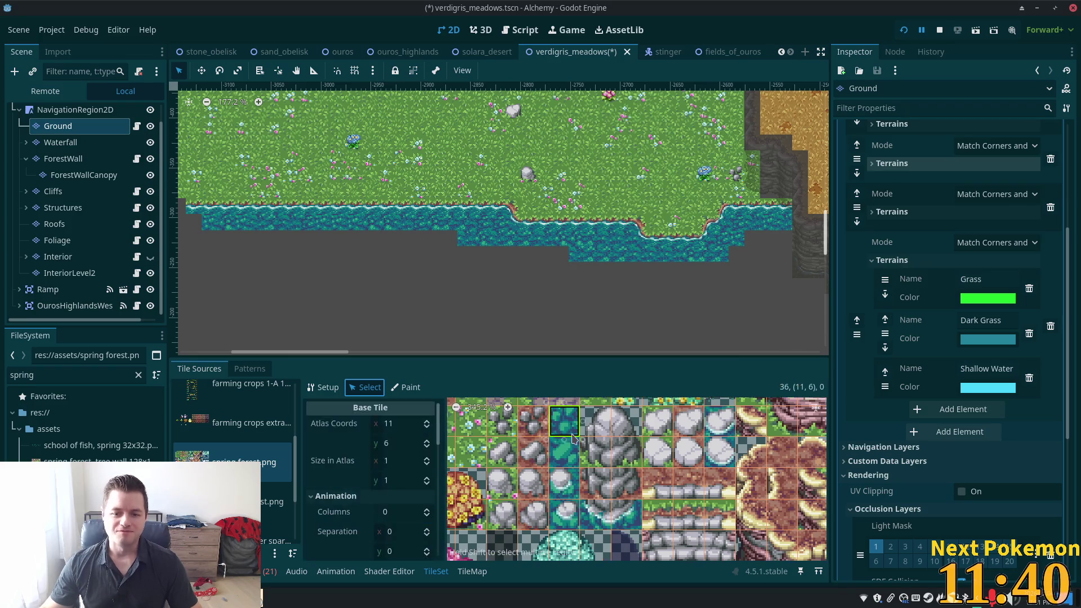
Lower the Probability value of the selected water tile.
scroll(383, 493, "down", 5)
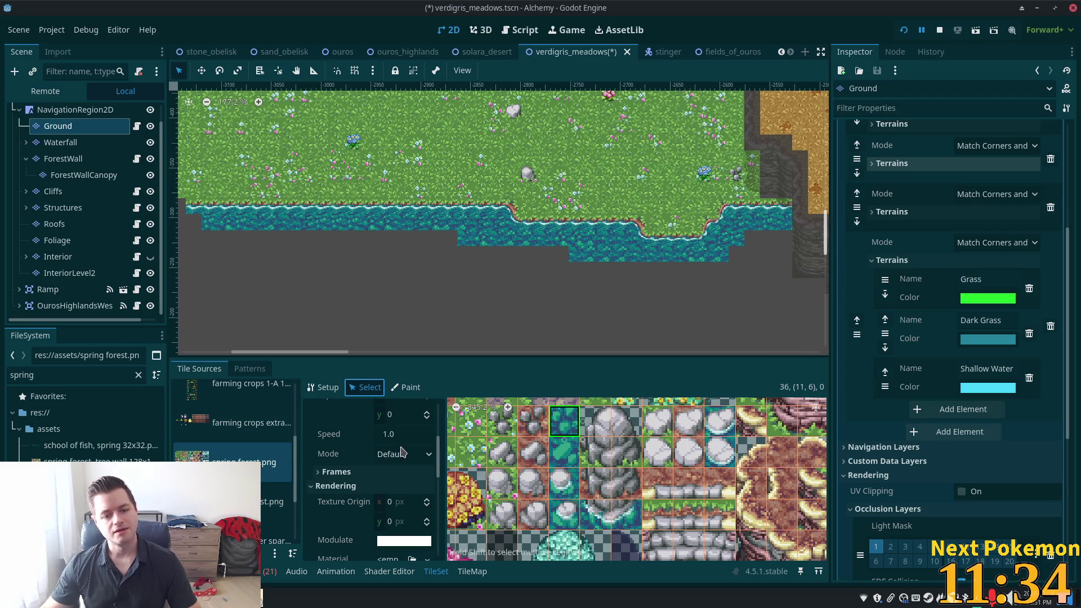
scroll(388, 455, "down", 4)
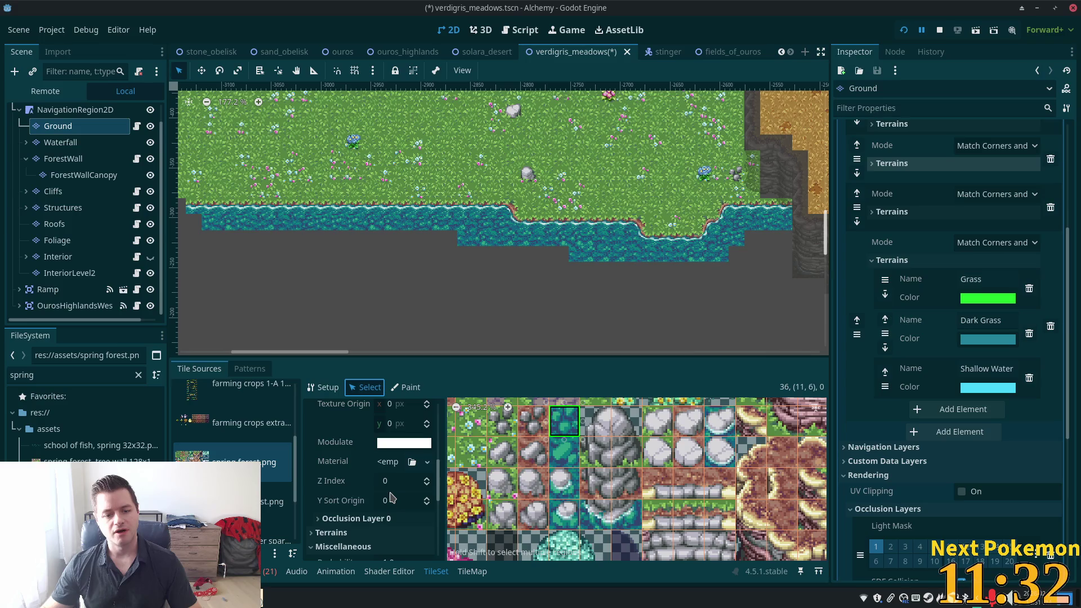
scroll(397, 509, "down", 2)
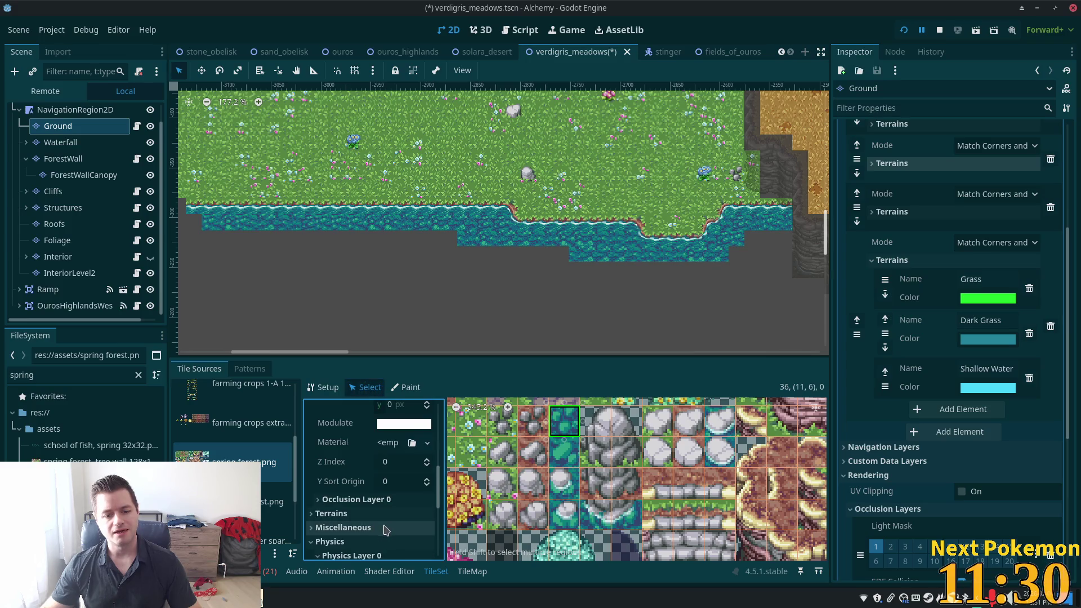
scroll(408, 533, "down", 1)
left_click(398, 503)
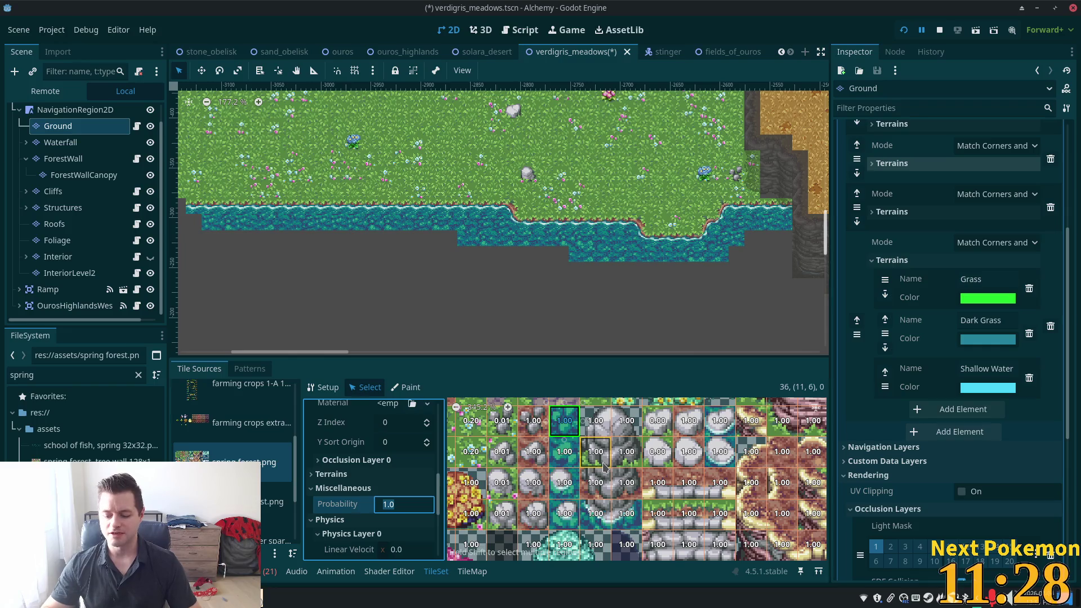
type("0.")
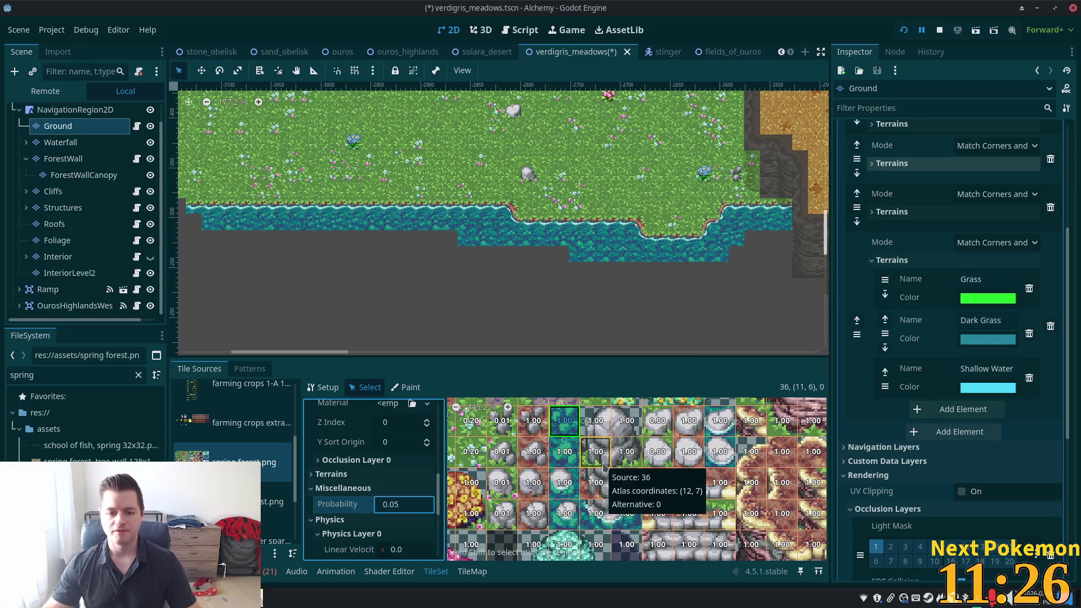
key("Return")
Lower the Probability of the next two water tiles in the atlas.
left_click(564, 423)
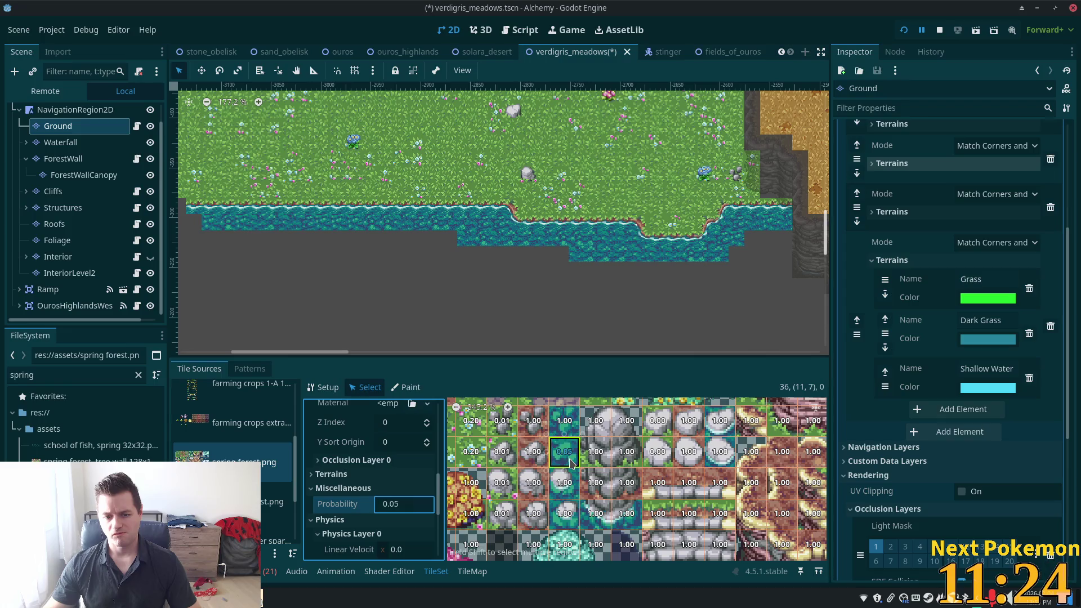
left_click(409, 509)
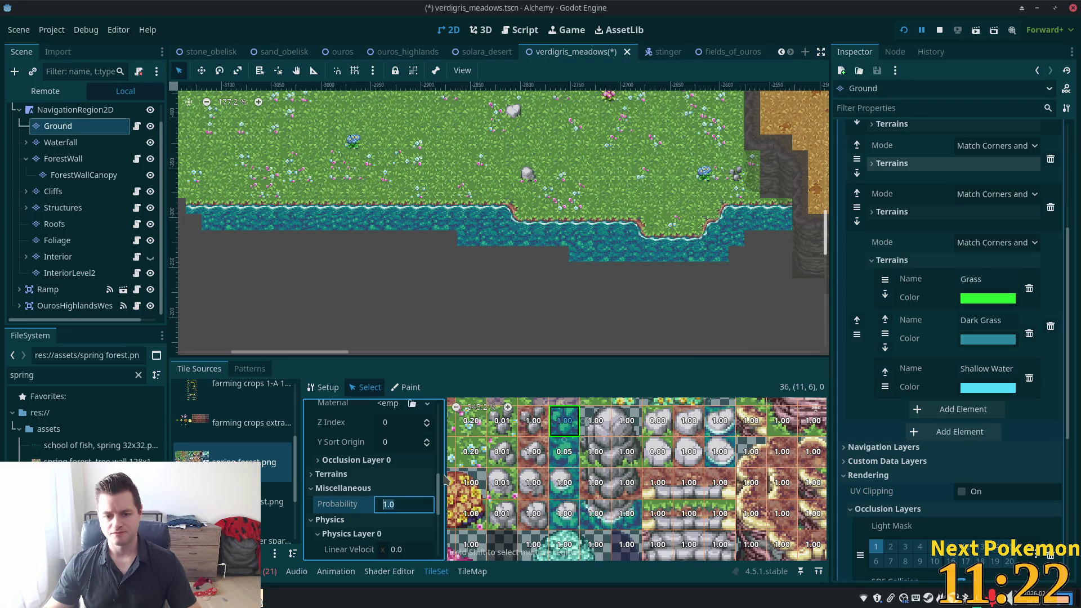
key("Tab")
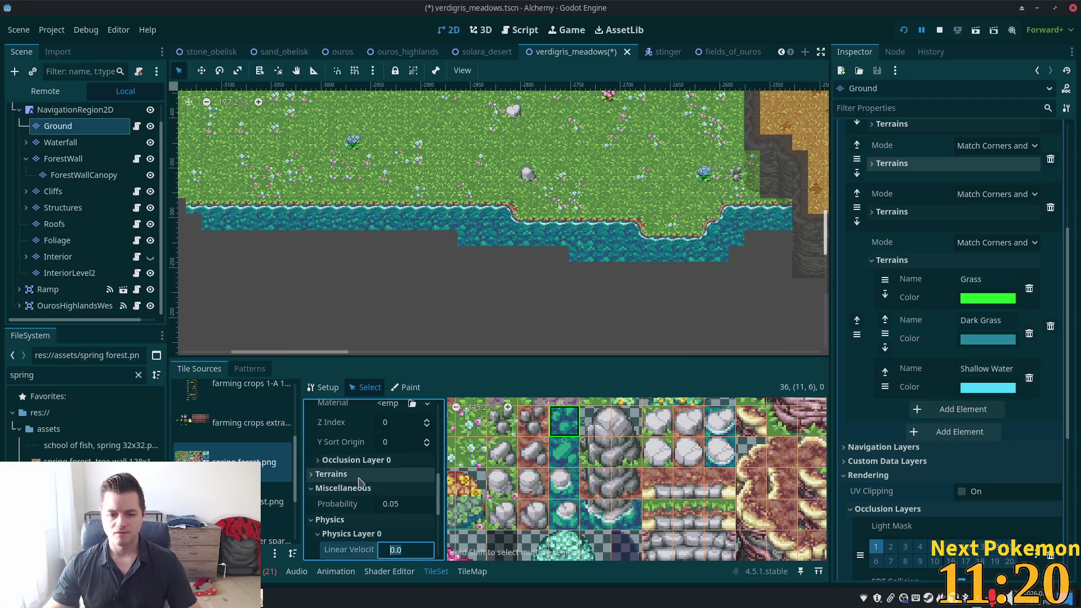
left_click(573, 487)
left_click(409, 505)
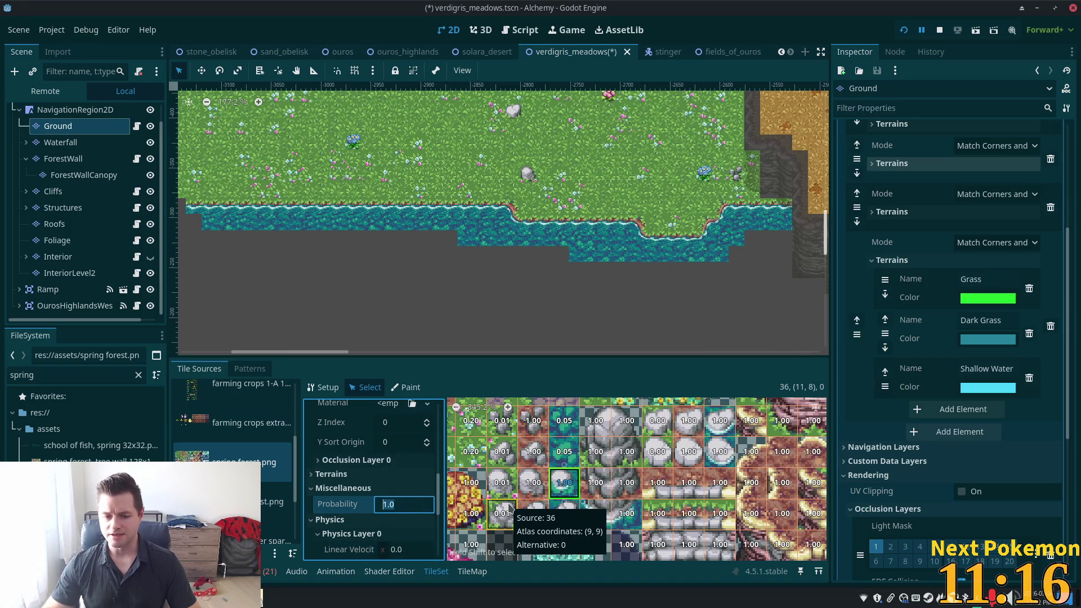
type("0.0")
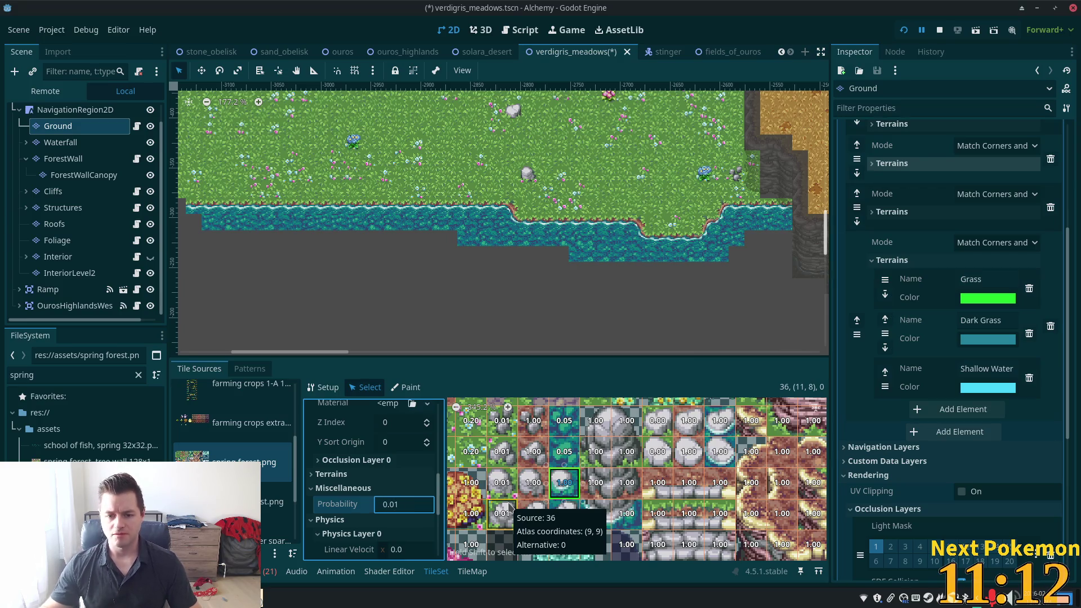
key("Return")
Set the Probability of the tile below to 0.01.
left_click(564, 513)
scroll(394, 505, "down", 1)
scroll(394, 505, "down", 5)
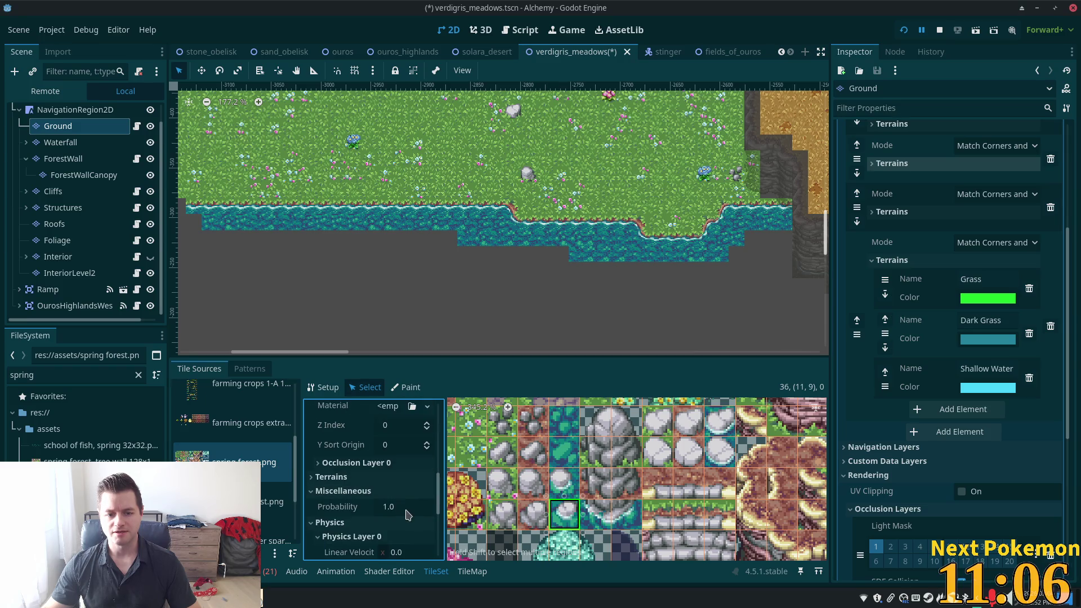
left_click(399, 505)
type("0.0")
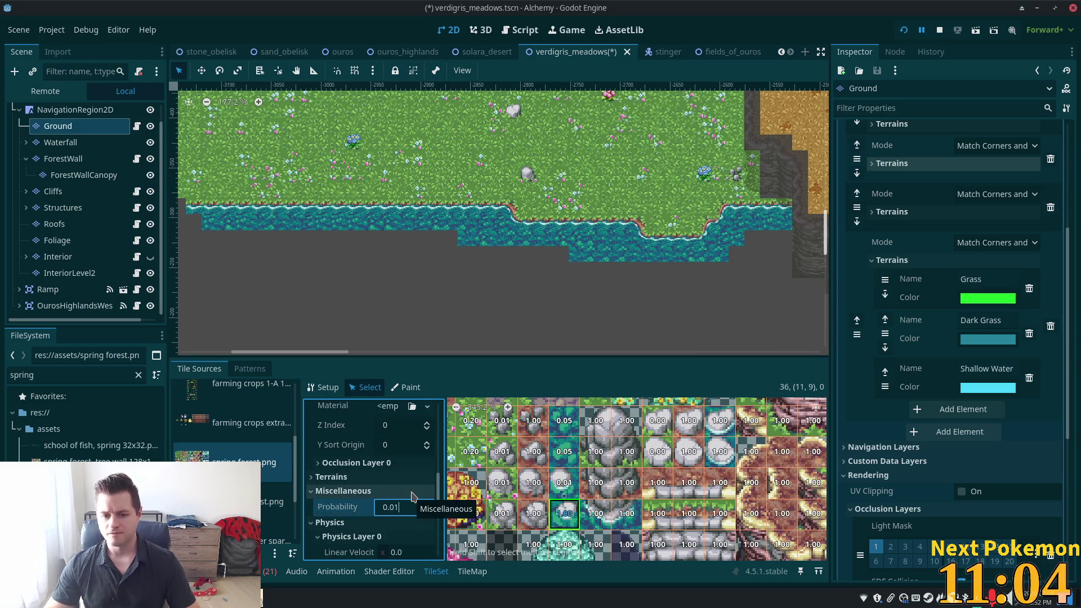
type("1")
key("Return")
left_click(397, 492)
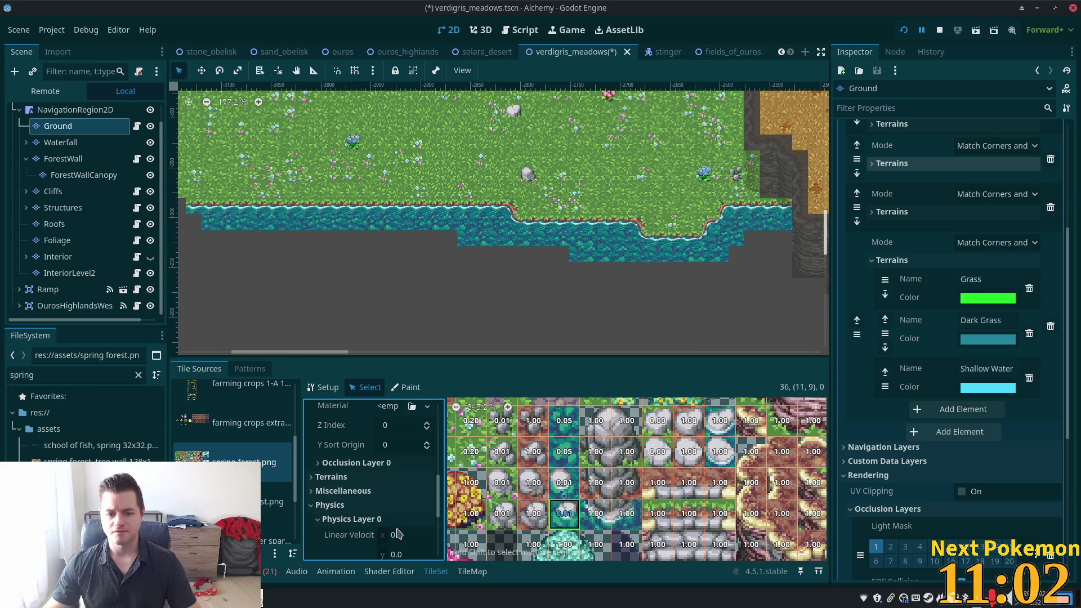
Change the Probability of the two stacked rock tiles and save the scene.
left_click(723, 426)
left_click_drag(724, 429, 723, 461)
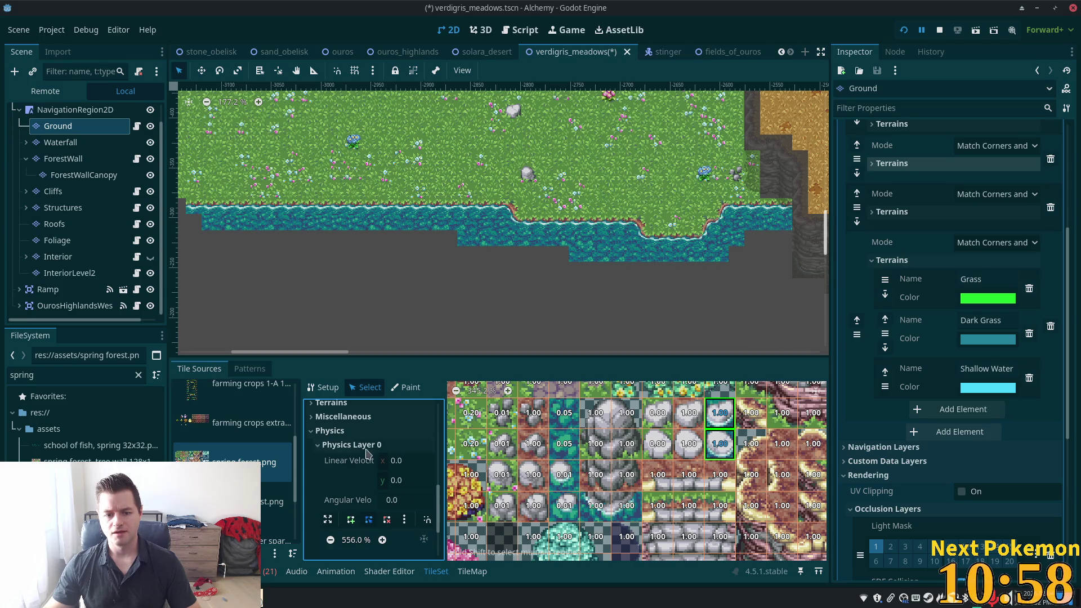
left_click(343, 416)
left_click(410, 431)
type("0")
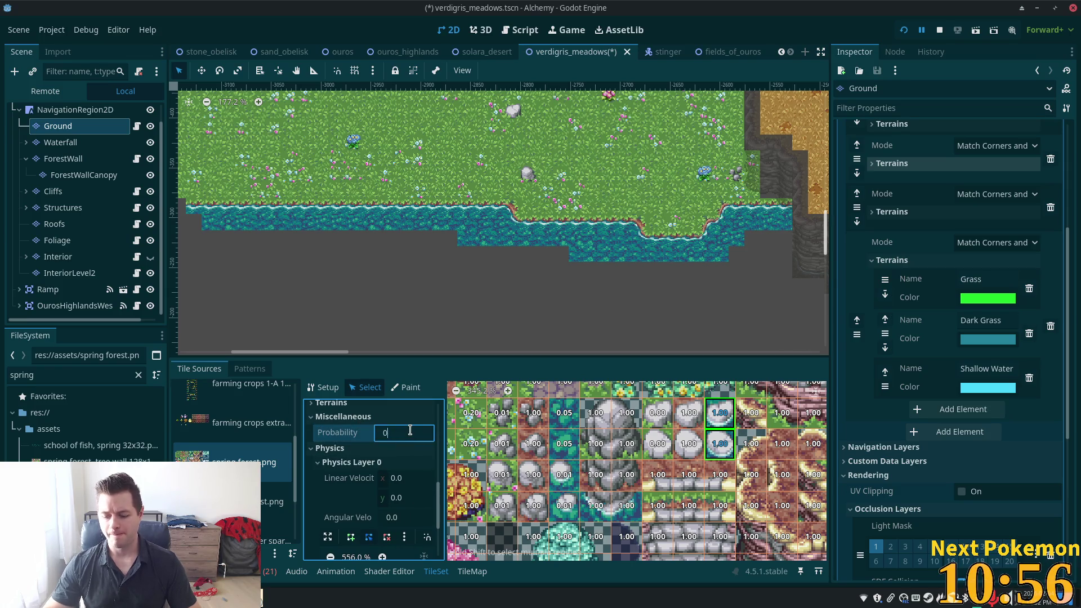
key("Tab")
key("ctrl+s")
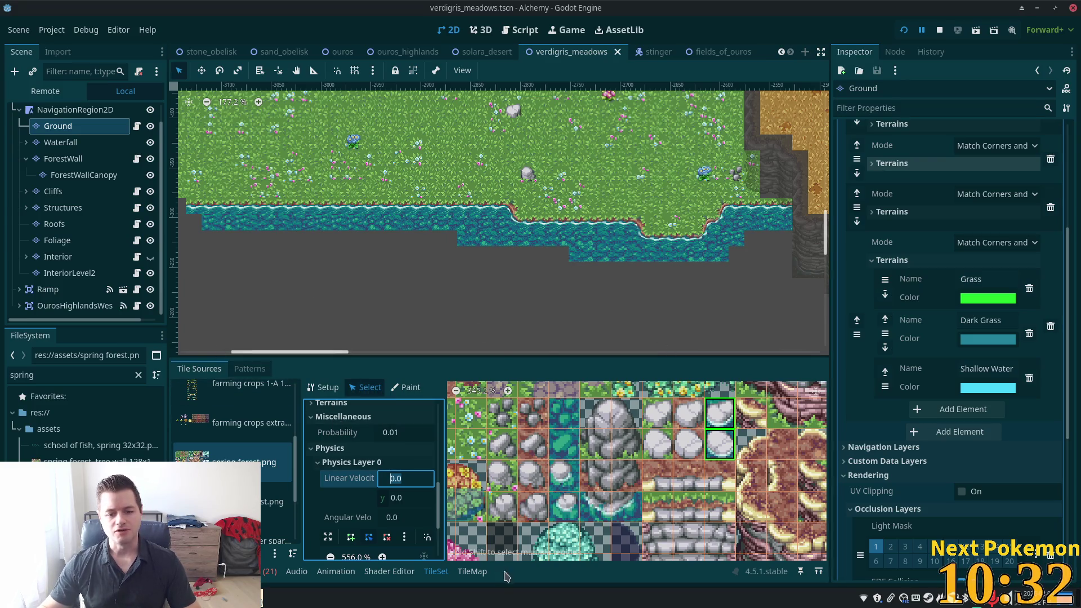
Pick the water terrain and paint a rectangle along the water edge, undoing the misplaced one.
left_click(481, 571)
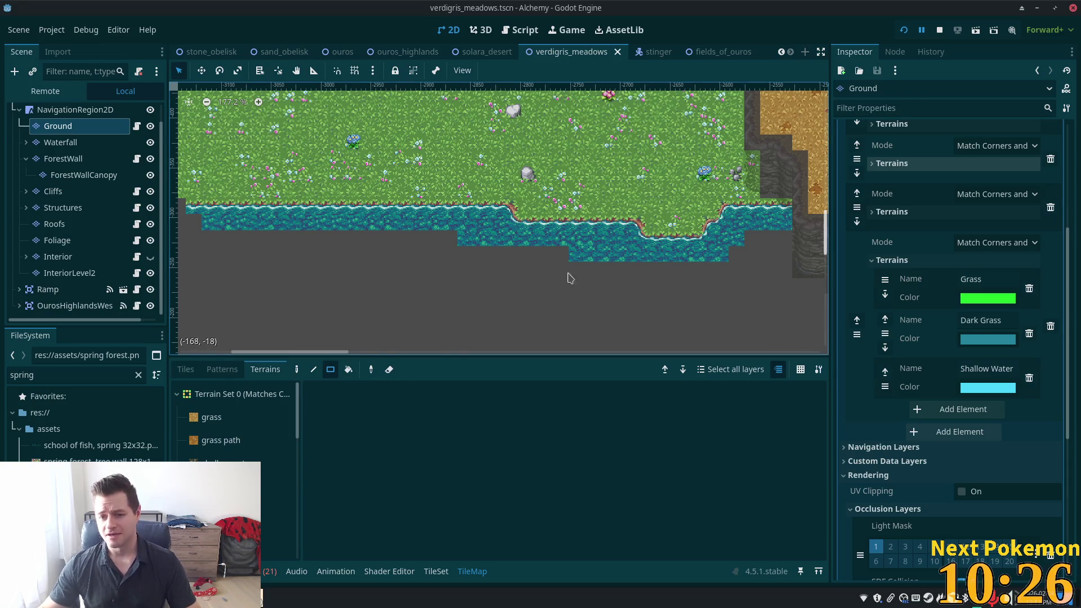
left_click(177, 394)
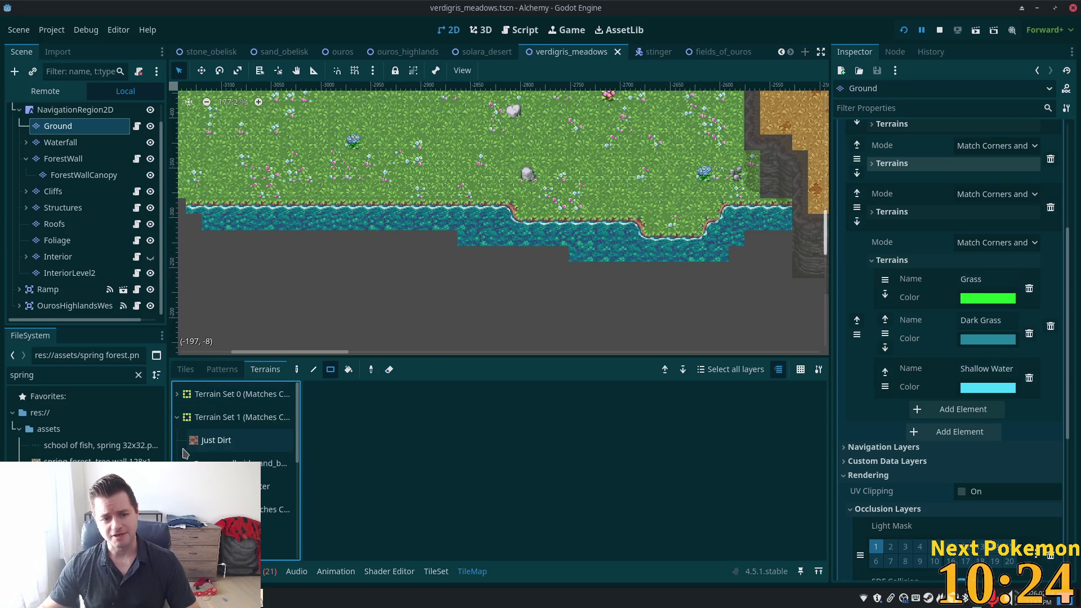
left_click(177, 417)
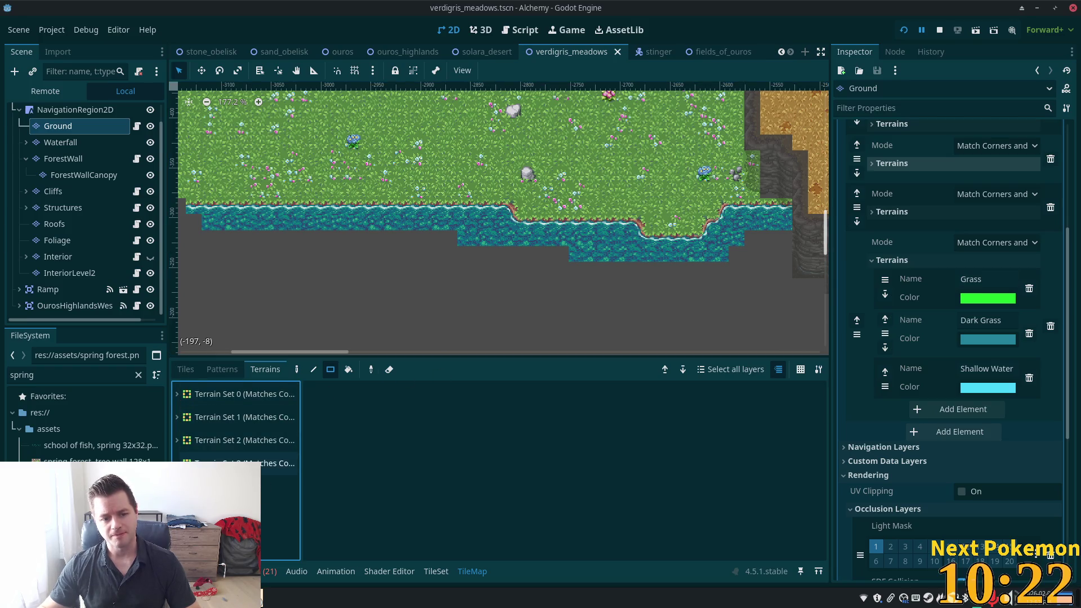
left_click(236, 533)
left_click(780, 224)
mouse_move(780, 224)
left_mouse_down()
mouse_move(580, 257)
mouse_move(521, 239)
mouse_move(204, 225)
mouse_move(501, 344)
mouse_move(317, 319)
mouse_move(400, 318)
left_mouse_up()
key("Escape")
key("ctrl+z")
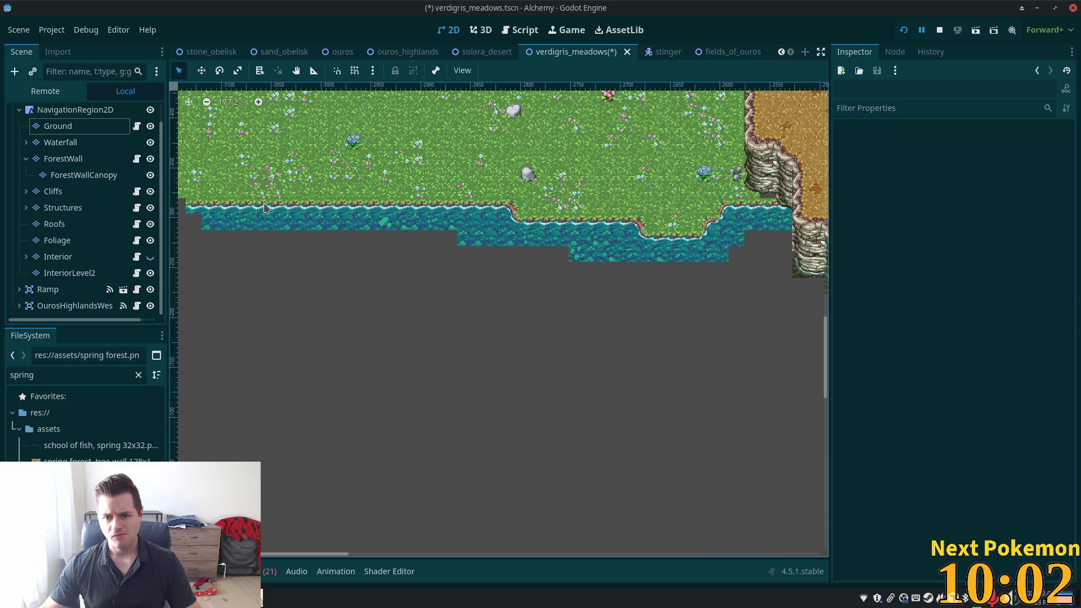
With Ground selected, fill the empty strip and grey pocket below the water with water terrain.
left_click_drag(200, 239, 437, 260)
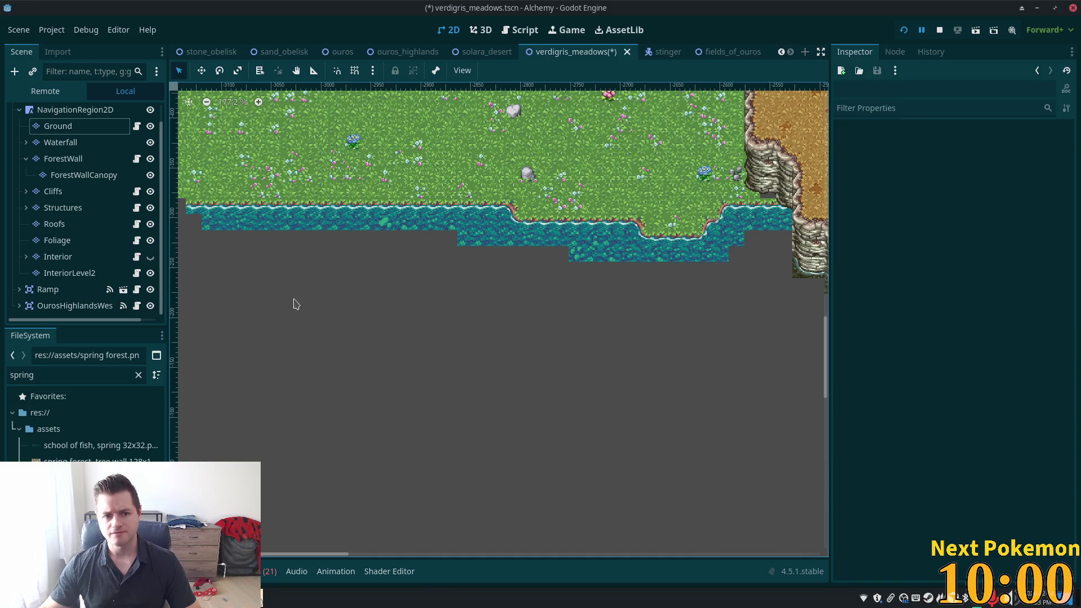
left_click(62, 126)
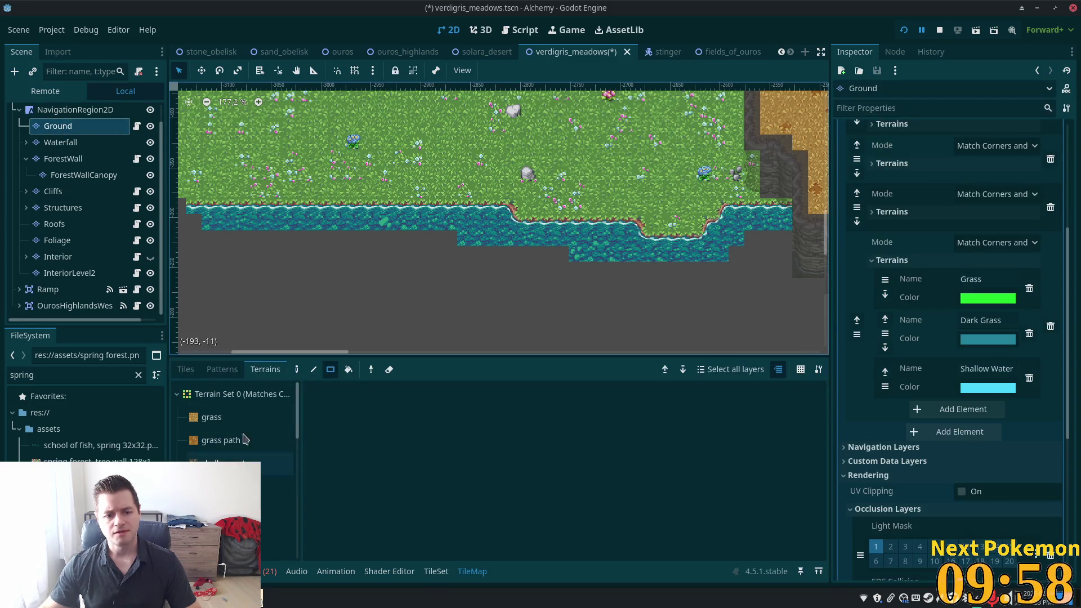
left_click(178, 393)
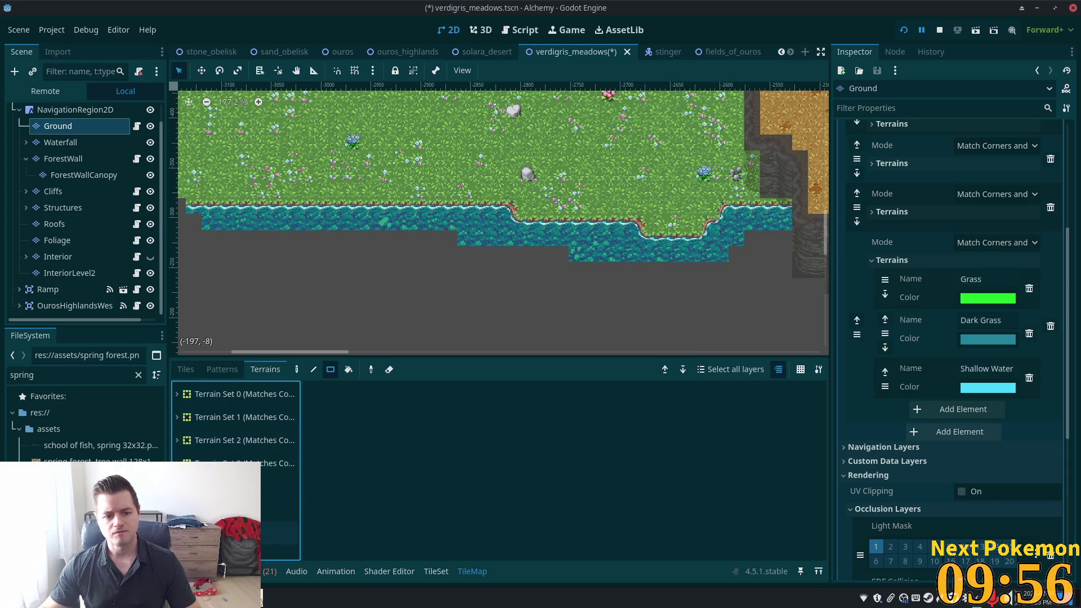
left_click(237, 531)
left_click_drag(205, 239, 464, 246)
left_click_drag(371, 251, 573, 259)
mouse_move(789, 239)
left_mouse_down()
mouse_move(775, 256)
mouse_move(732, 263)
mouse_move(791, 293)
mouse_move(782, 304)
left_mouse_up()
left_click_drag(735, 272, 762, 280)
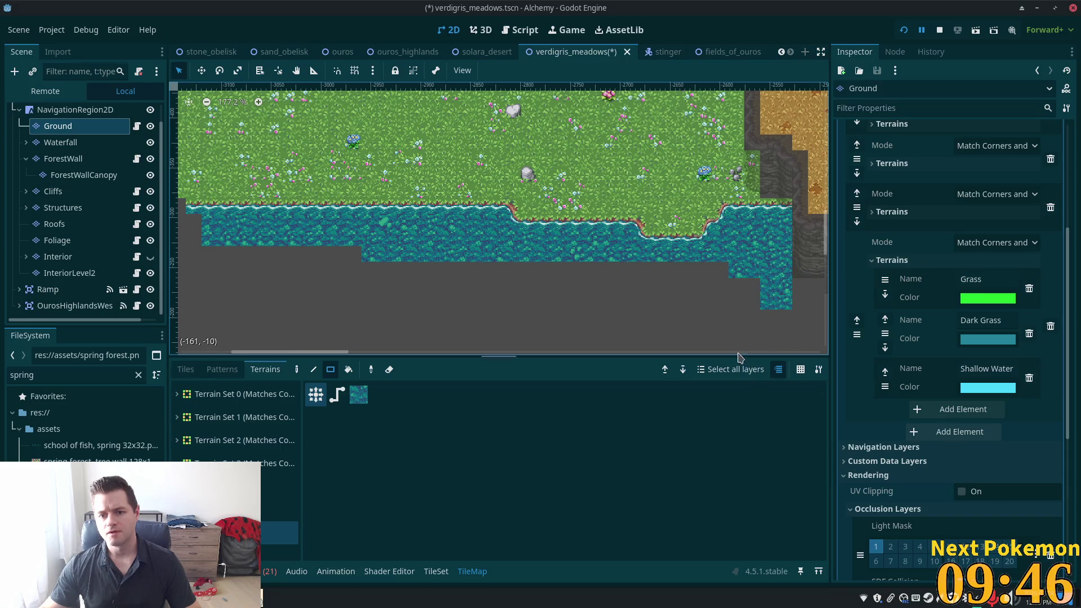
Paint water blocks further down the right edge, redoing the column after an undo.
left_click_drag(728, 328, 660, 281)
left_click_drag(712, 246, 787, 319)
left_click_drag(796, 282, 807, 320)
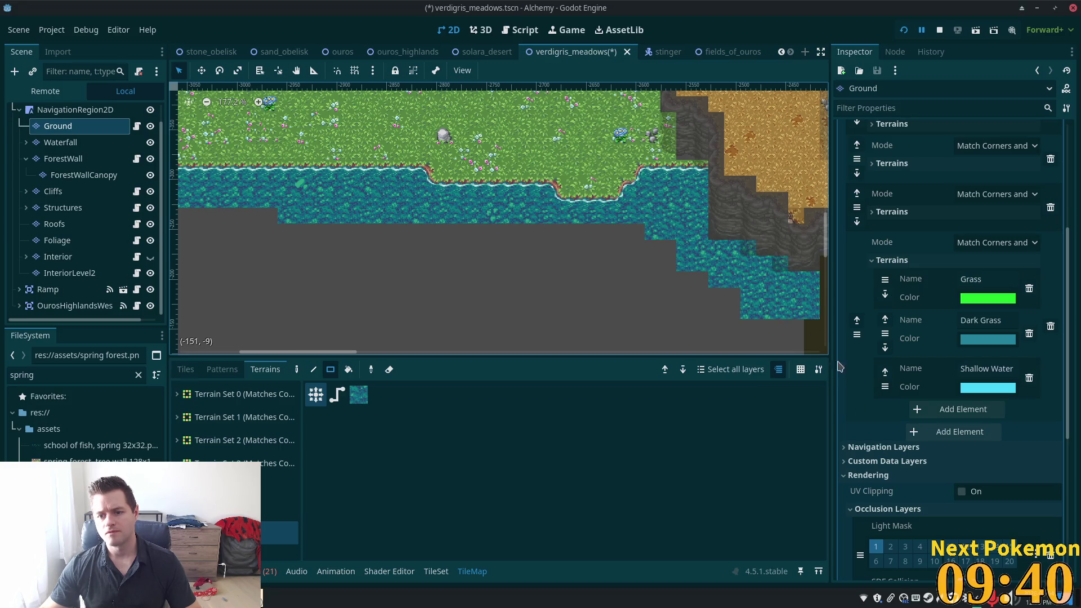
key("ctrl+z")
mouse_move(797, 275)
left_mouse_down()
mouse_move(795, 324)
mouse_move(728, 322)
left_mouse_up()
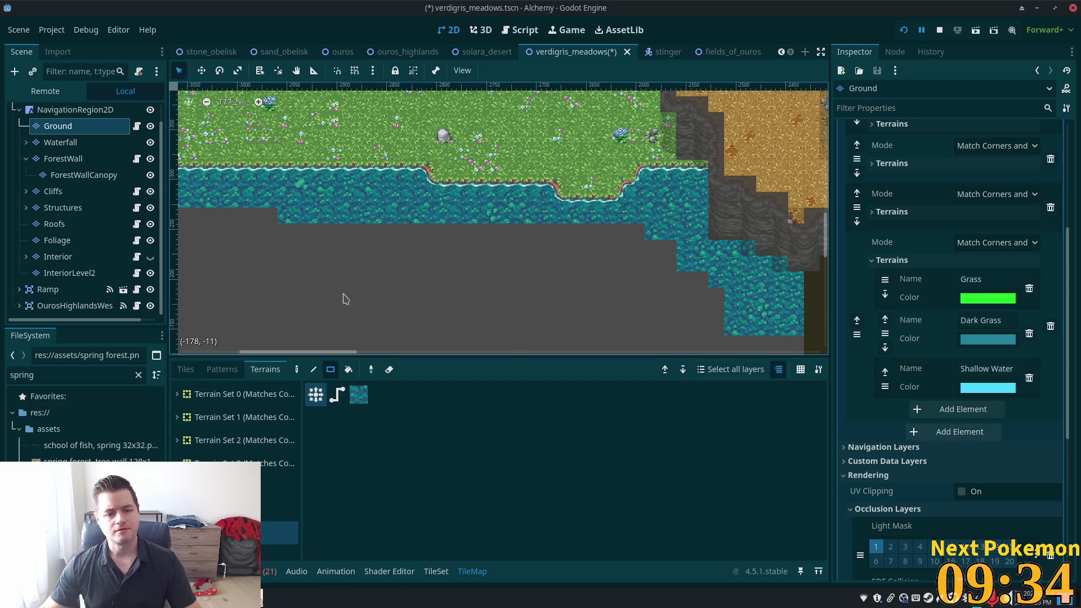
scroll(535, 266, "up", 3)
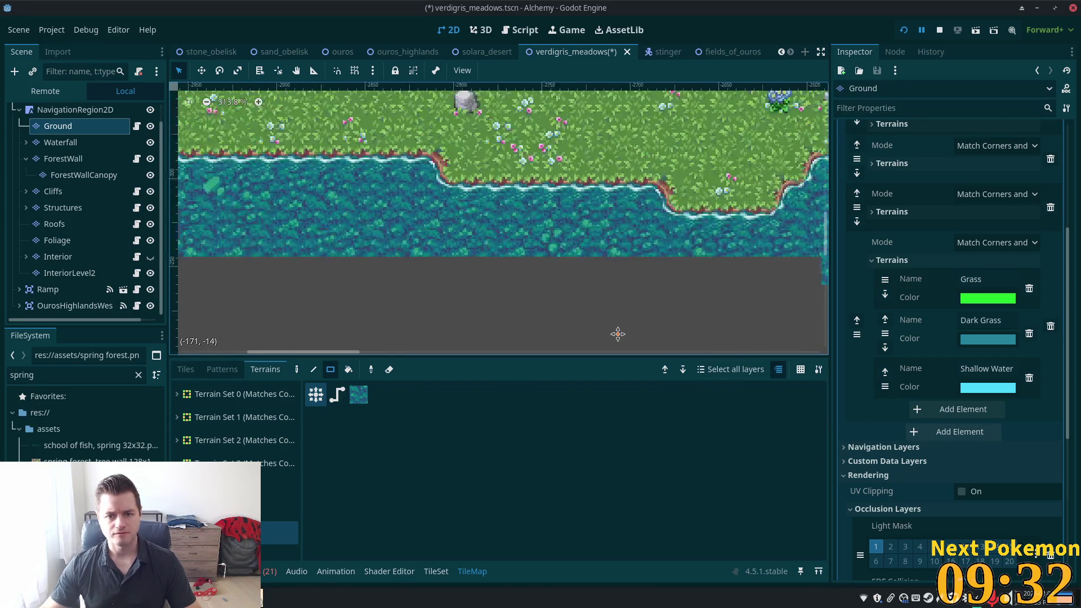
scroll(529, 293, "down", 4)
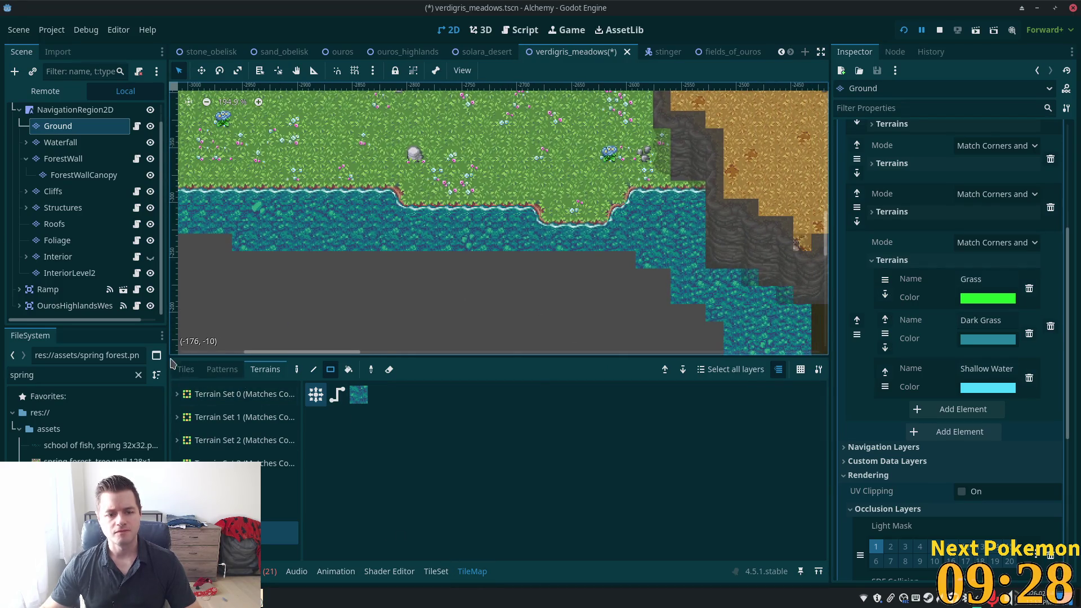
left_click(189, 372)
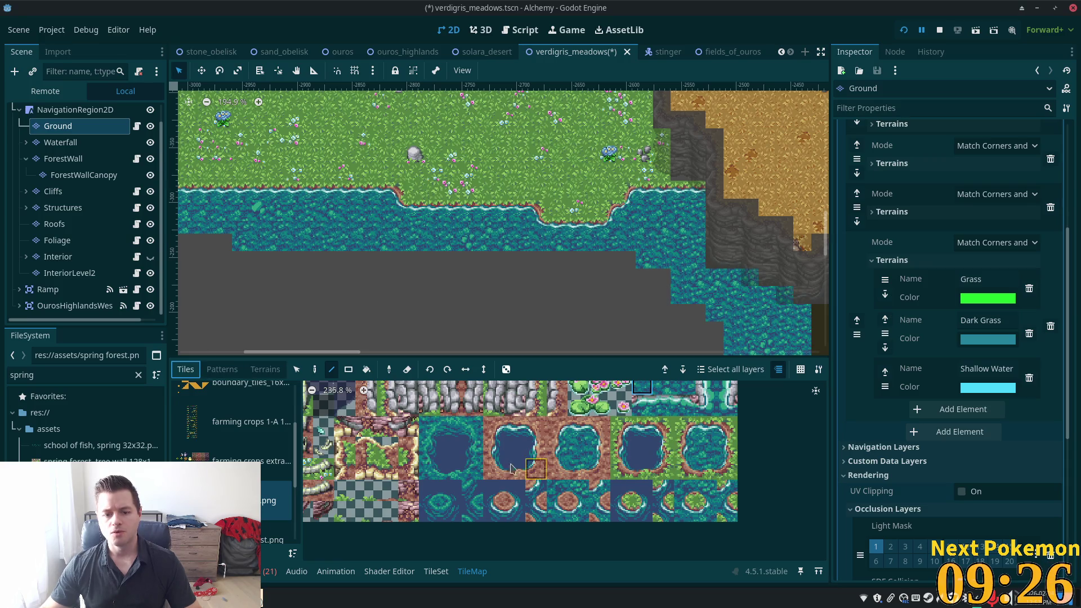
Freehand-paint a row of deep water tiles across the grey area, then try other water-edge tiles.
left_click(460, 426)
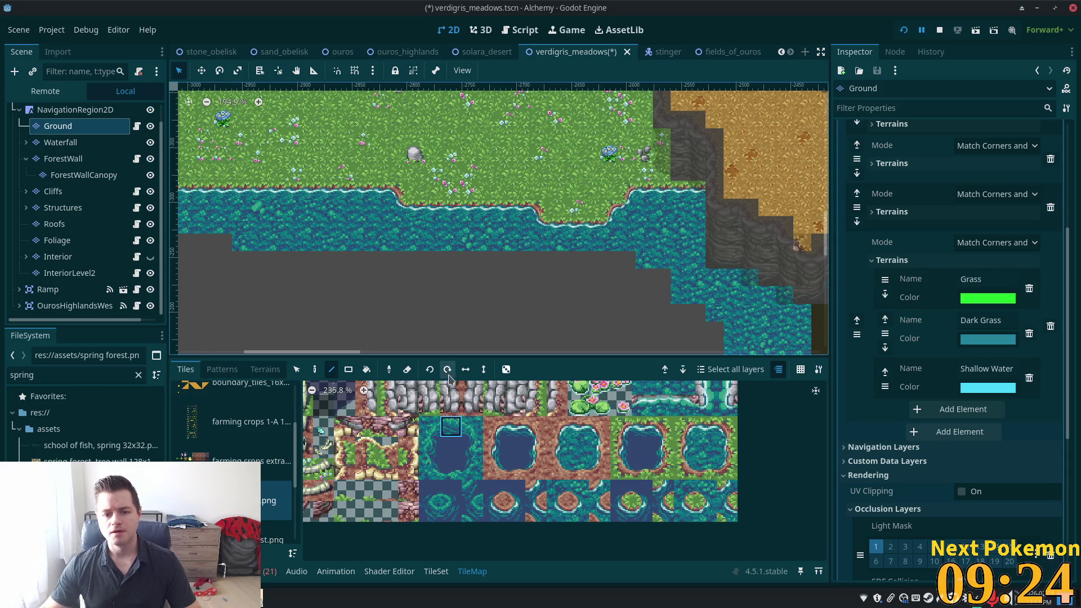
left_click(314, 369)
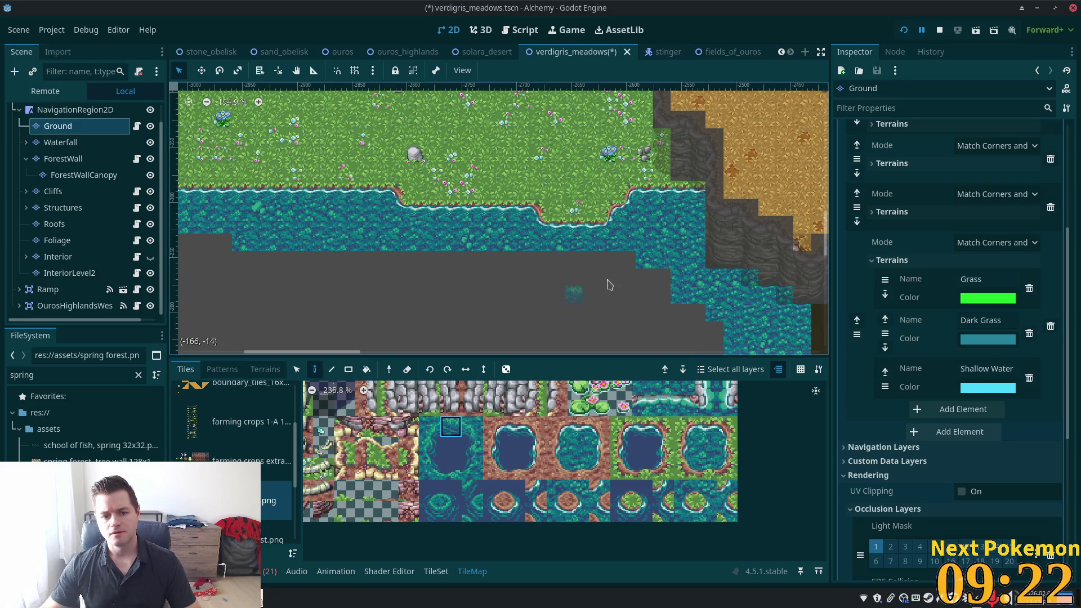
left_click_drag(628, 259, 242, 259)
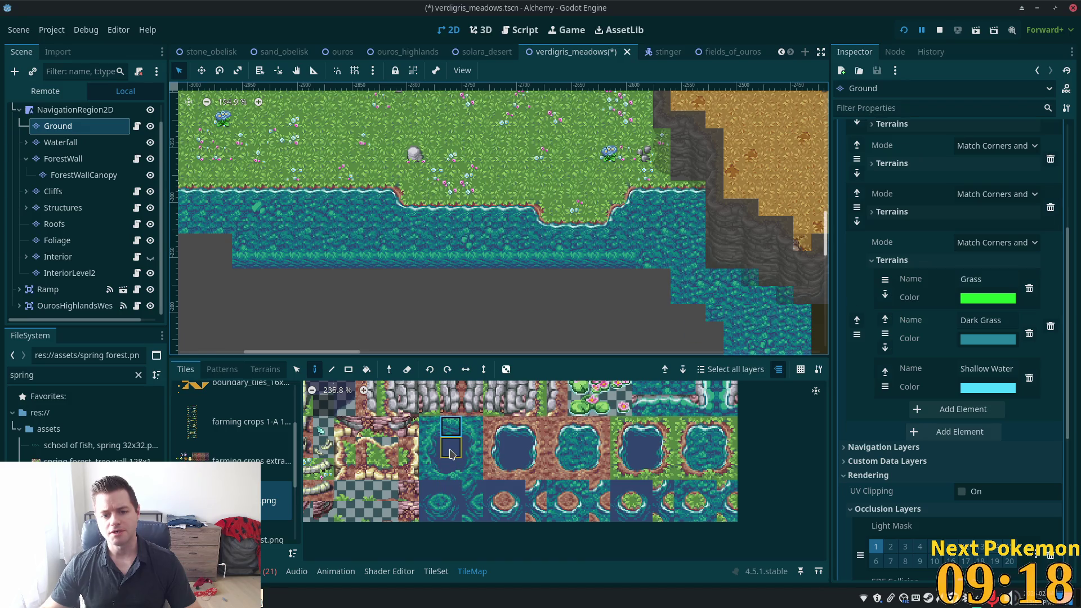
left_click(348, 370)
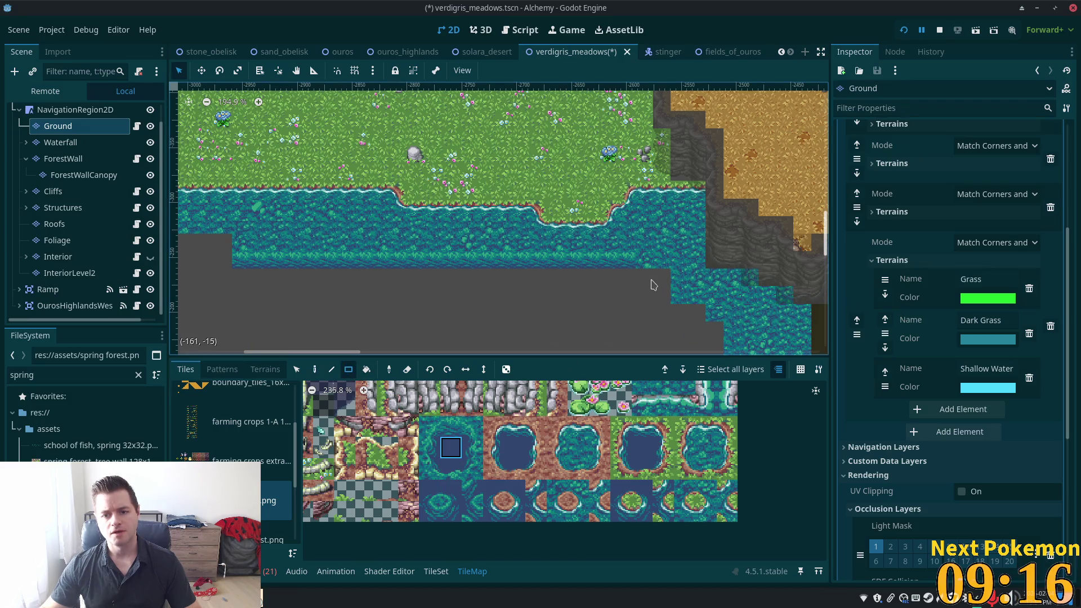
left_click(472, 427)
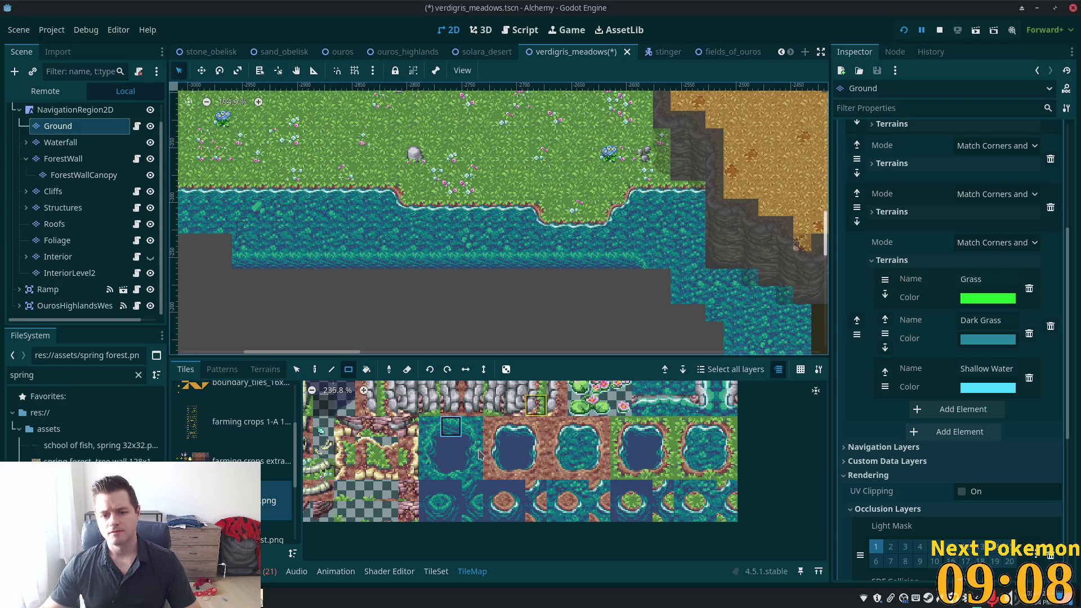
left_click(473, 428)
left_click(314, 369)
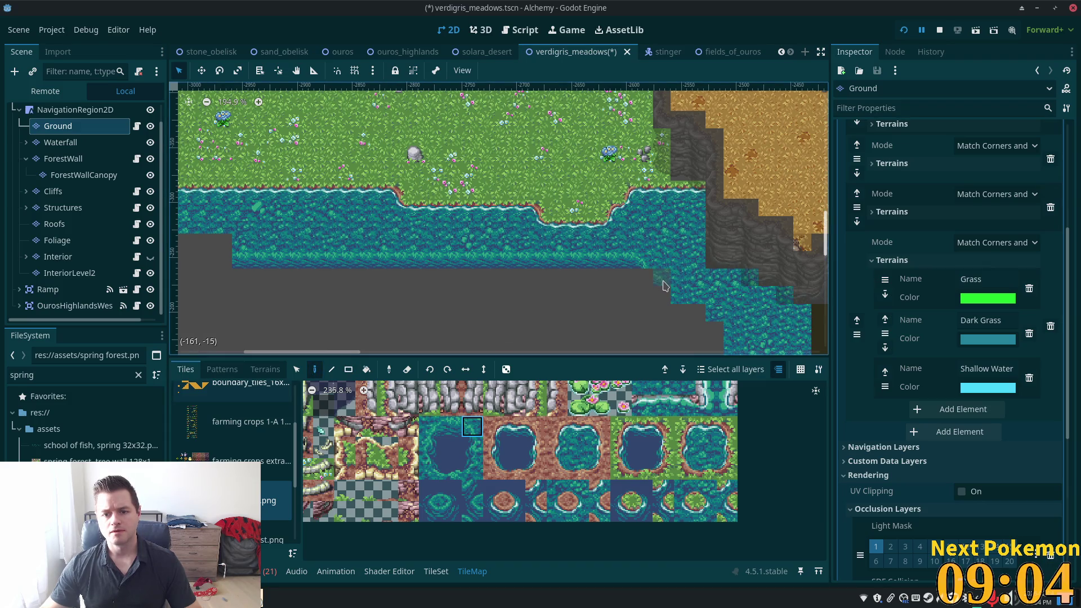
left_click(430, 510)
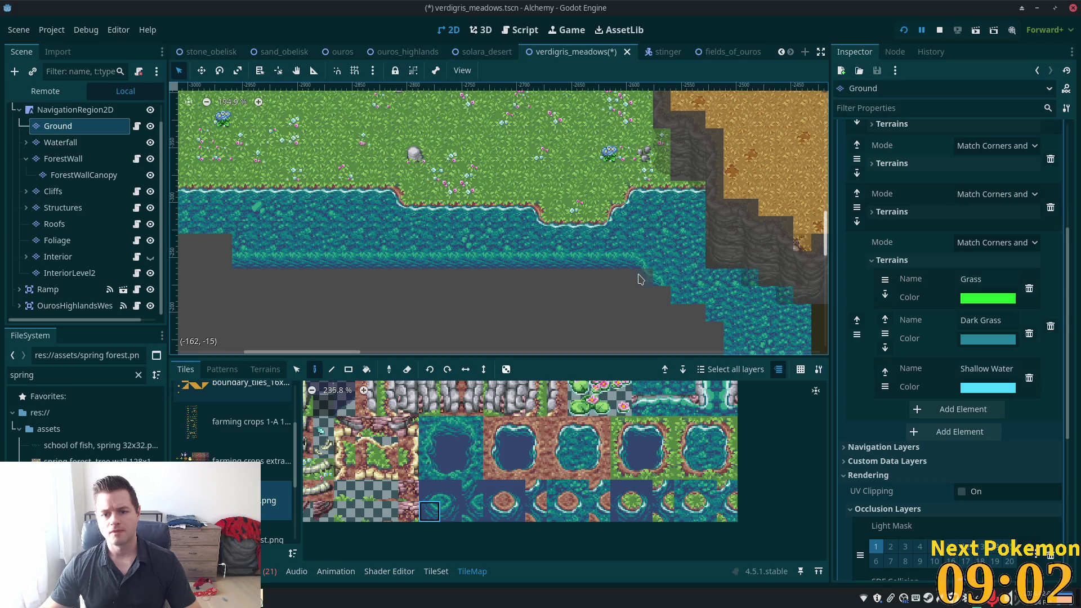
left_click_drag(633, 306, 573, 262)
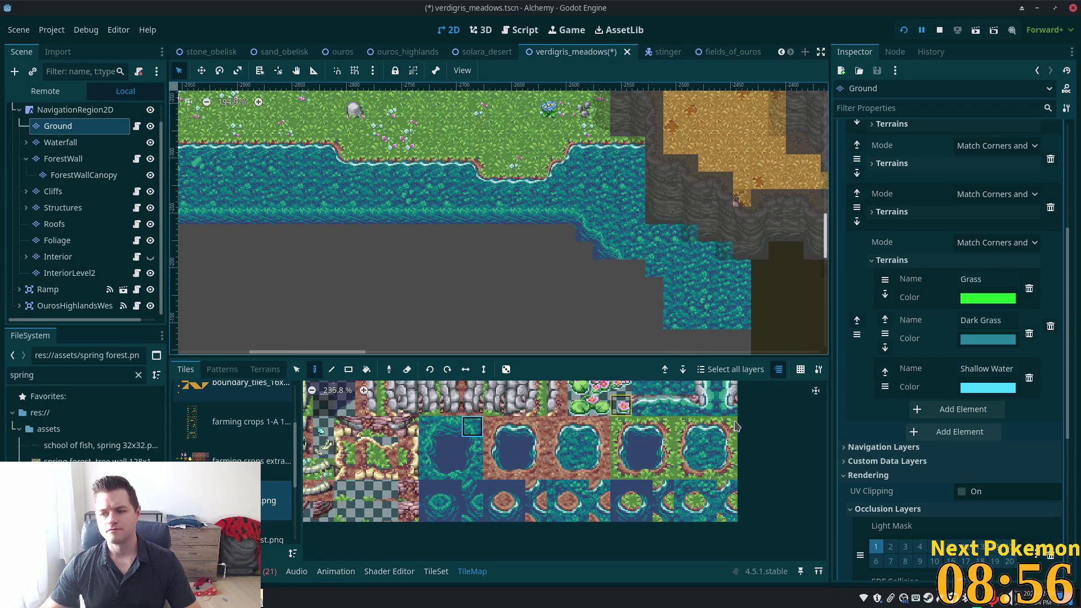
Paint a shallow-water column down the cliff edge and a water-edge row along the river's bottom.
left_click(450, 426)
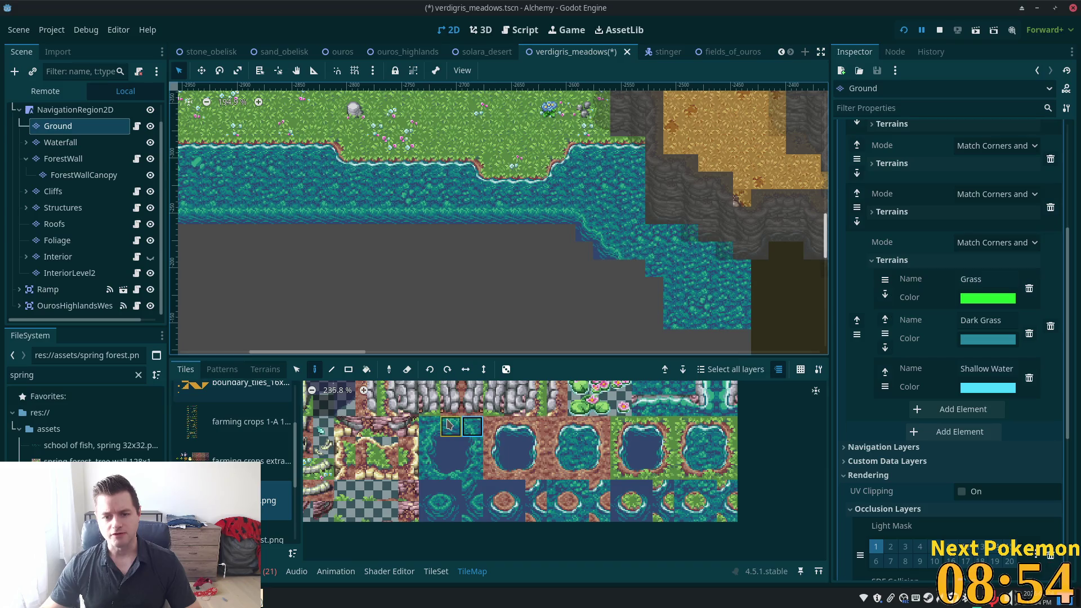
left_click(630, 268, "ctrl")
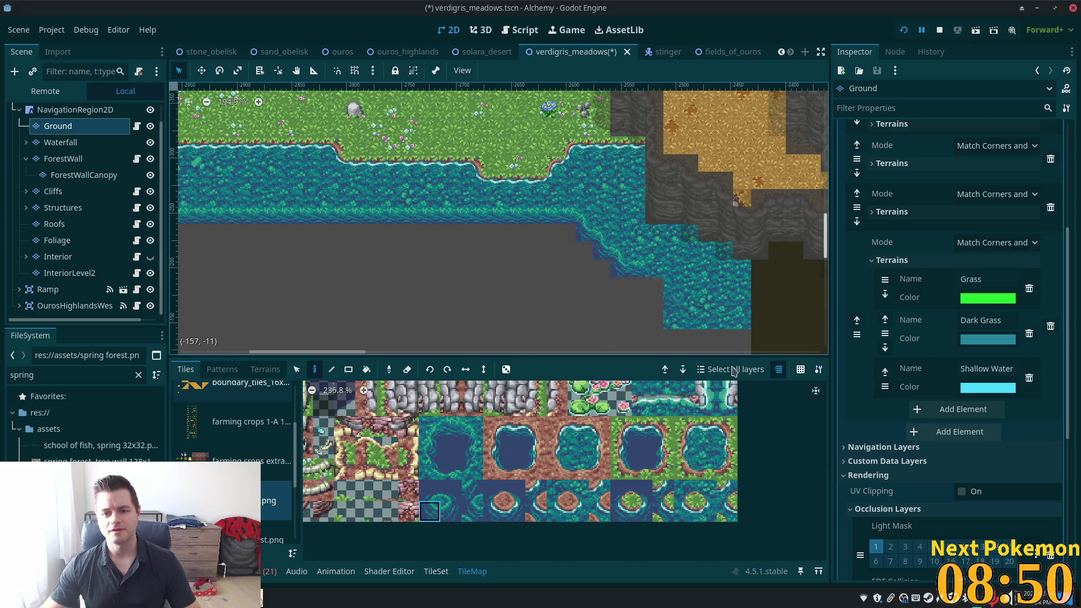
left_click(473, 426)
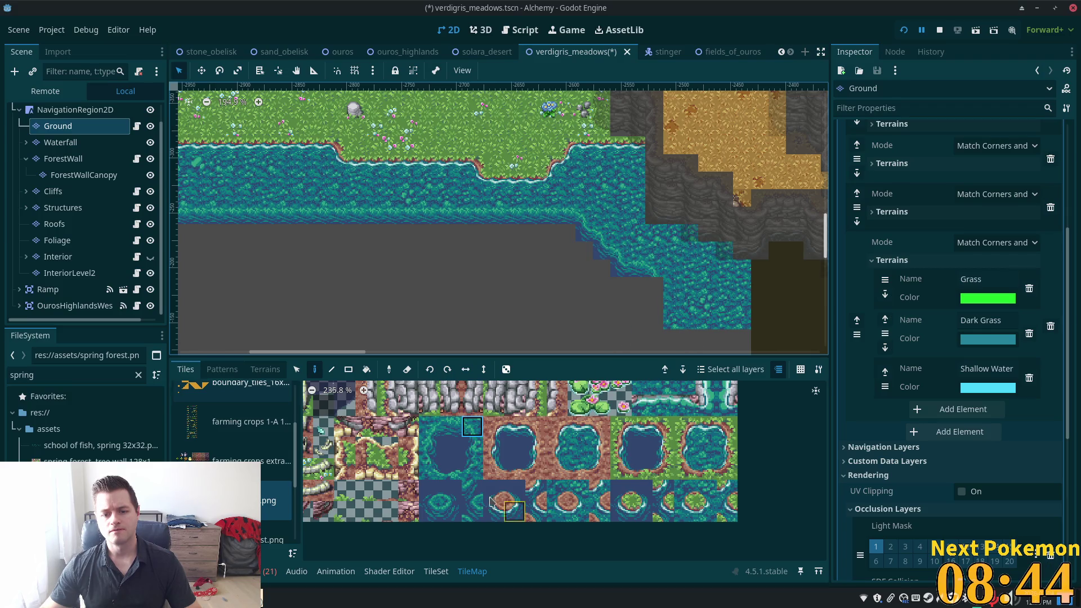
left_click(472, 447)
left_click_drag(661, 287, 674, 343)
key("ctrl+z")
left_click_drag(658, 293, 659, 333)
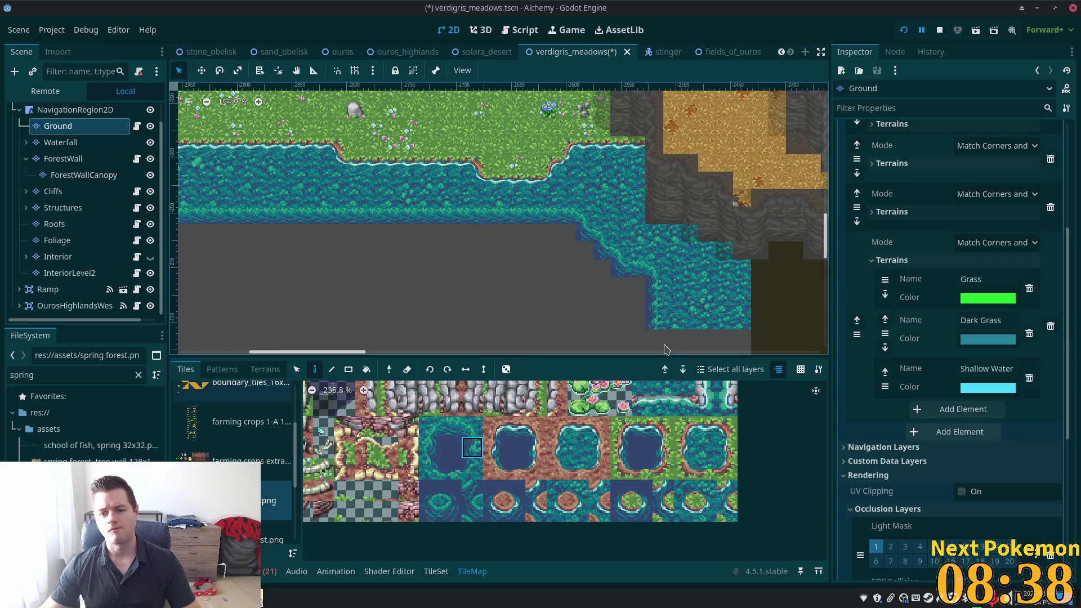
left_click(435, 517)
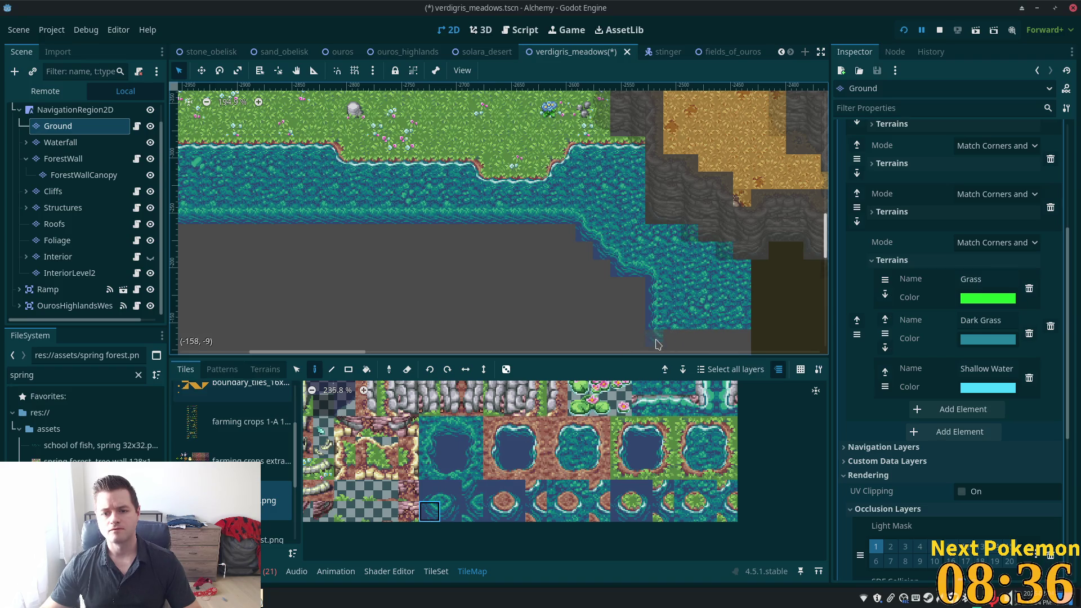
left_click_drag(665, 346, 744, 342)
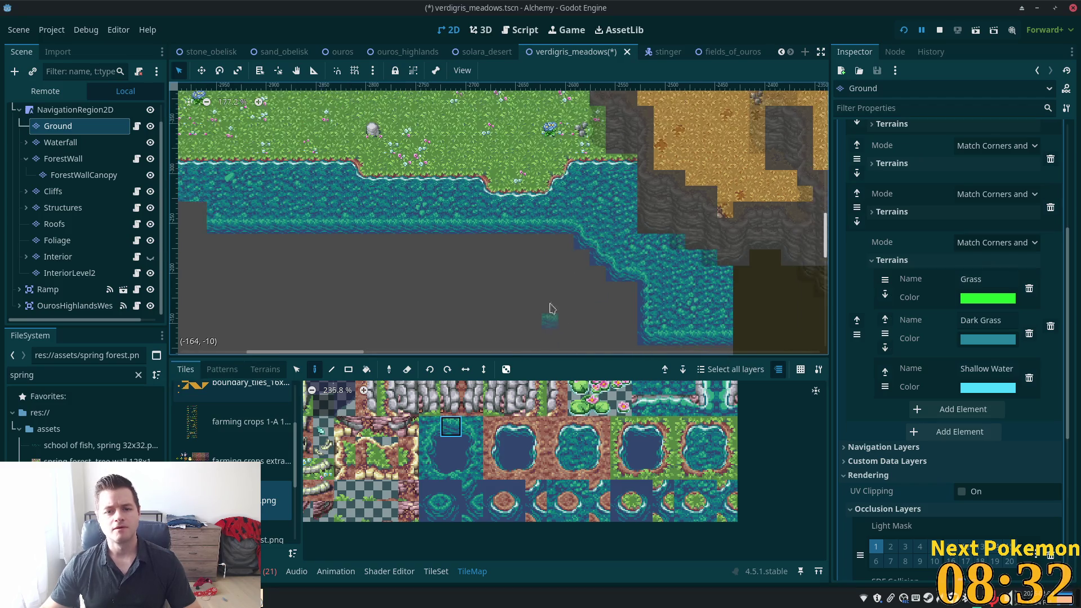
scroll(589, 202, "down", 2)
Fill the grey area and notch below the shallow water with deep-water tile rectangles.
left_click(450, 447)
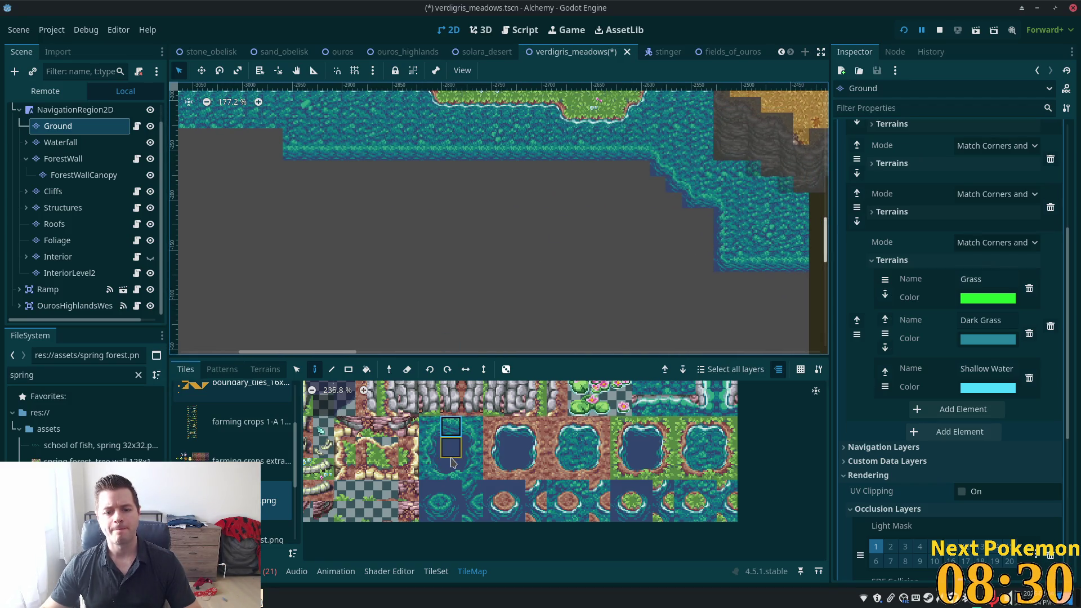
left_click(347, 369)
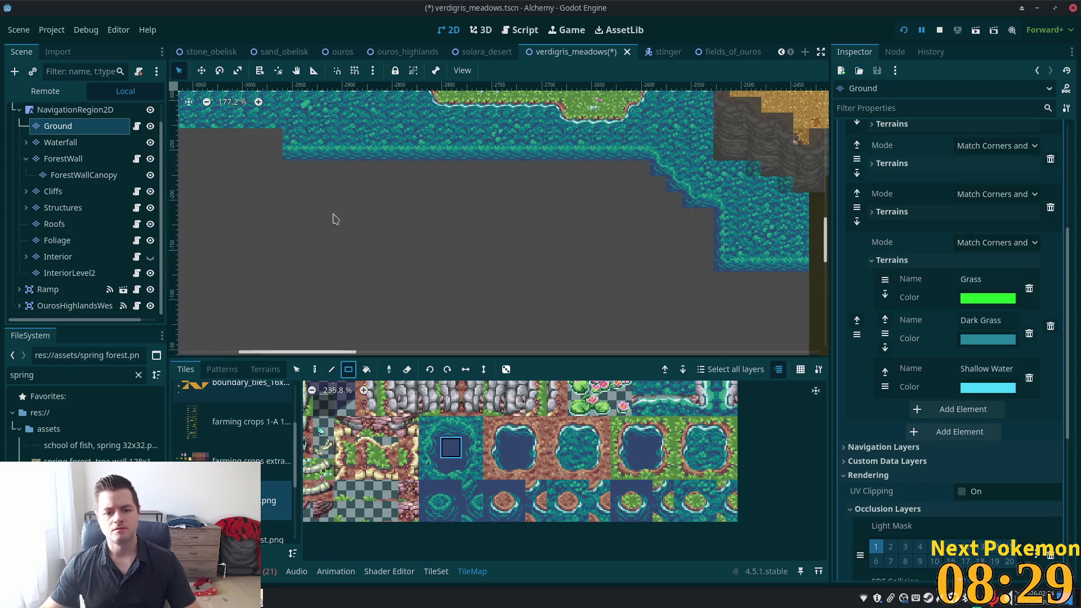
mouse_move(285, 162)
left_mouse_down()
mouse_move(362, 188)
mouse_move(562, 222)
left_mouse_up()
left_click_drag(645, 248, 641, 243)
mouse_move(657, 174)
left_mouse_down()
mouse_move(663, 222)
mouse_move(674, 222)
mouse_move(647, 249)
left_mouse_up()
left_click(673, 200)
mouse_move(708, 217)
left_mouse_down()
mouse_move(659, 265)
mouse_move(289, 282)
mouse_move(285, 272)
left_mouse_up()
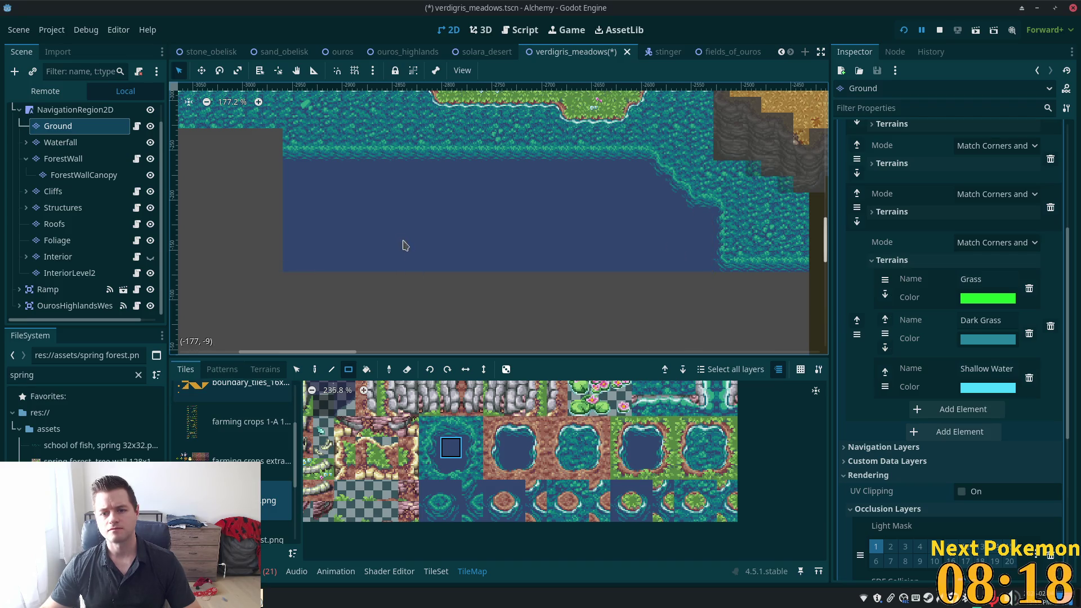
left_click_drag(721, 281, 739, 299)
mouse_move(796, 326)
left_mouse_down()
mouse_move(808, 314)
mouse_move(408, 297)
mouse_move(290, 280)
left_mouse_up()
Save the scene and bring the western grass shoreline into view.
key("ctrl+s")
left_click_drag(398, 156, 639, 241)
scroll(639, 241, "up", 1)
Patch the western shoreline with grass-edge, water and water-edge tiles.
scroll(481, 252, "up", 1)
left_click(537, 274, "ctrl")
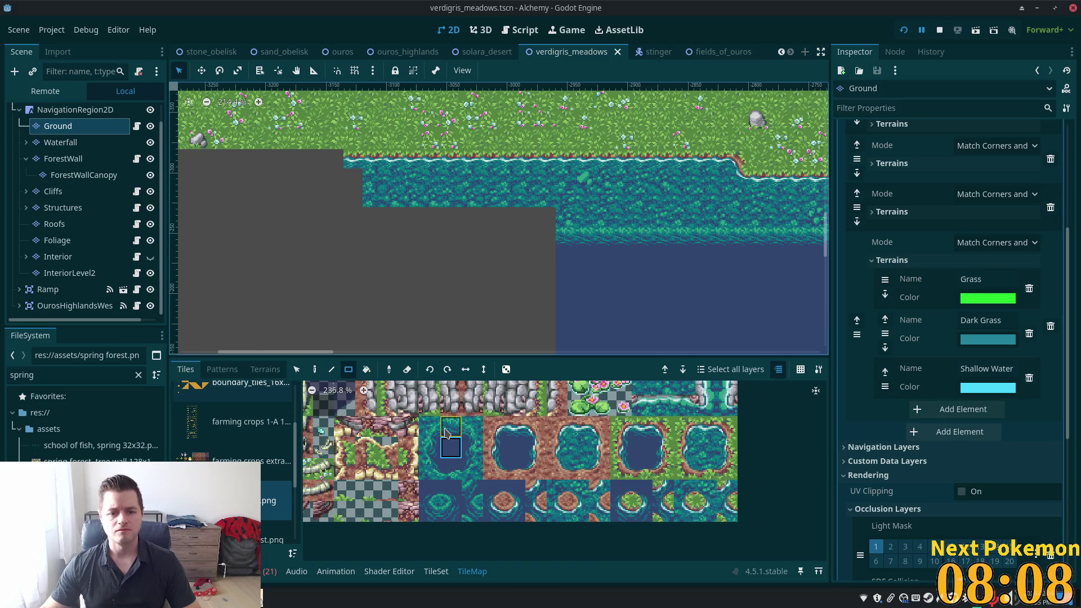
left_click(548, 235)
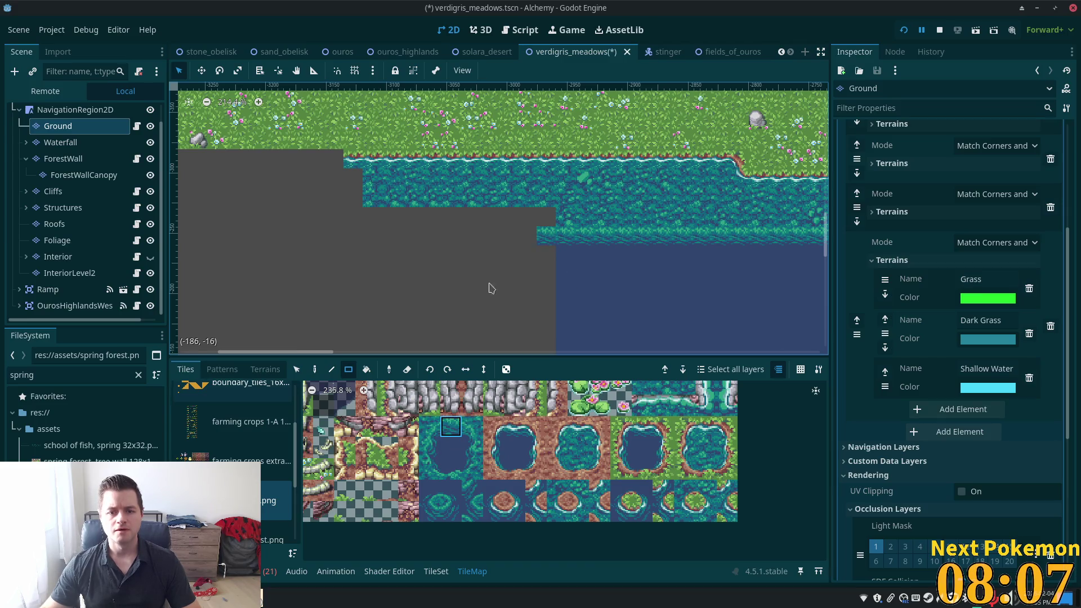
left_click(472, 426)
left_click(526, 217)
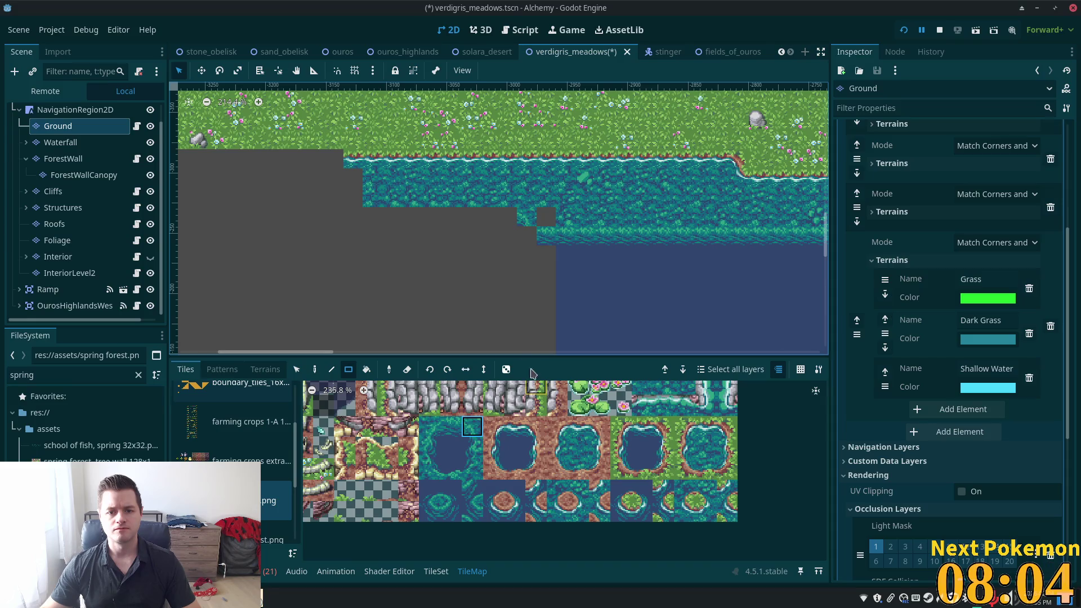
left_click(430, 510)
left_click(527, 235)
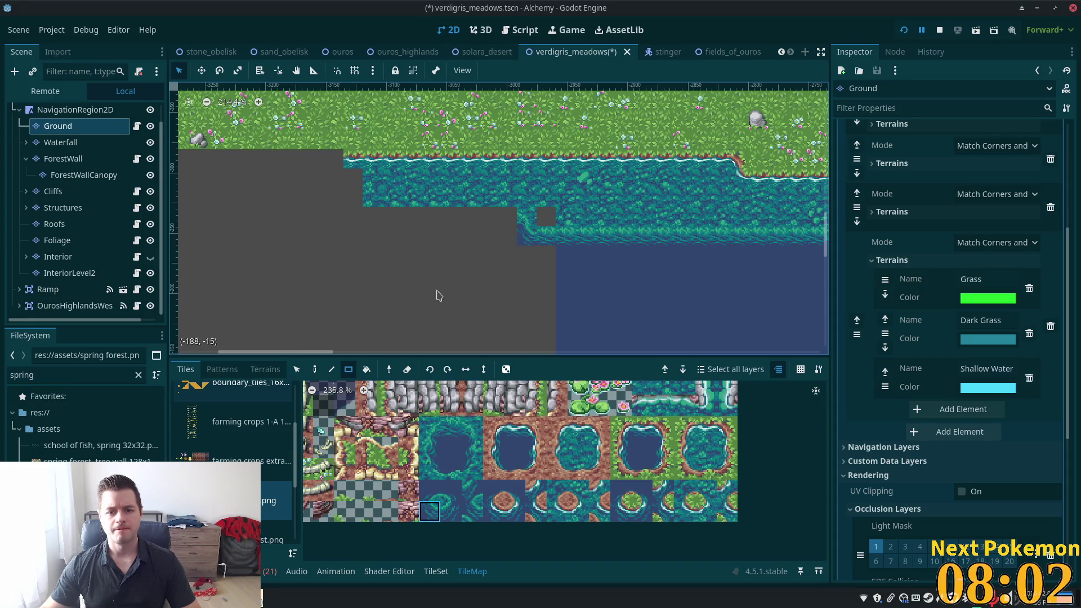
Extend an 8-tile row of shallow water further west along the shore.
left_click(450, 426)
left_click_drag(500, 222, 367, 224)
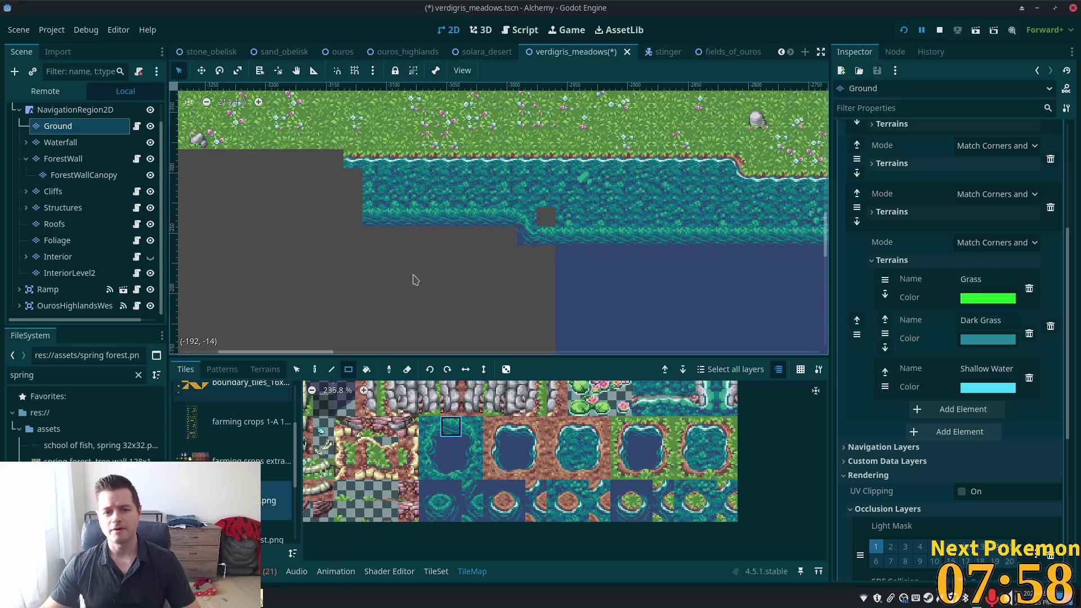
left_click(429, 511)
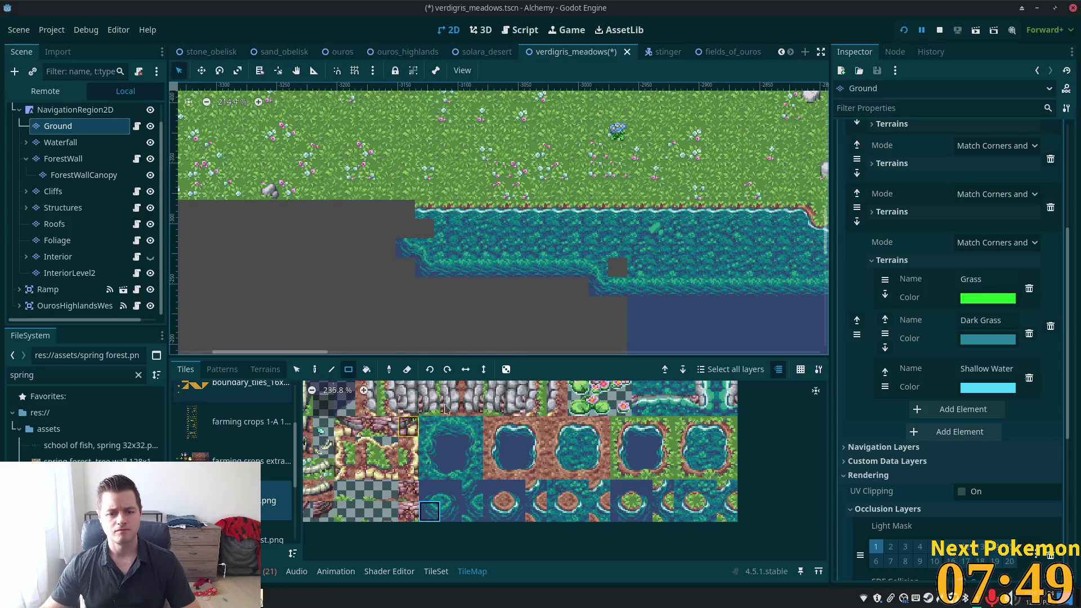
scroll(555, 318, "down", 2)
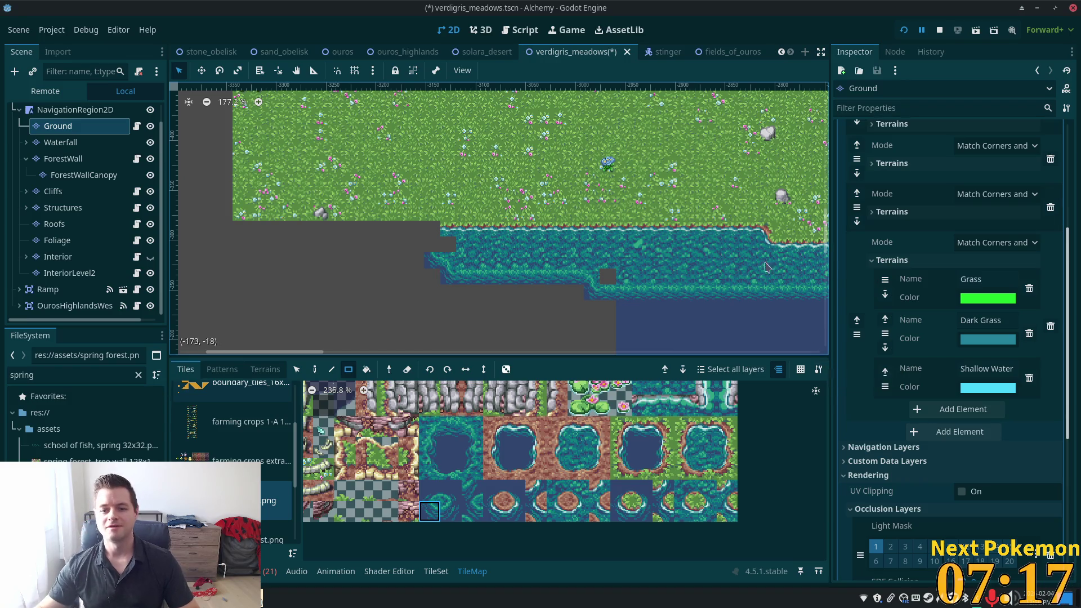
Paint deep-water rectangles over the grey area beneath the western shoreline.
left_click(583, 450)
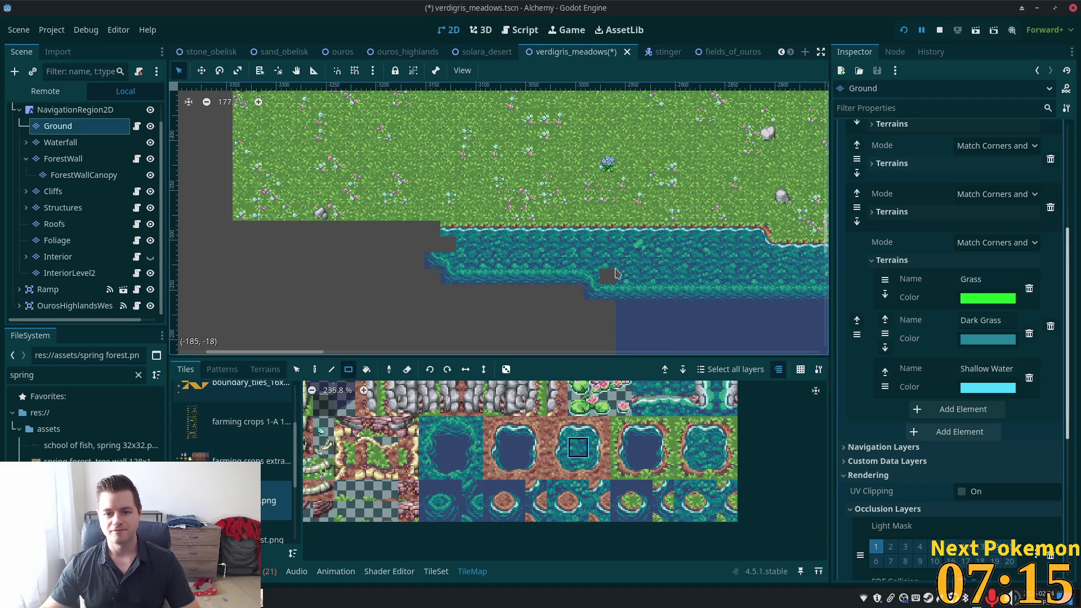
scroll(619, 276, "right", 5)
scroll(619, 276, "down", 2)
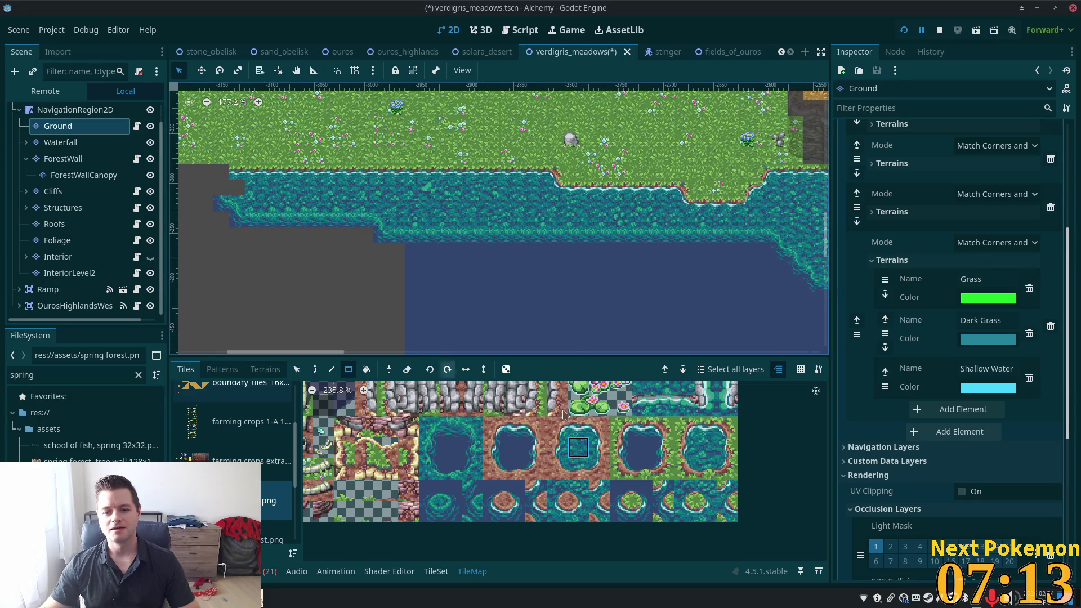
left_click(514, 447)
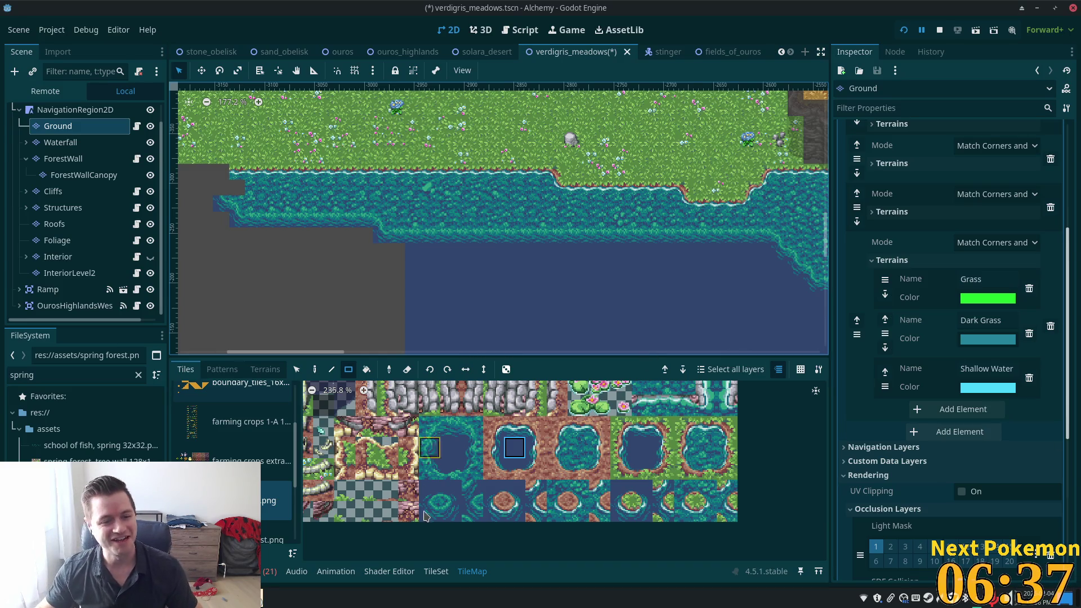
mouse_move(399, 254)
left_mouse_down()
mouse_move(222, 301)
mouse_move(218, 338)
mouse_move(321, 316)
mouse_move(371, 145)
mouse_move(304, 263)
mouse_move(285, 252)
left_mouse_up()
scroll(318, 314, "down", 1)
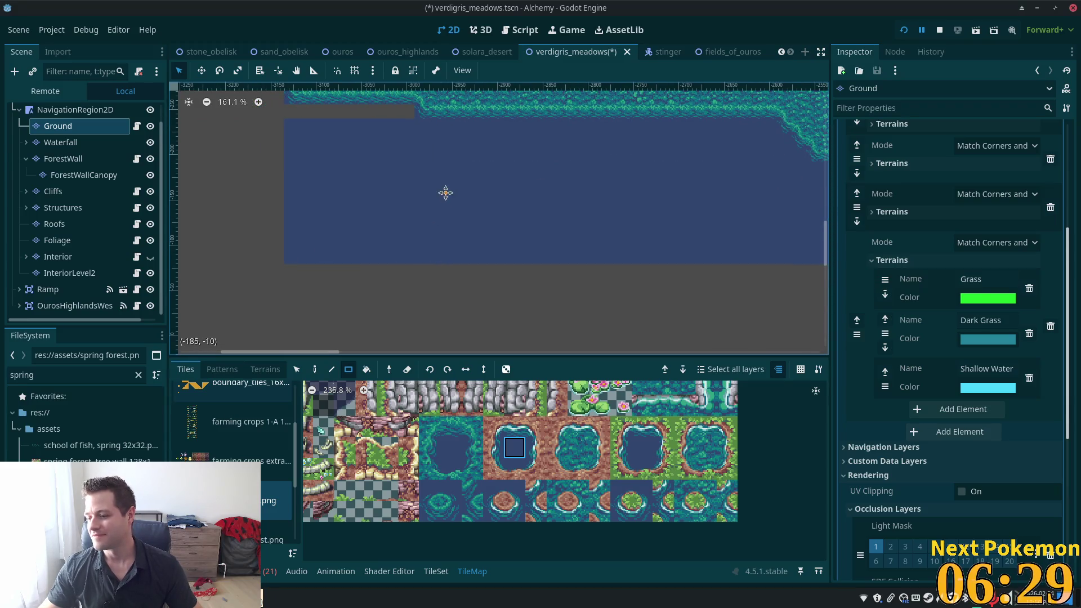
left_click_drag(448, 197, 507, 282)
left_click_drag(455, 206, 455, 206)
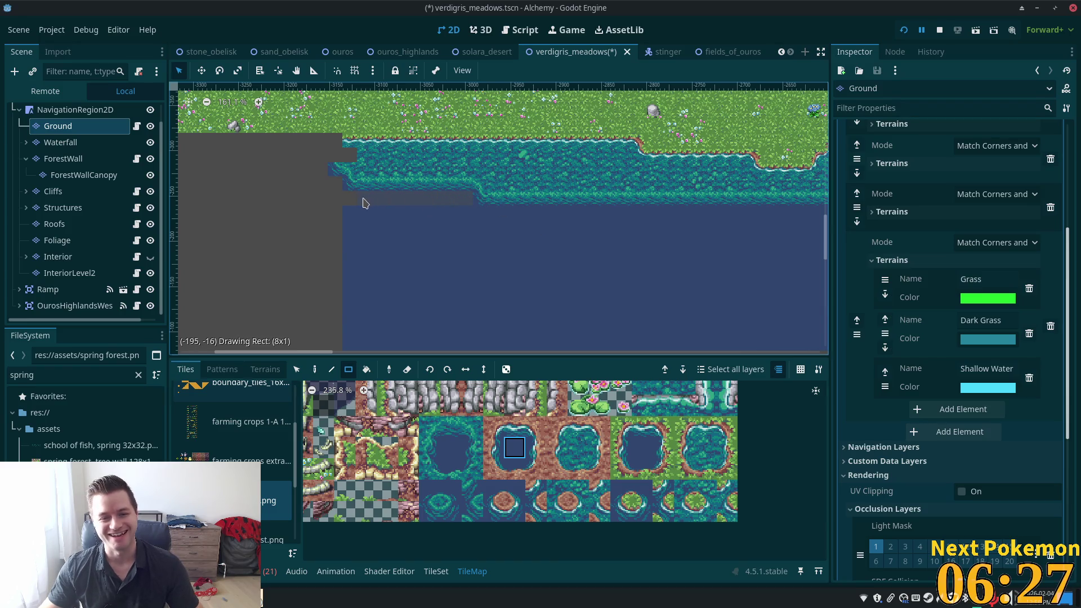
left_click_drag(365, 202, 347, 201)
Look over the shoreline, cliff and water coverage, then save the scene.
left_click_drag(656, 294, 519, 289)
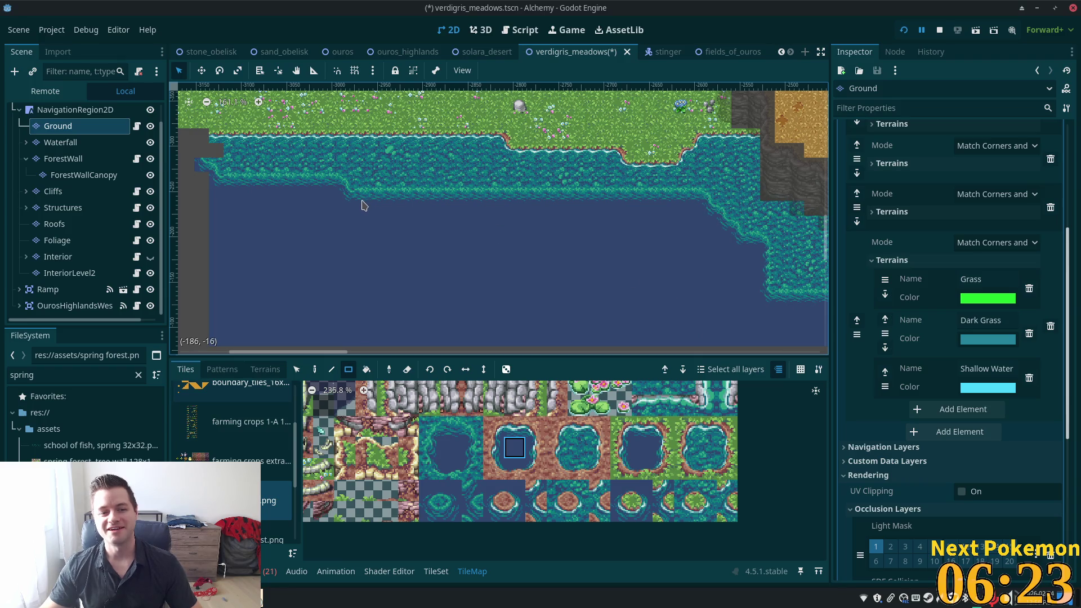
scroll(363, 209, "up", 5)
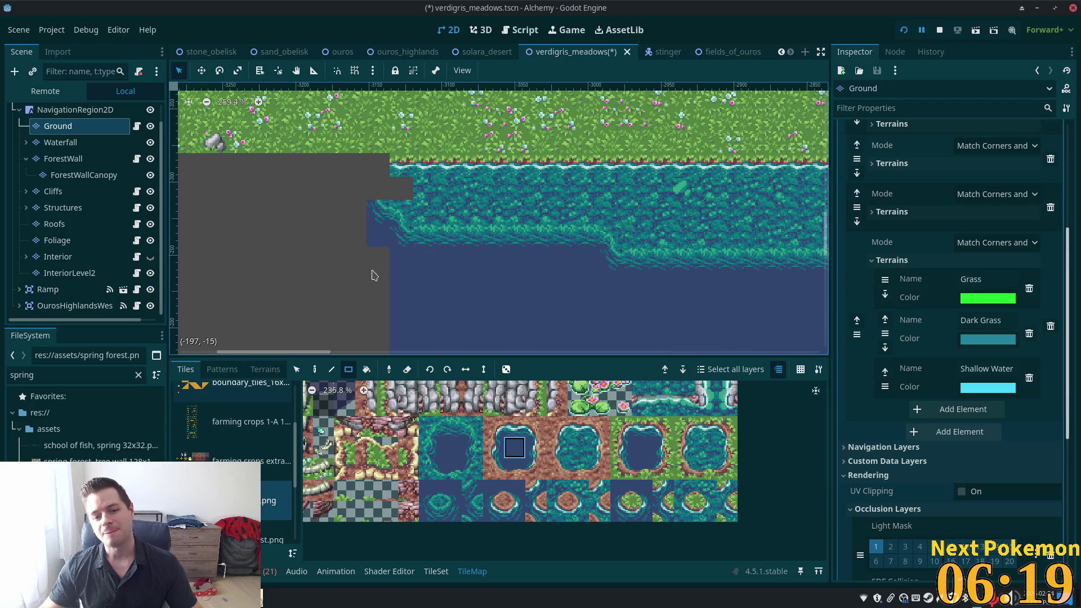
scroll(371, 276, "down", 1)
left_click_drag(371, 275, 451, 165)
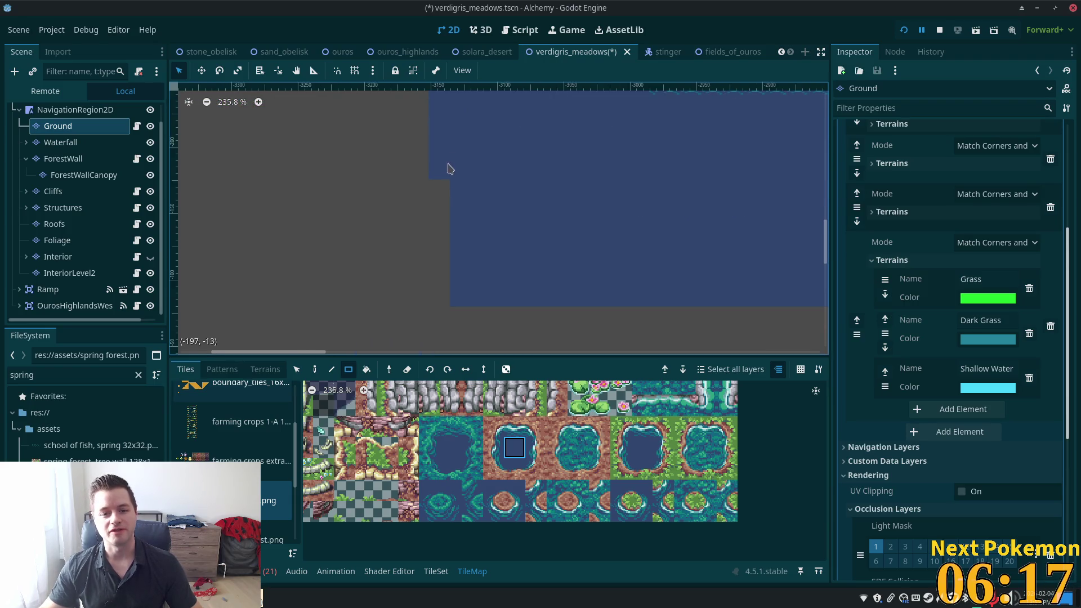
scroll(450, 165, "down", 2)
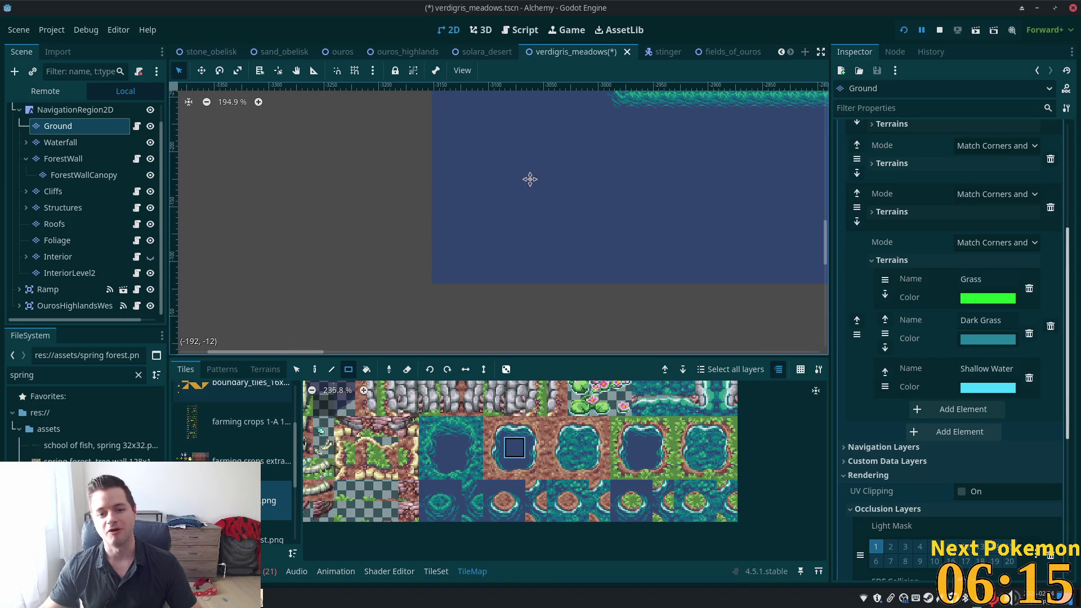
left_click_drag(531, 172, 495, 297)
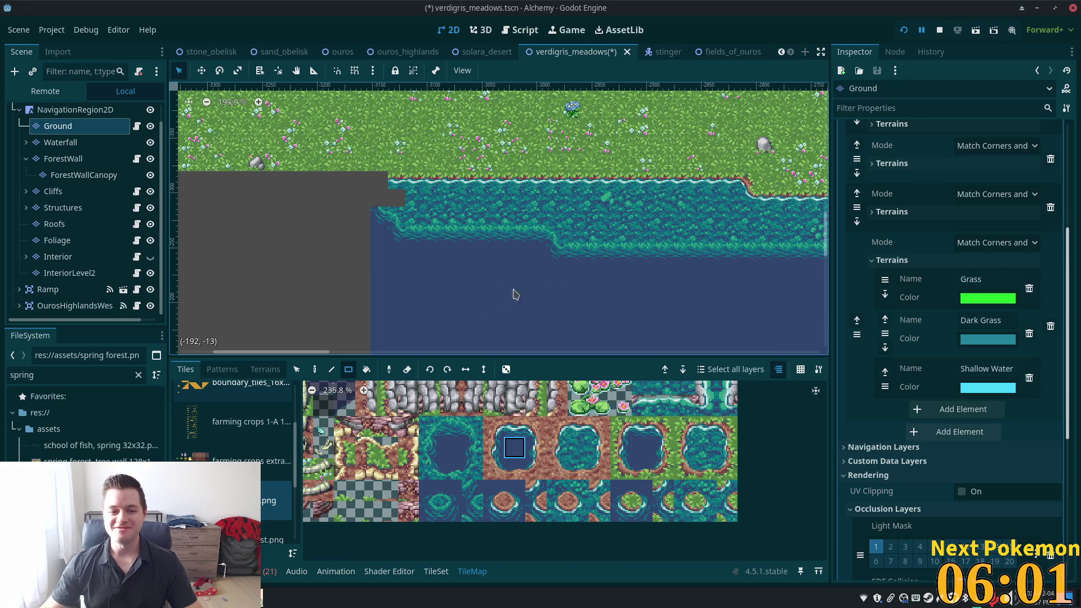
left_click_drag(646, 265, 224, 173)
scroll(779, 309, "left", 10)
scroll(779, 309, "up", 3)
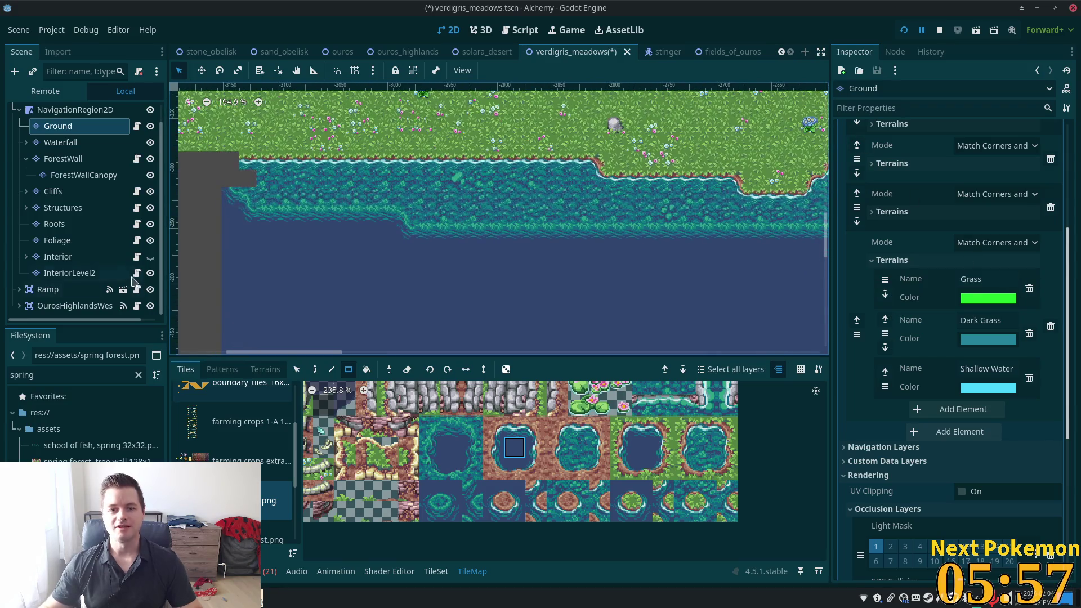
key("ctrl+s")
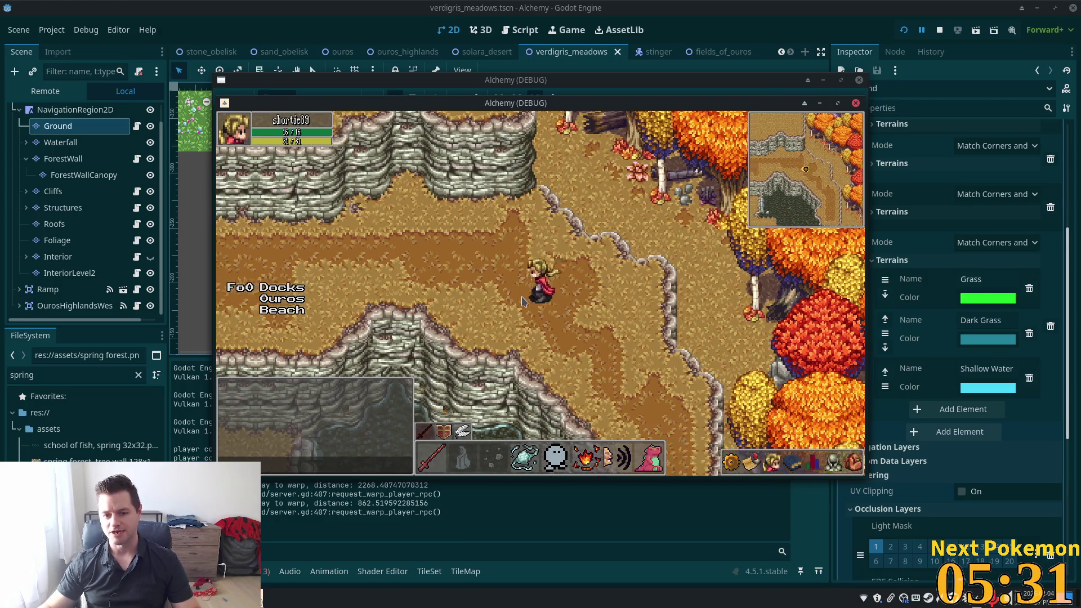
Walk the character left near Ouros Beach and rearrange the two Alchemy (DEBUG) game windows.
key("a")
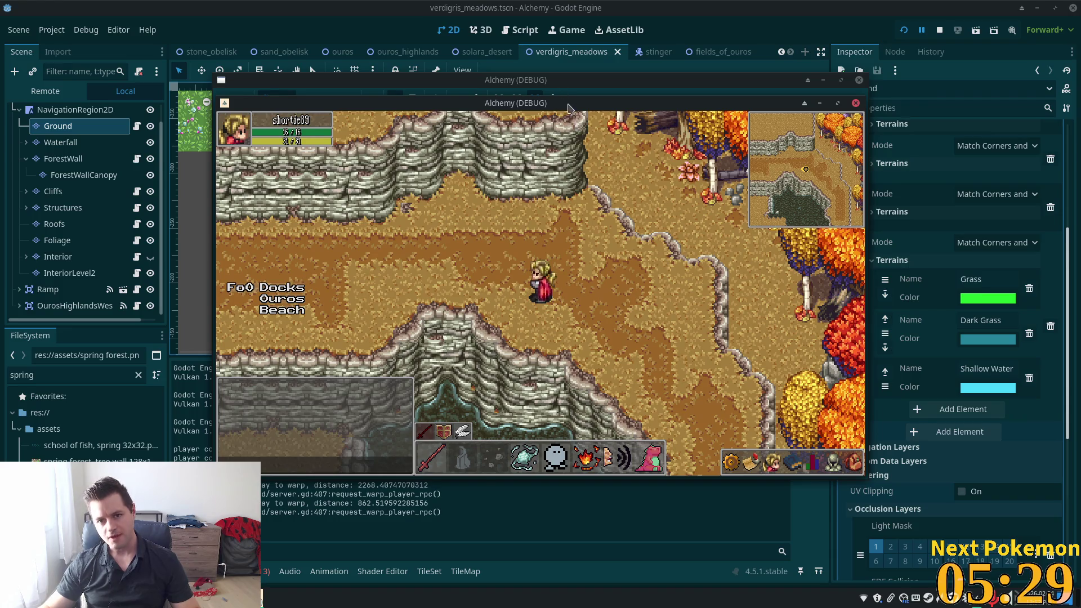
left_click_drag(567, 107, 686, 155)
left_click_drag(607, 114, 460, 128)
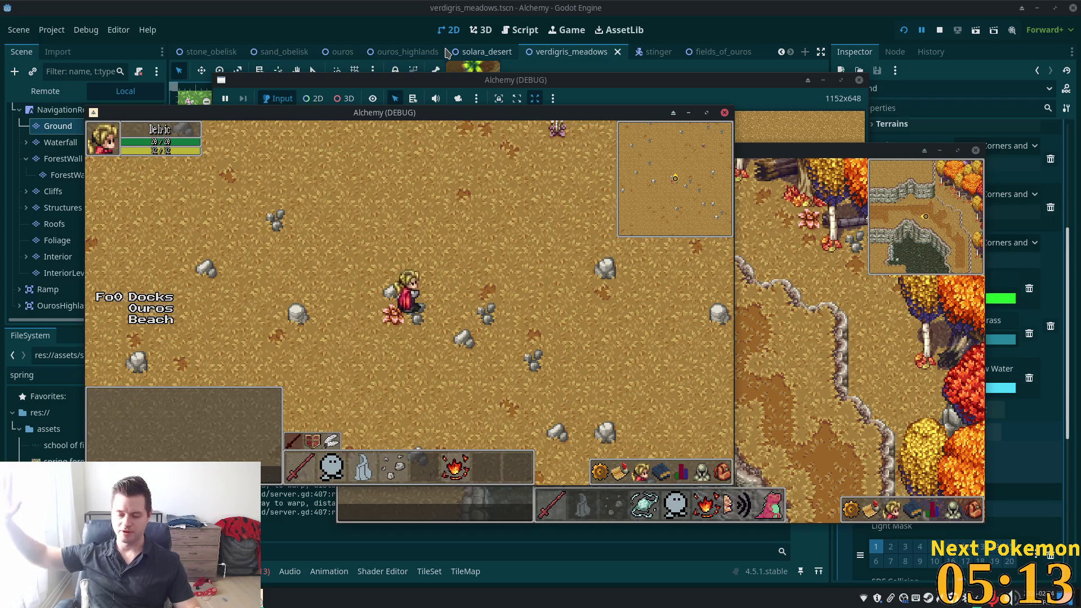
Walk the character west into Verdigris Meadows and down into the shallow and deep water.
key("Left")
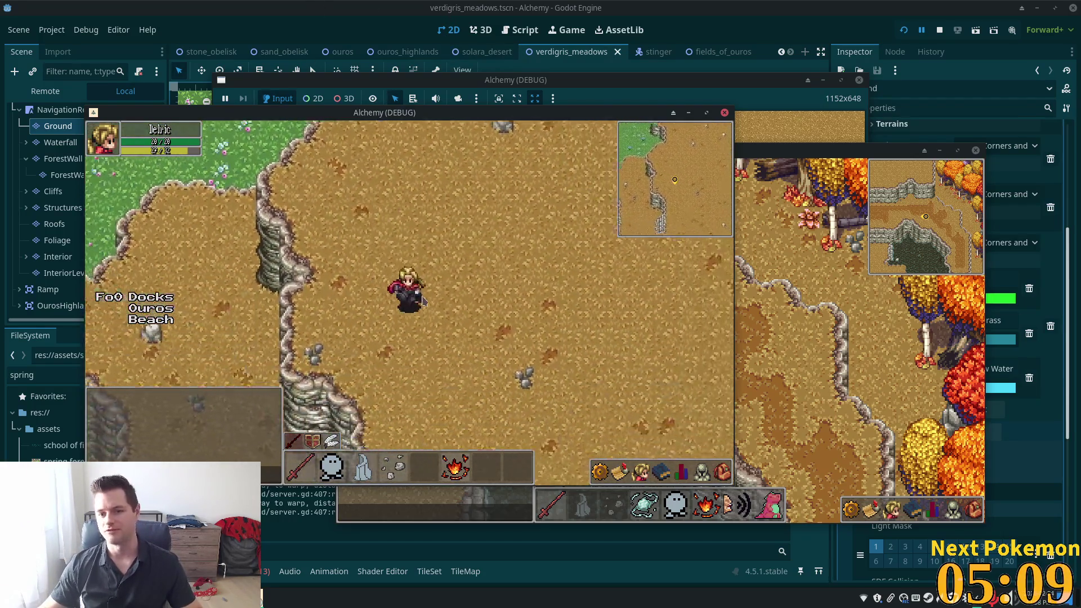
left_click(499, 338)
key("Left")
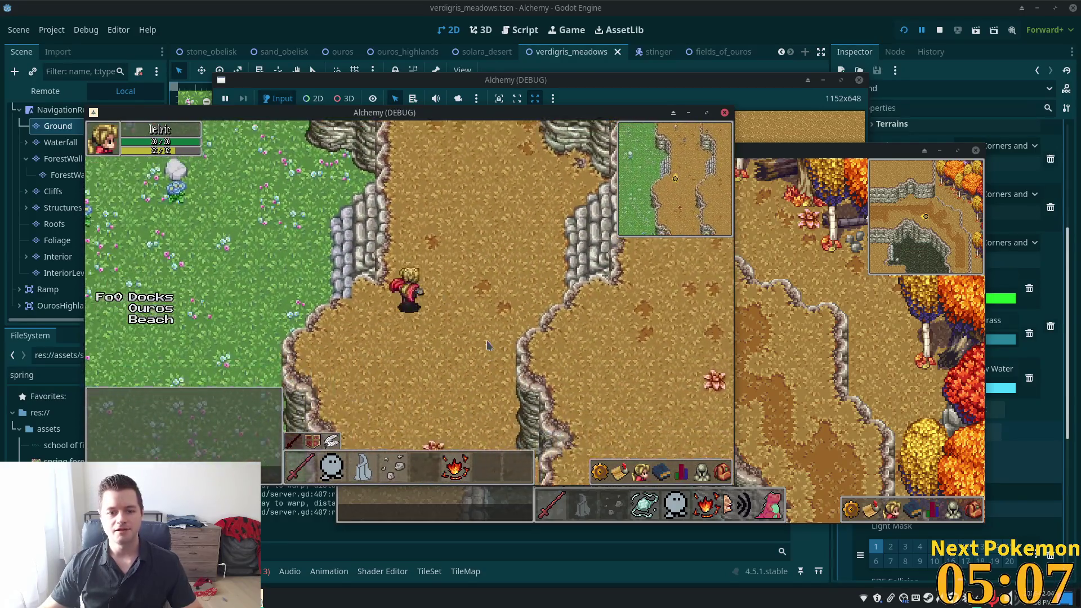
key("Down")
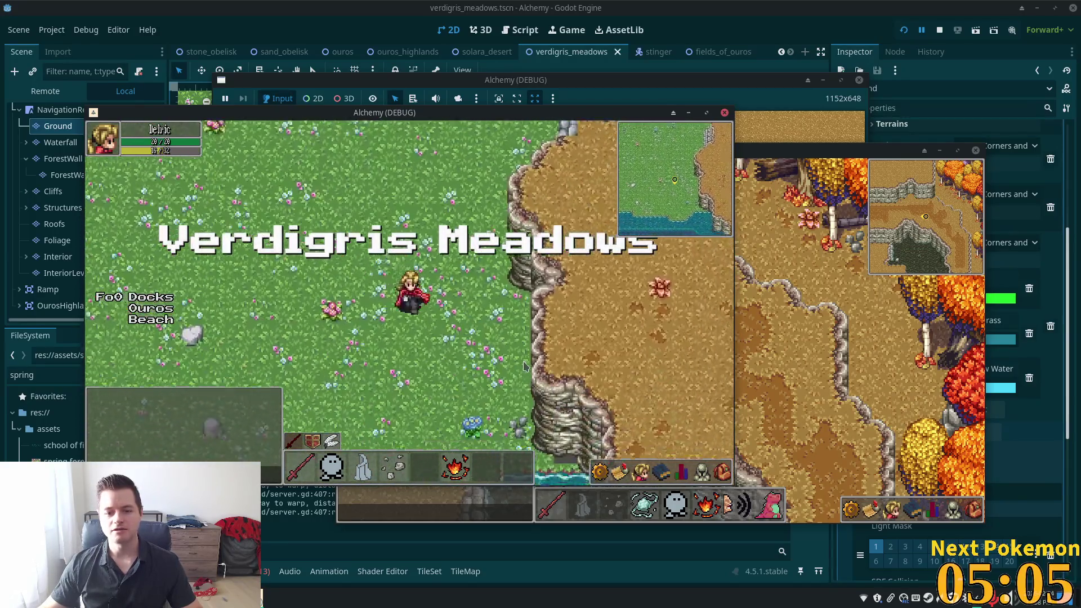
key("Down")
key("Left")
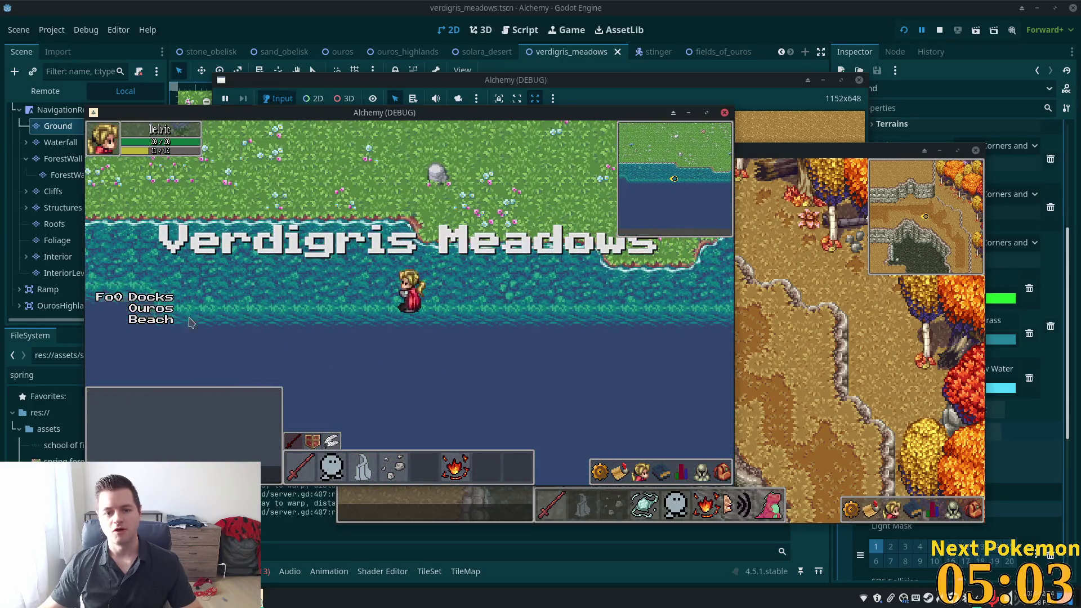
key("Right")
key("Down")
key("Right")
key("Down")
key("Left")
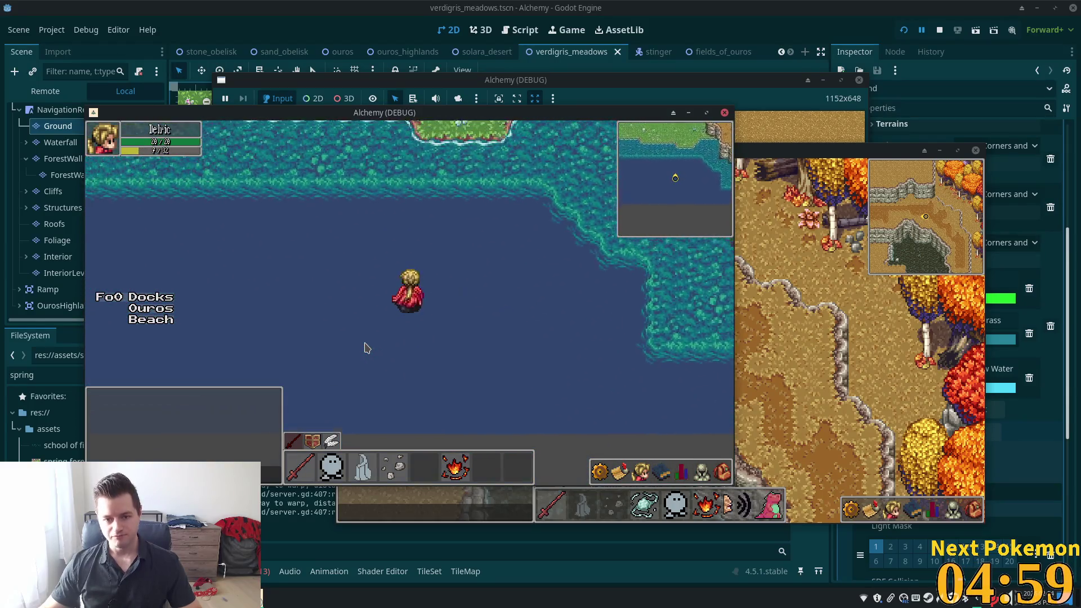
Walk back onto the shore, east toward the cliff and sand, then return to the editor.
key("Up")
key("Up")
key("Left")
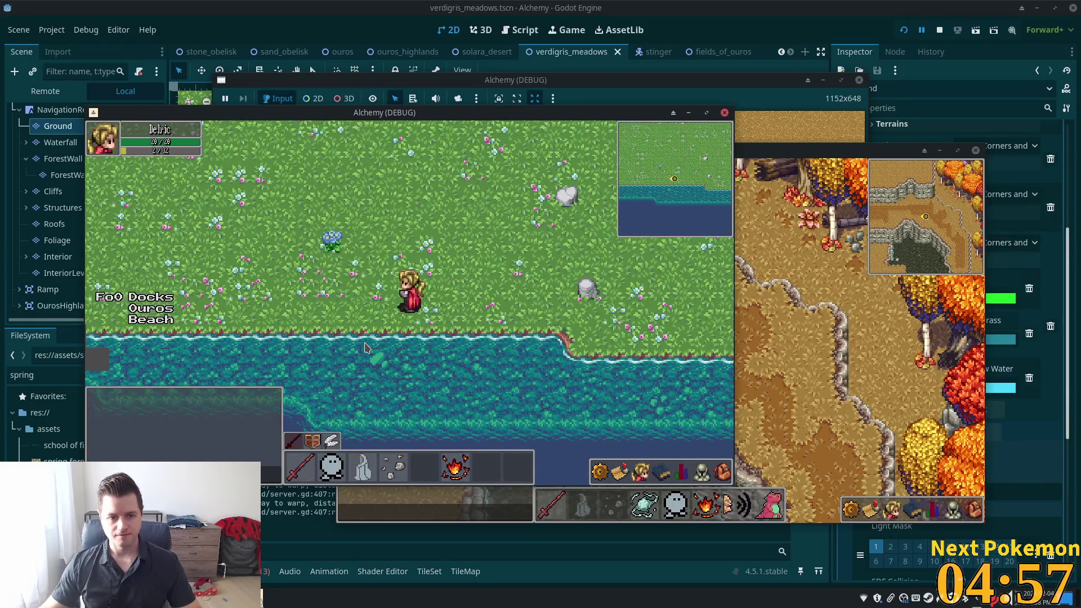
key("Right")
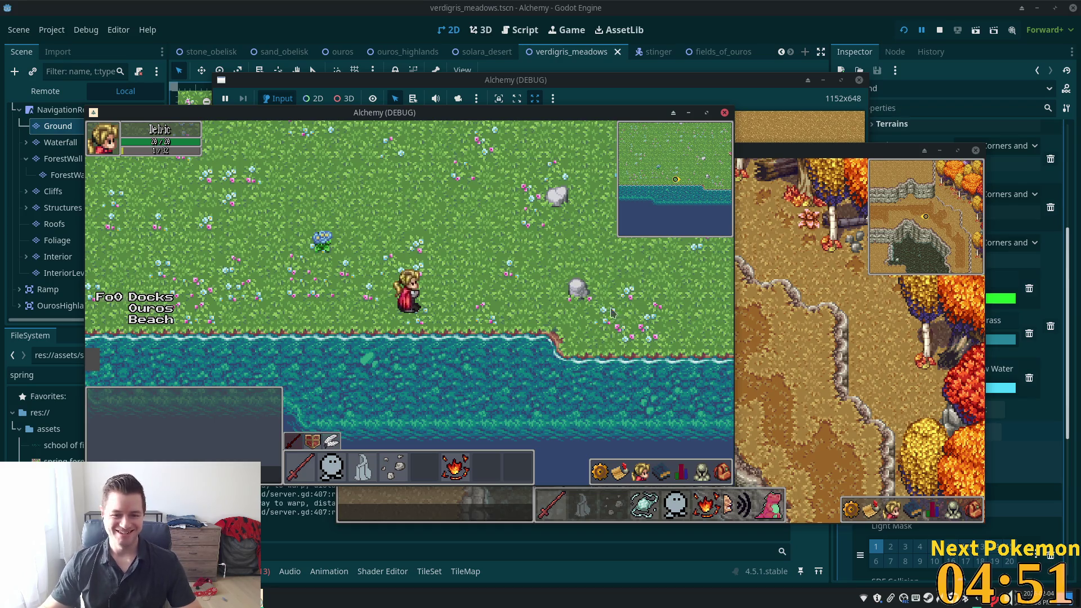
key("Right")
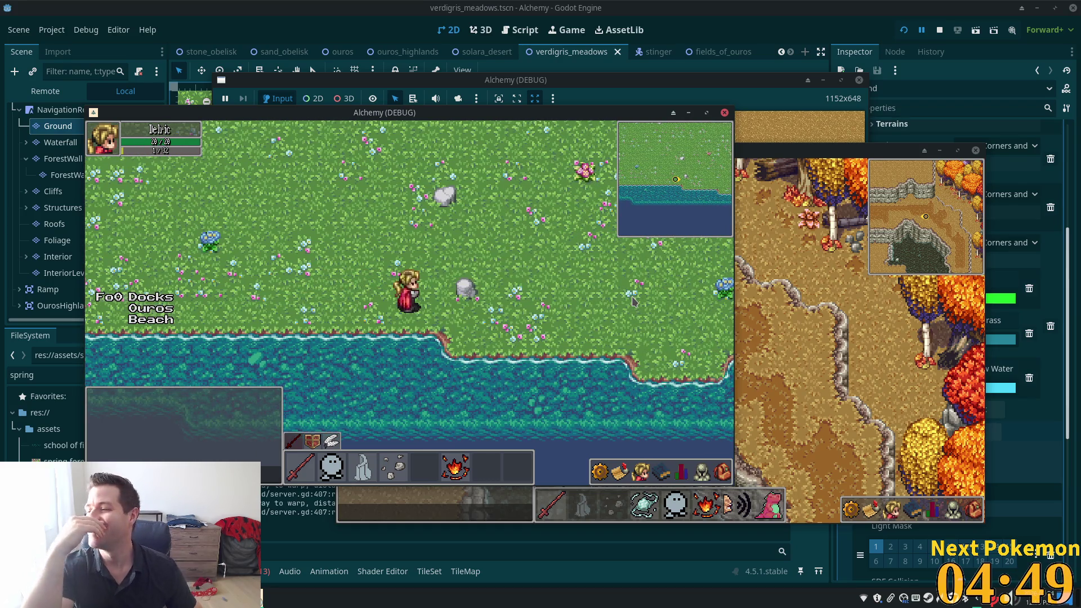
key("Right")
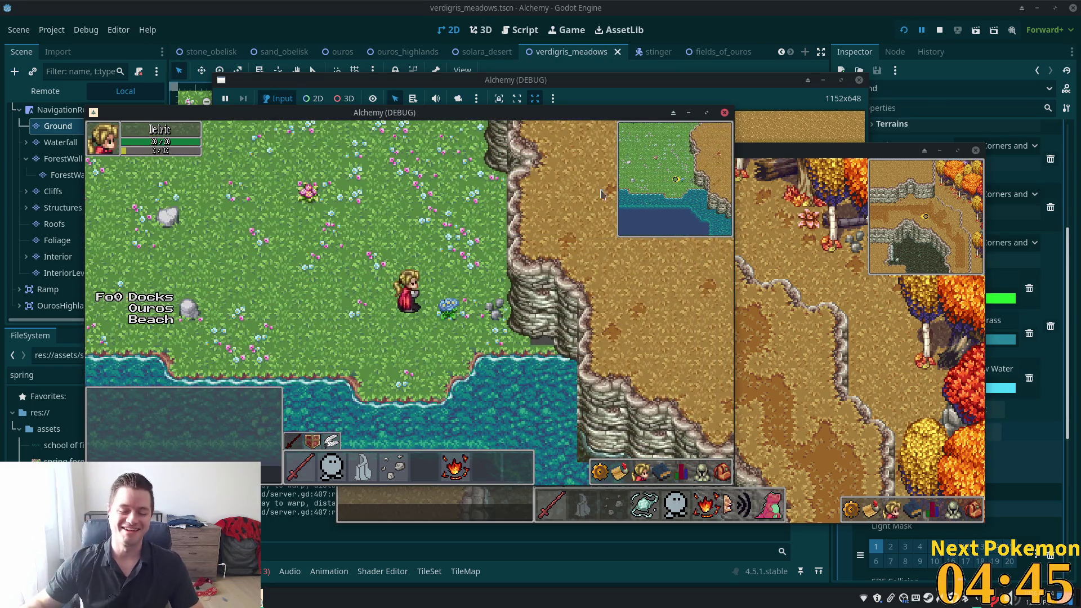
left_click(743, 27)
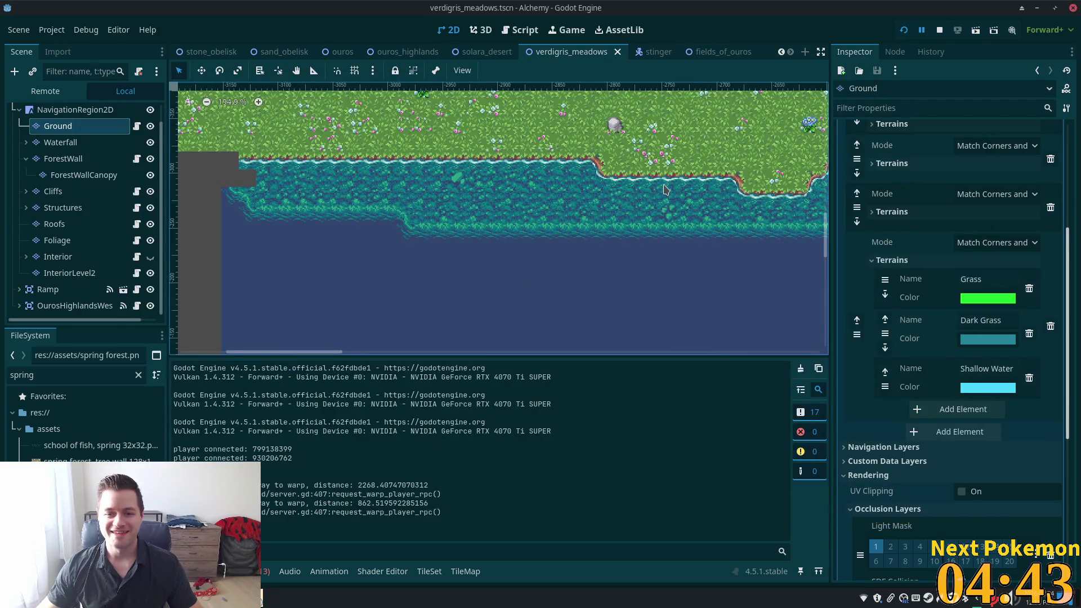
Paint grass-flower tiles over the cliff edge on the Ground layer.
scroll(666, 190, "up", 3)
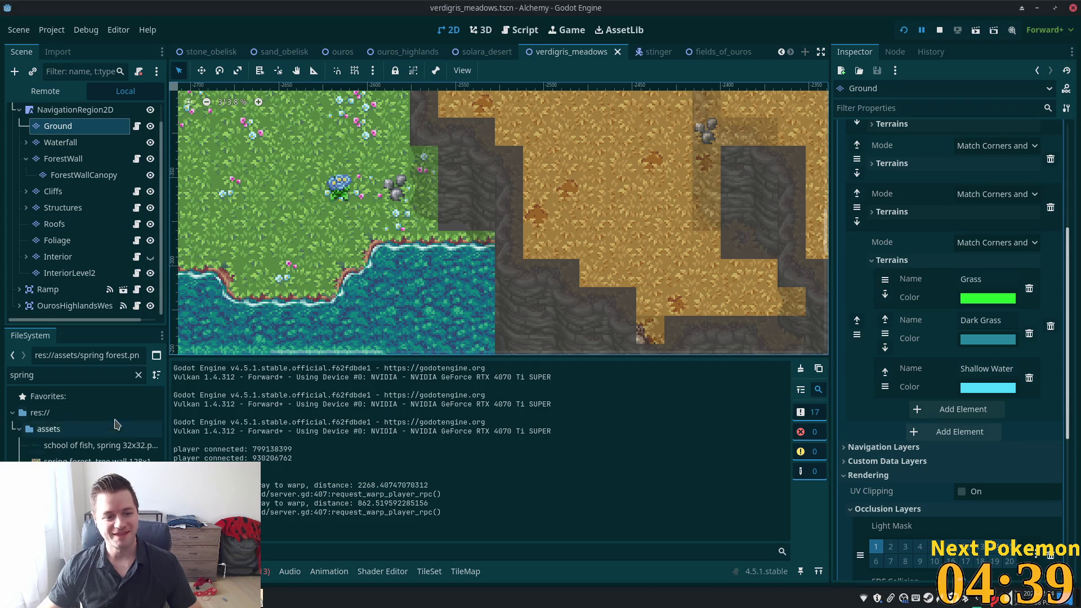
left_click(53, 190)
left_click(58, 125)
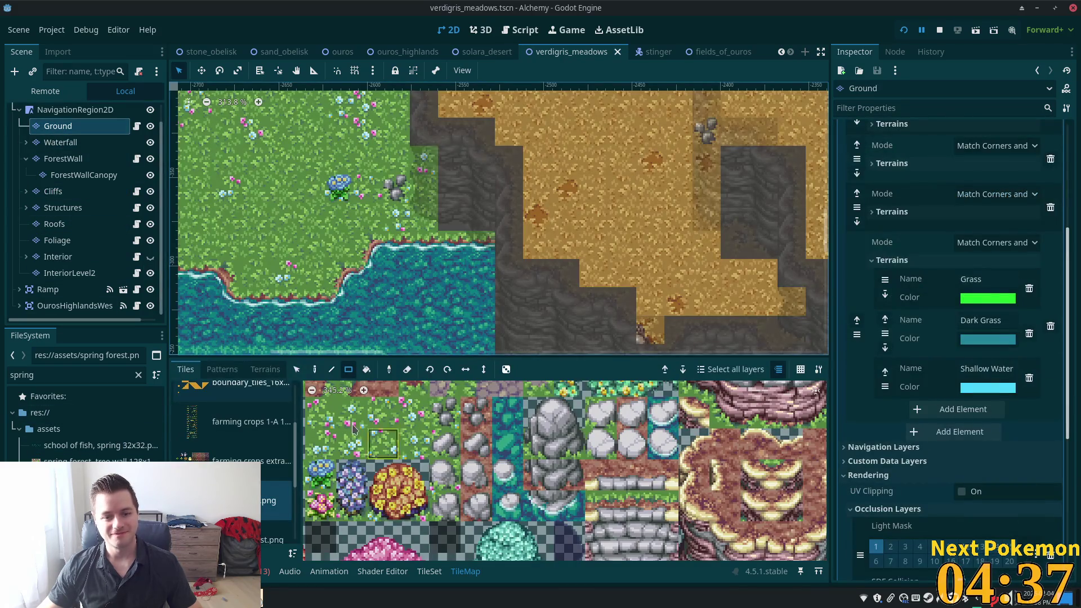
scroll(538, 461, "up", 1)
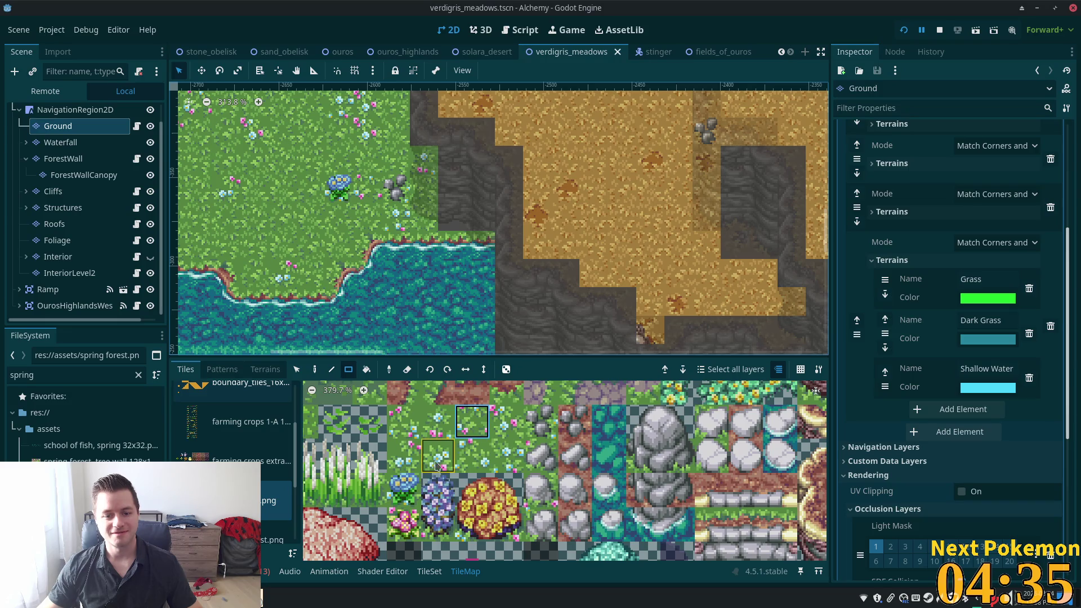
left_click(680, 479)
scroll(659, 517, "down", 2)
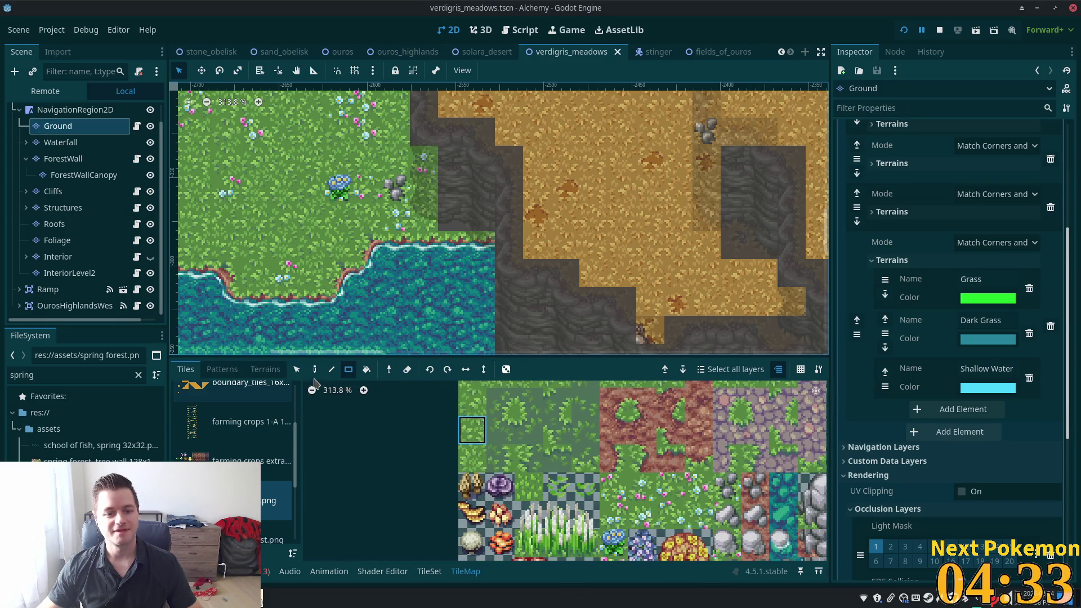
left_click(314, 369)
left_click_drag(453, 188, 453, 219)
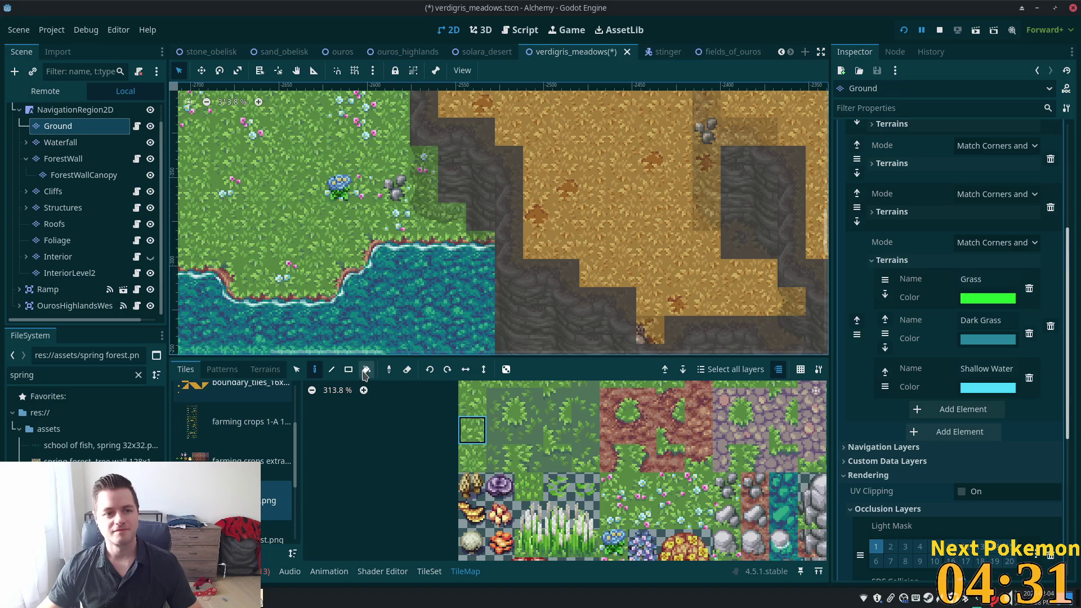
Check the NavigationRegion2D node, then reselect the Ground layer and look over the map.
left_click(75, 110)
scroll(336, 233, "down", 4)
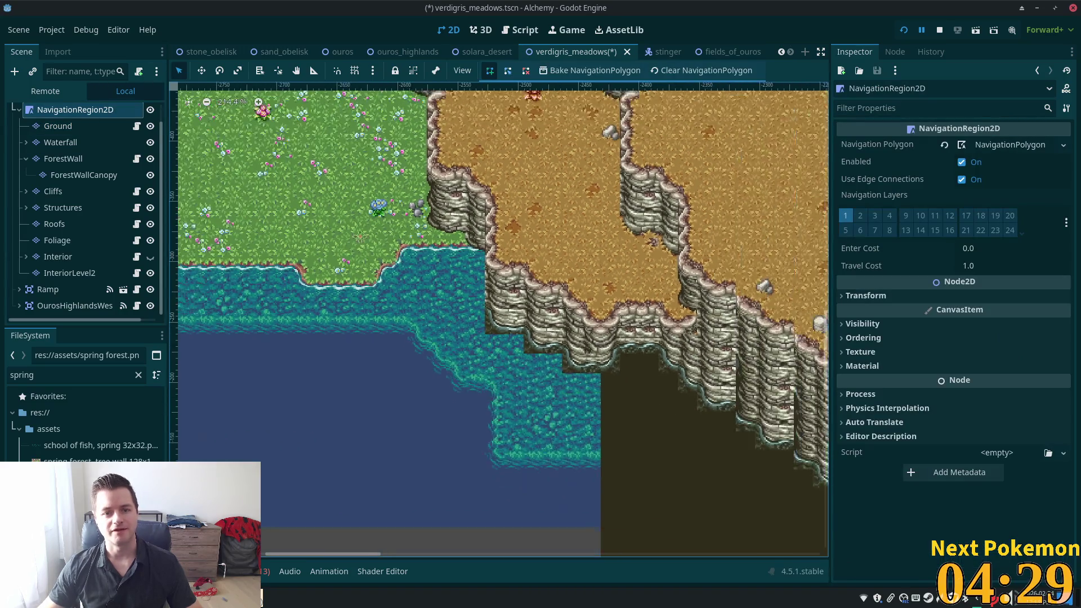
left_click_drag(337, 233, 667, 319)
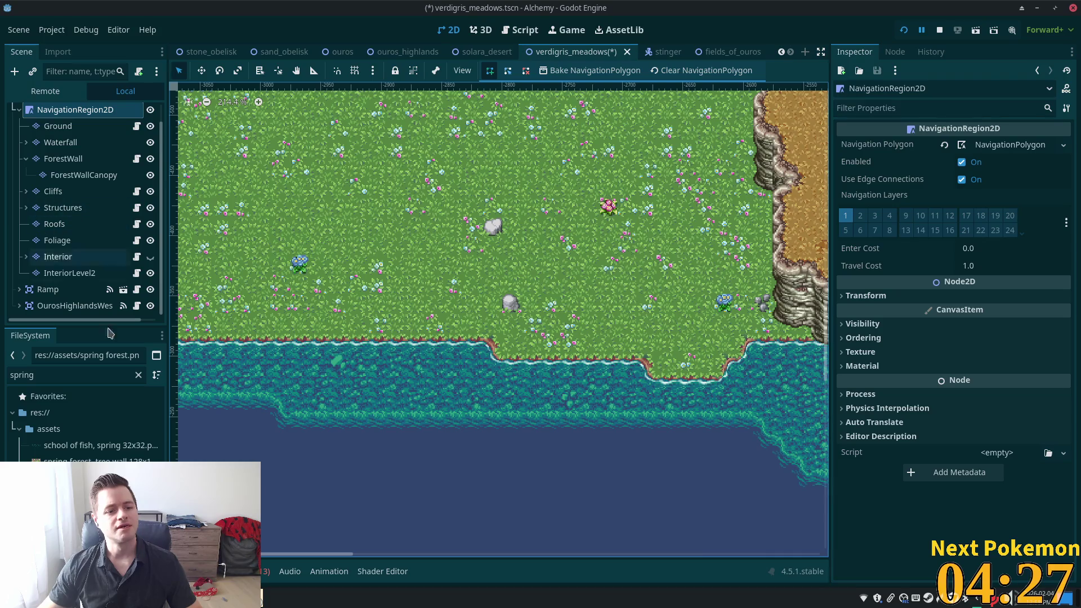
left_click(47, 132)
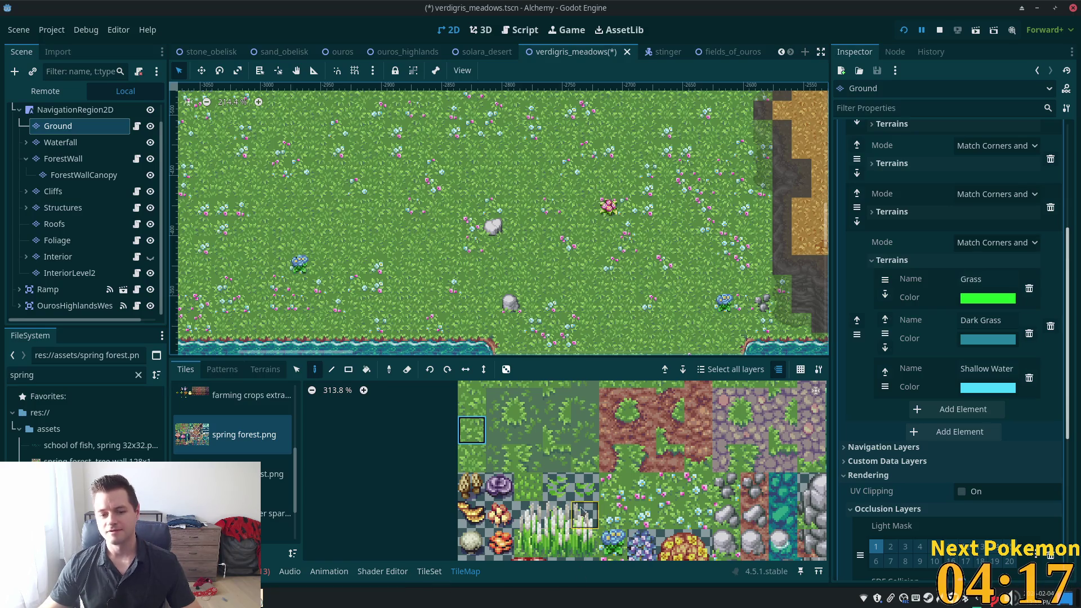
scroll(613, 237, "down", 5)
scroll(614, 236, "right", 3)
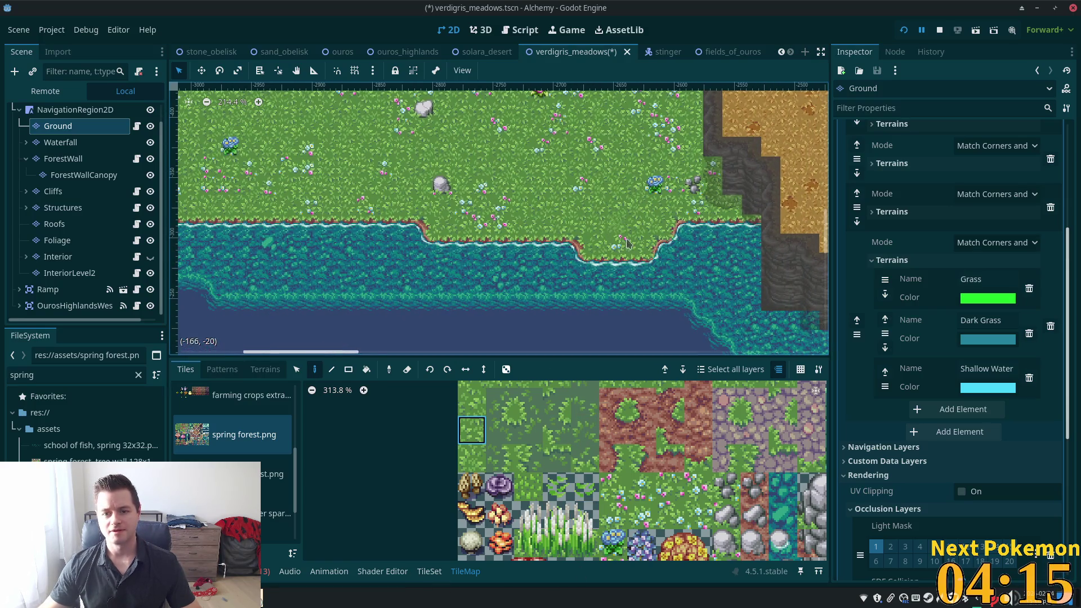
scroll(707, 245, "up", 2)
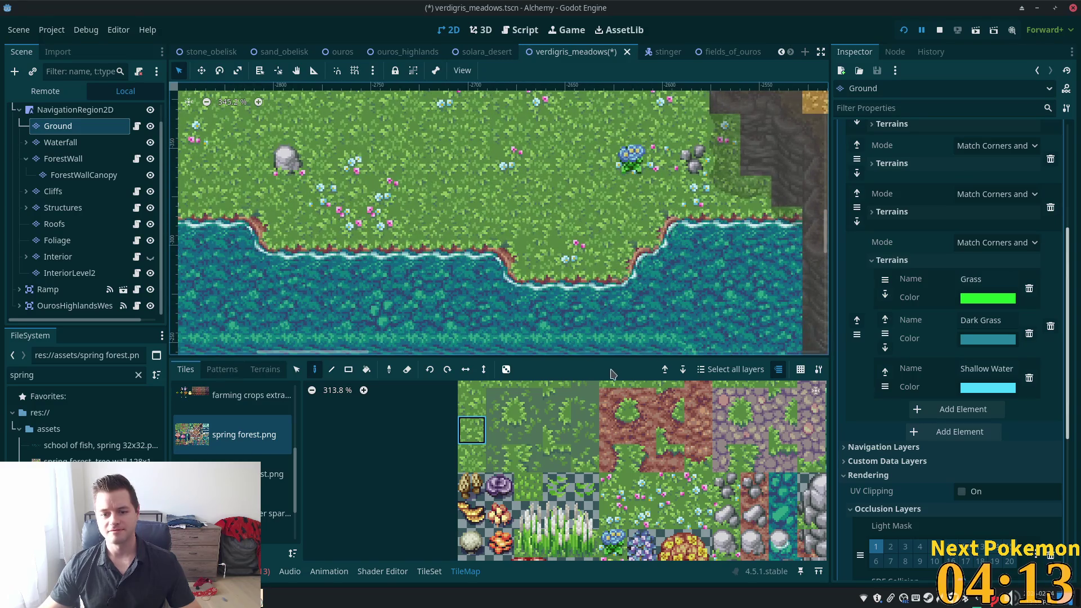
scroll(551, 435, "down", 2)
scroll(551, 435, "down", 5)
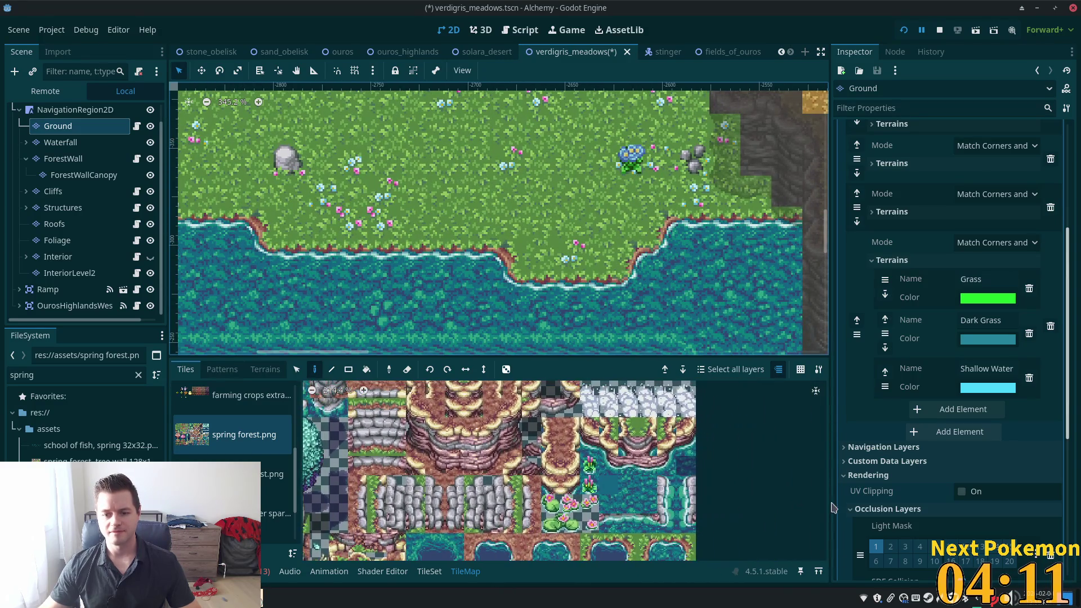
scroll(551, 435, "down", 5)
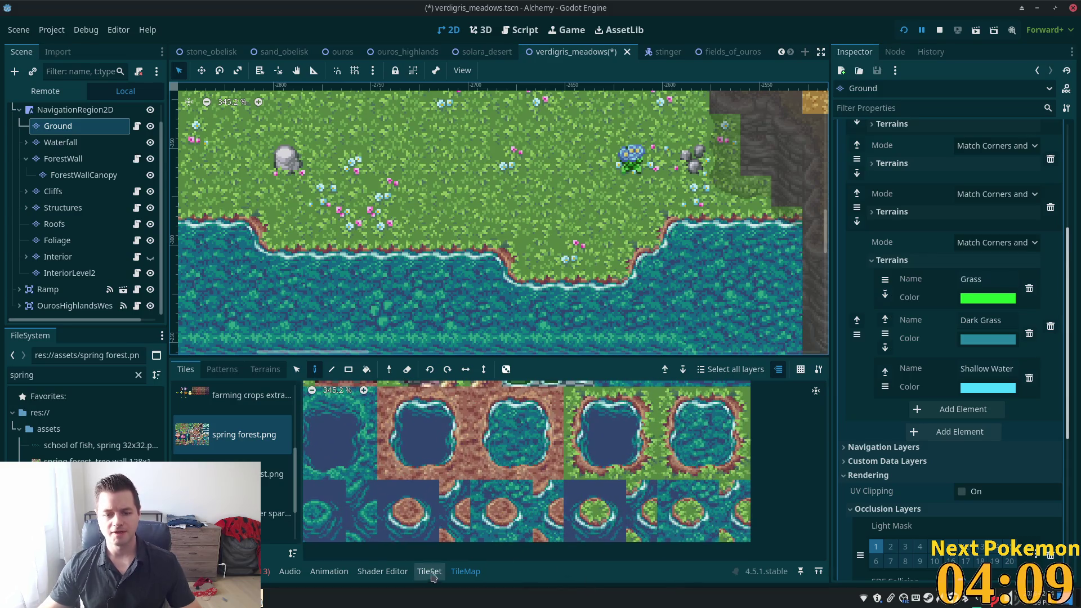
Select a grass-to-water shore tile in the TileSet atlas.
left_click(429, 571)
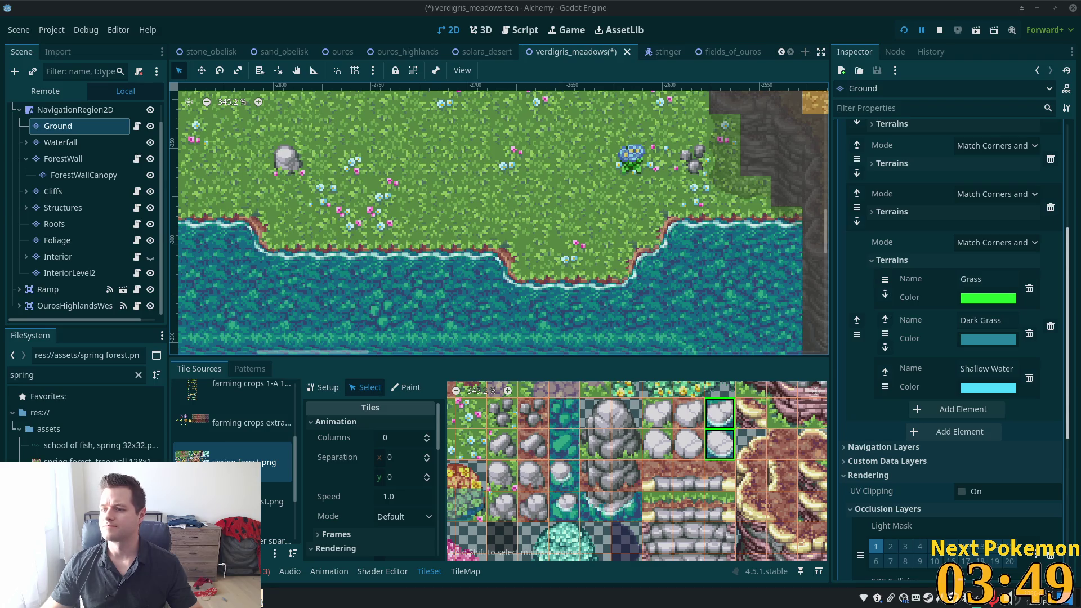
scroll(681, 223, "up", 1)
scroll(619, 242, "right", 4)
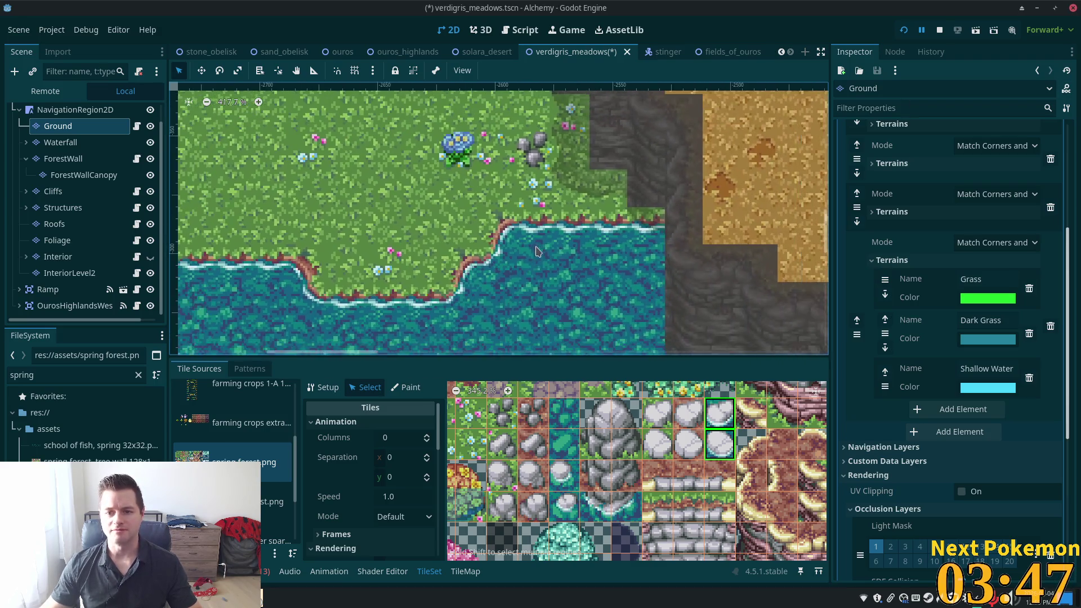
scroll(401, 501, "down", 4)
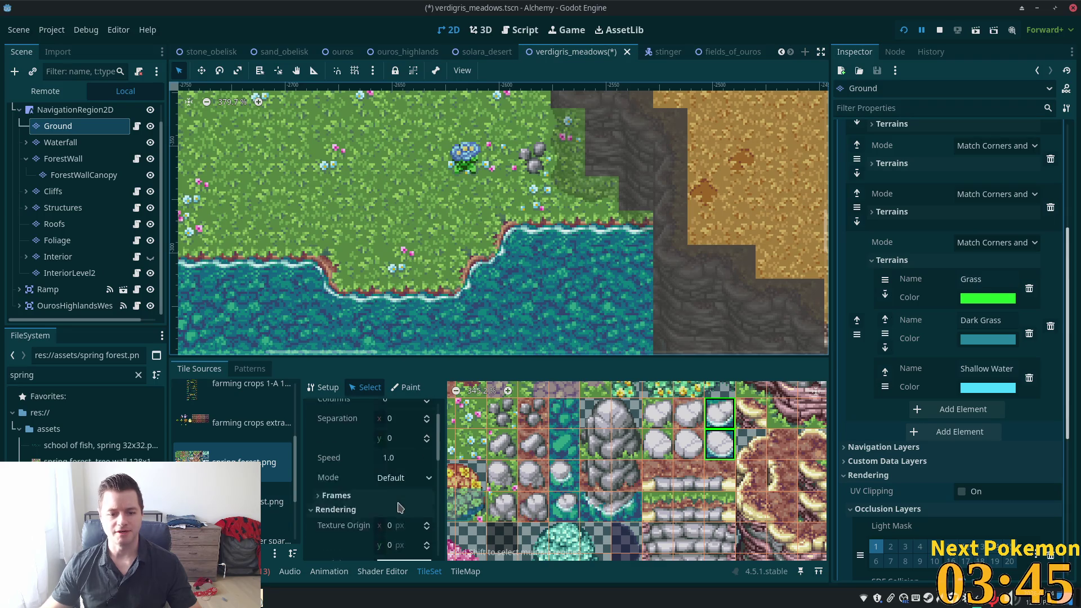
scroll(309, 439, "down", 6)
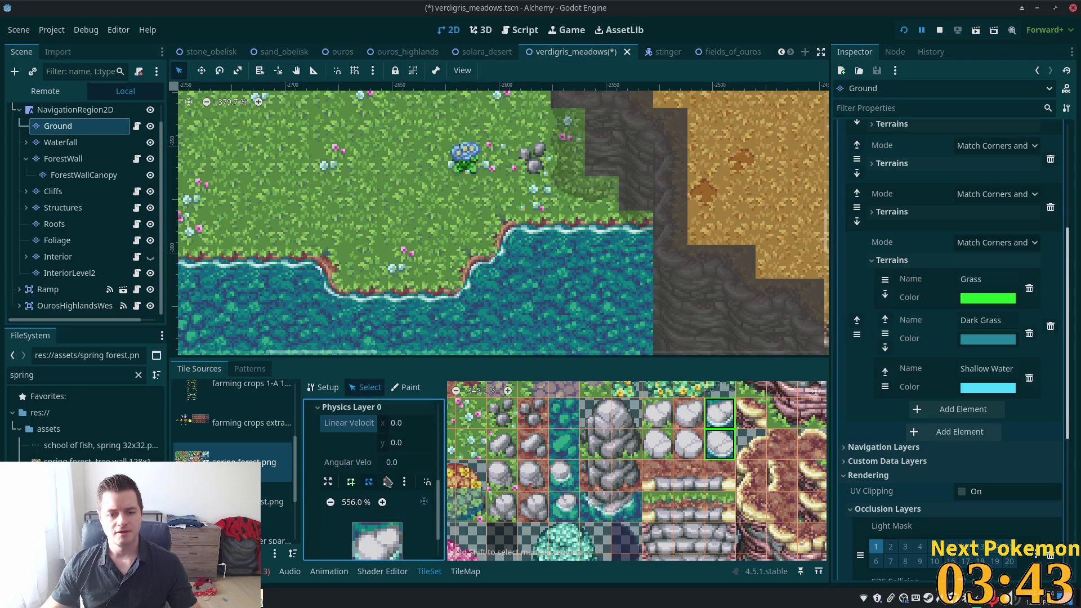
scroll(337, 450, "down", 2)
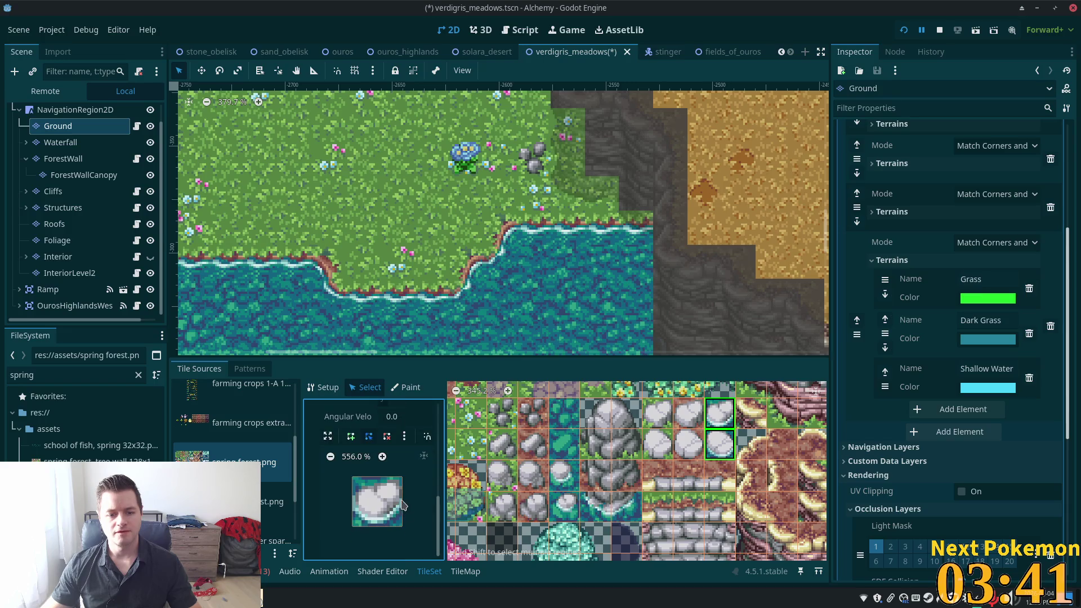
scroll(731, 478, "down", 3)
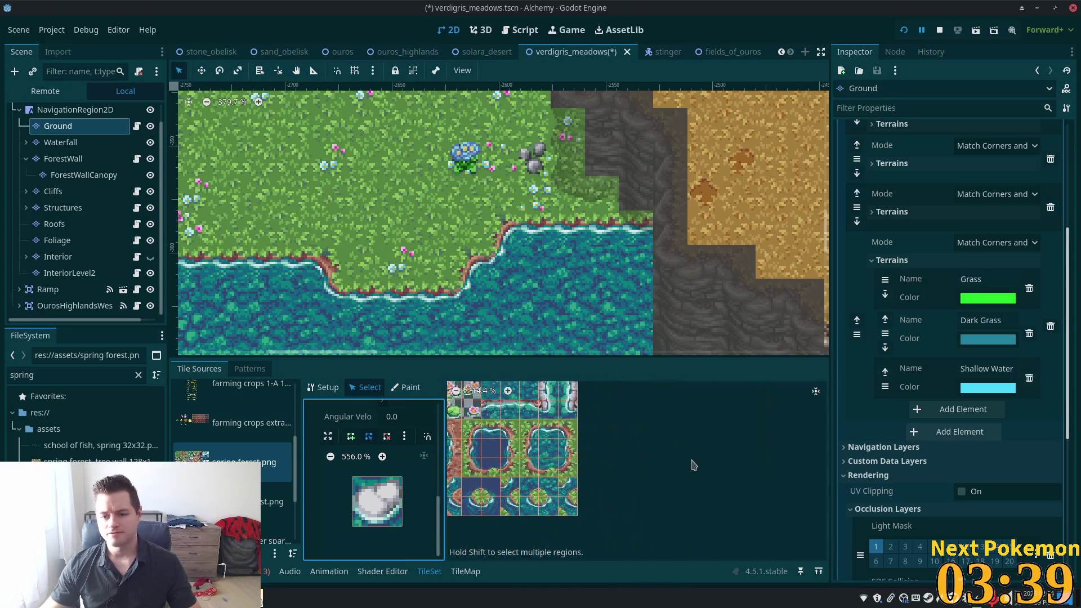
left_click(623, 438)
Draw a Physics Layer 0 collision polygon over the shore tile's water part.
scroll(388, 483, "down", 4)
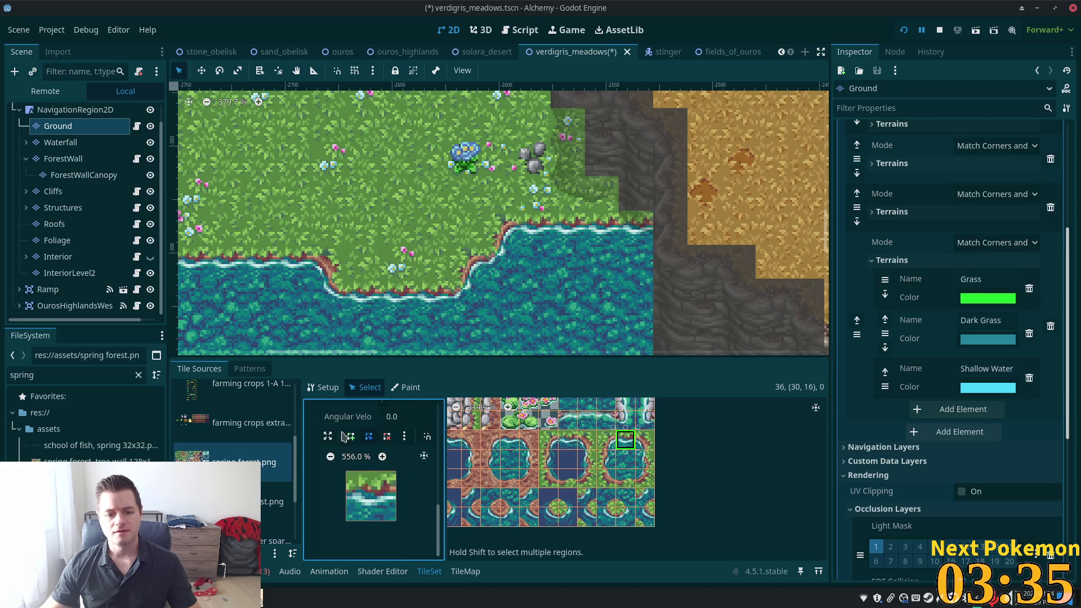
left_click(382, 496)
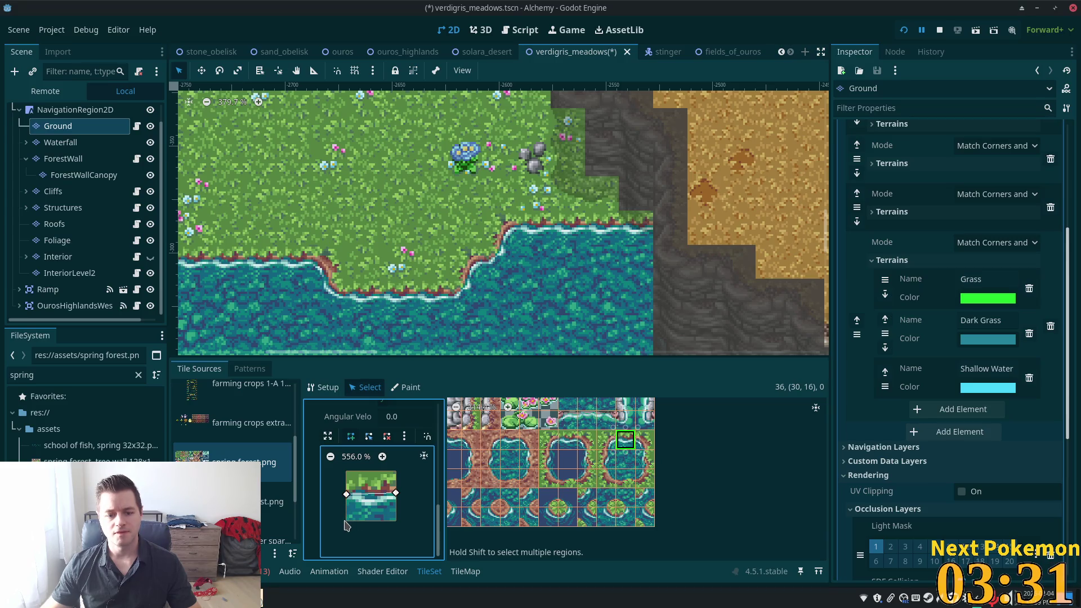
mouse_move(346, 512)
left_mouse_down()
mouse_move(345, 523)
mouse_move(397, 526)
left_mouse_up()
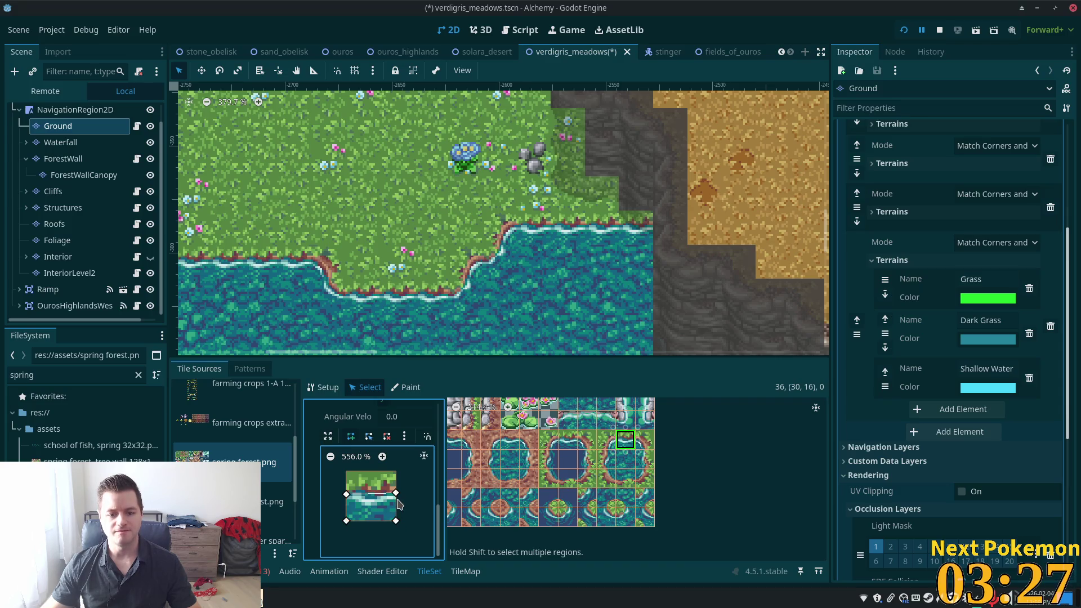
left_click(399, 505)
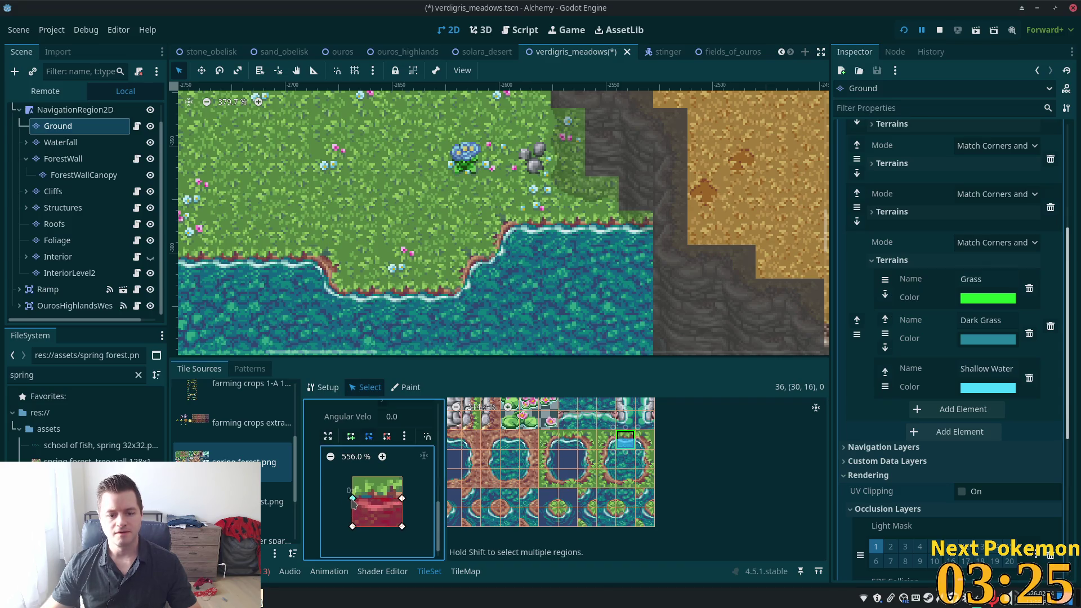
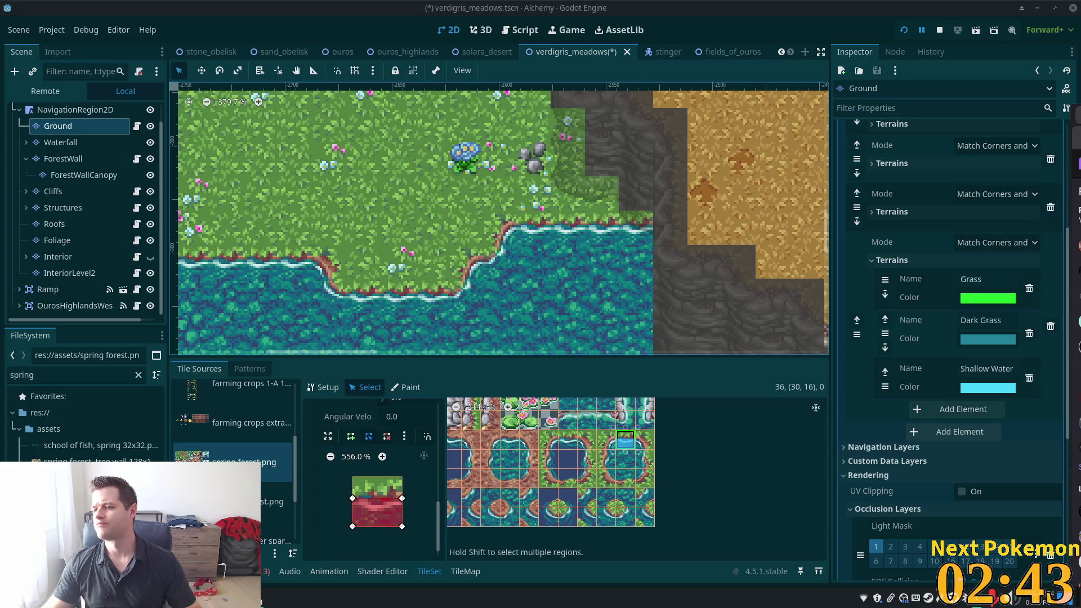
Switch from the Godot editor to the browser showing the Twitch channel.
key("alt+Tab")
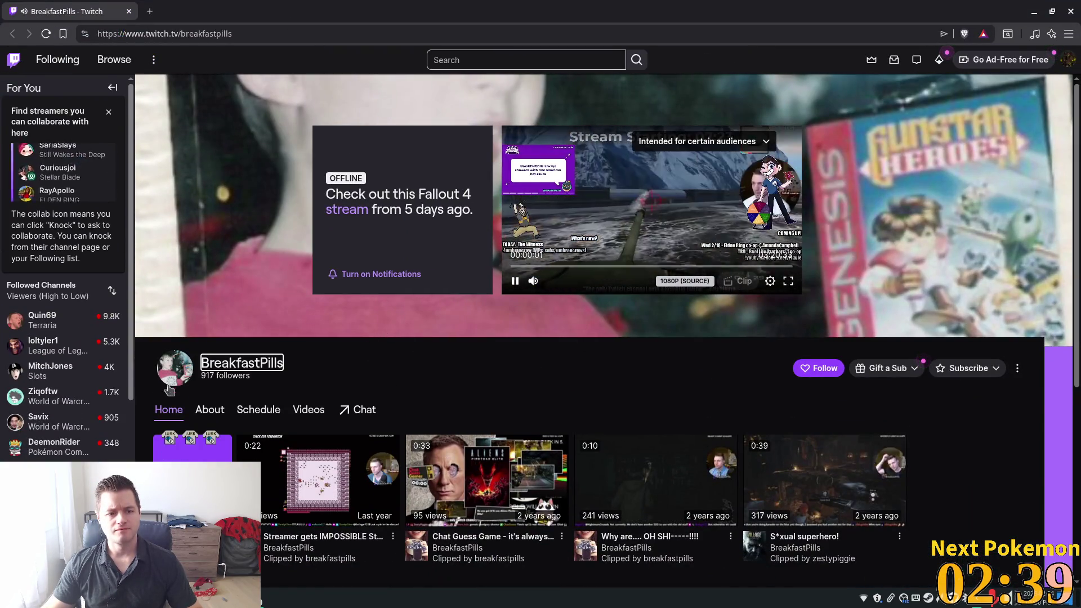
Follow the streamer's Twitch channel.
left_click(829, 374)
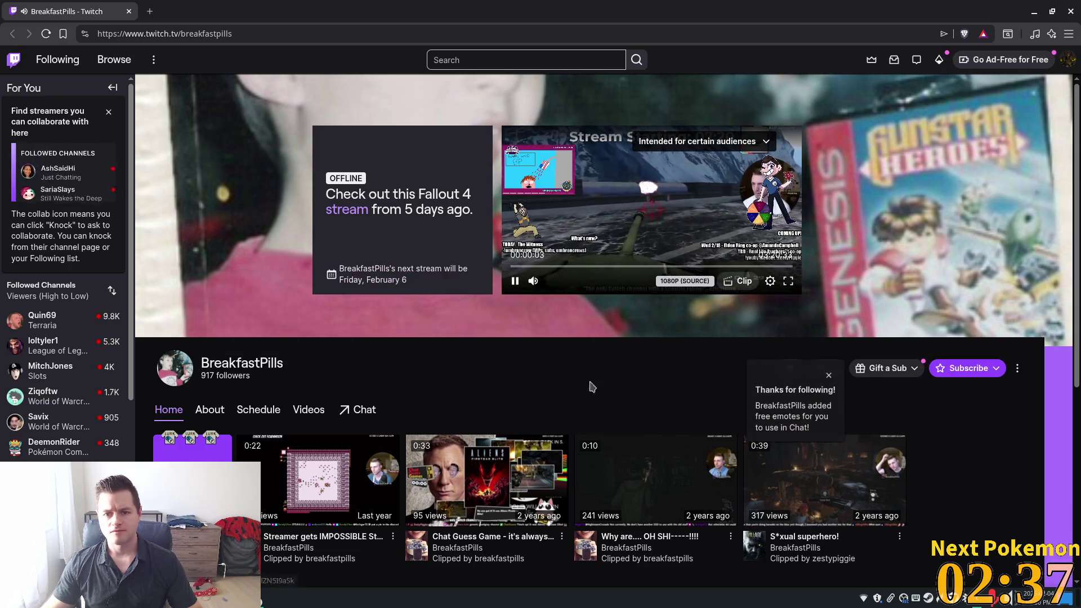
scroll(462, 377, "down", 5)
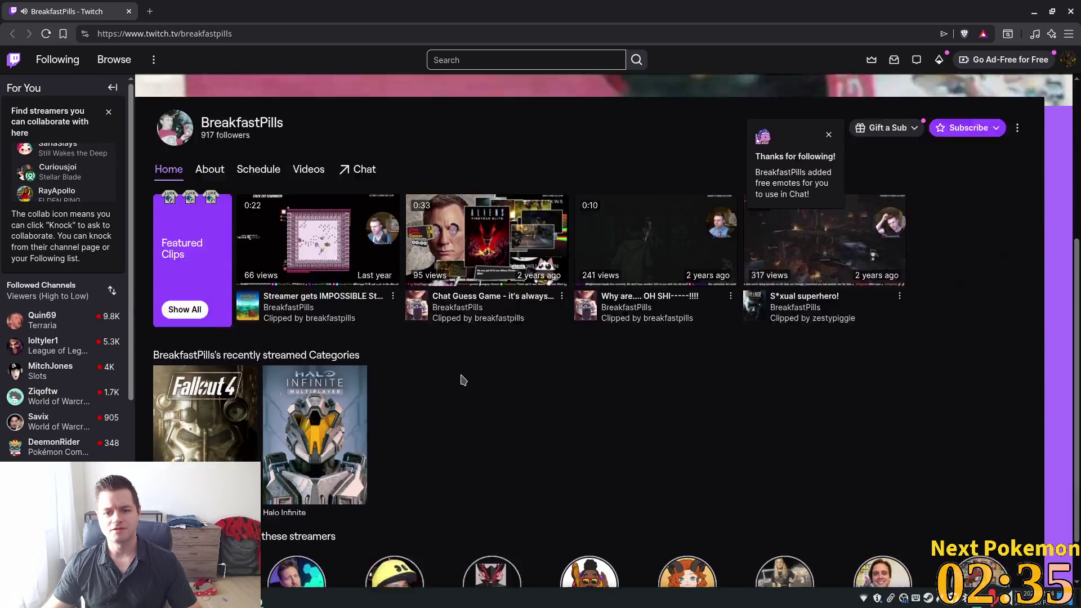
scroll(458, 380, "up", 5)
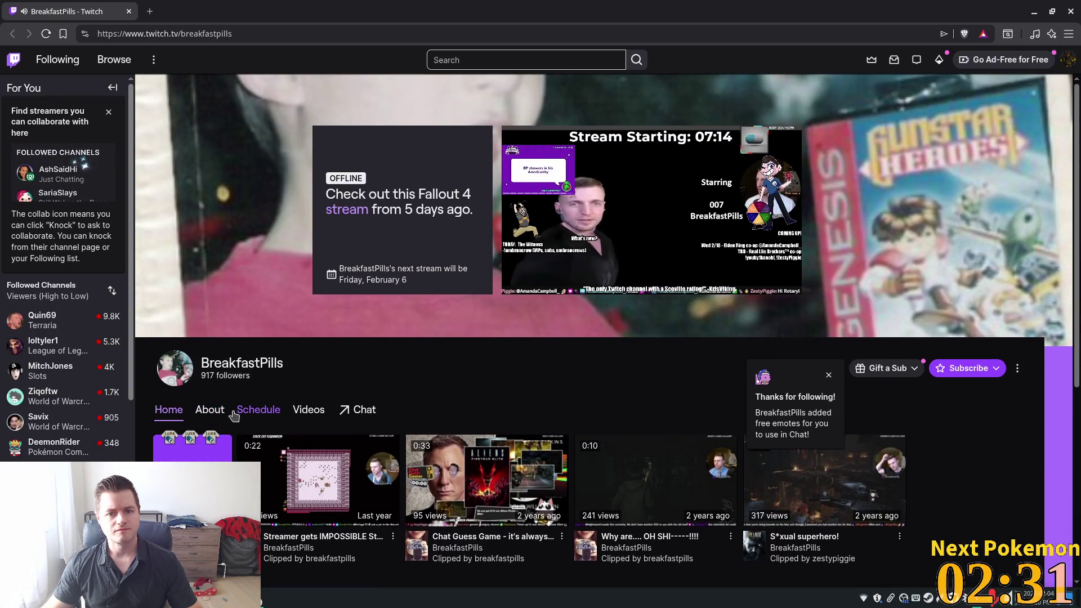
Browse the channel's About page, then open its Schedule page.
mouse_move(580, 219)
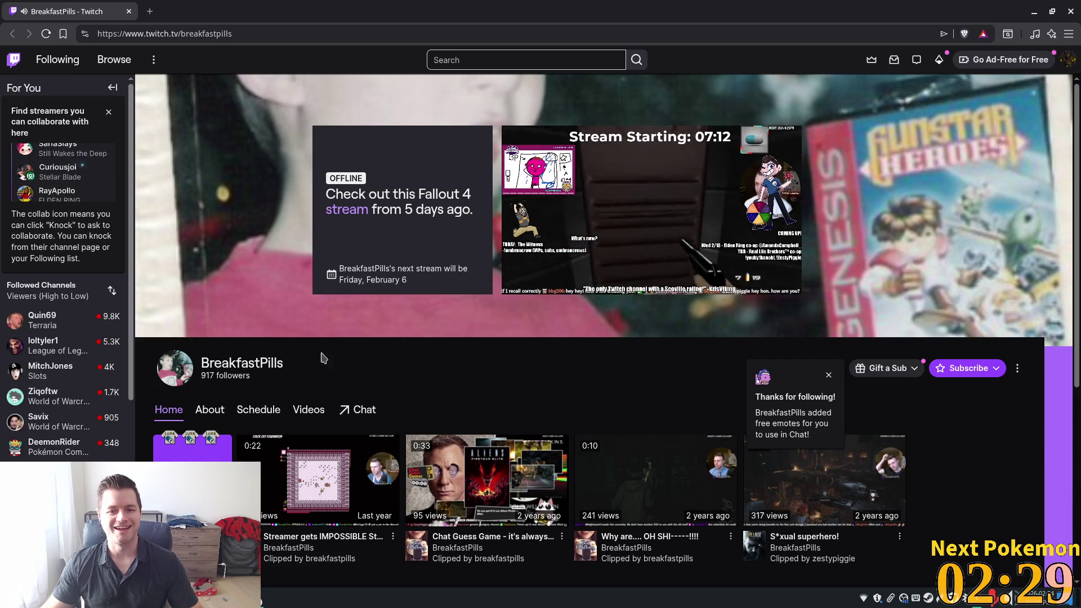
left_click(219, 411)
scroll(259, 411, "down", 10)
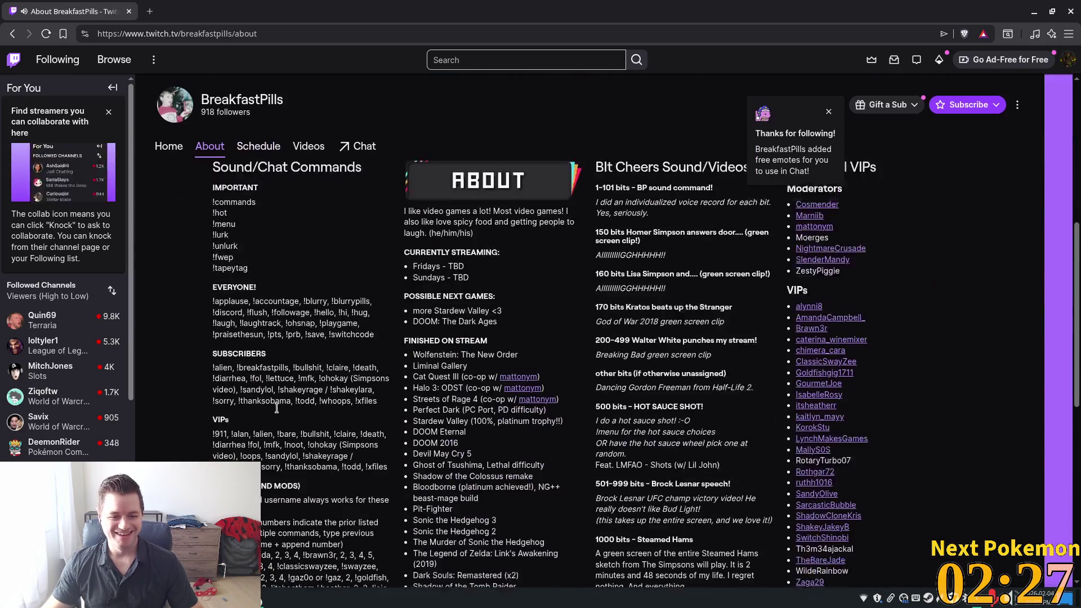
scroll(276, 409, "down", 5)
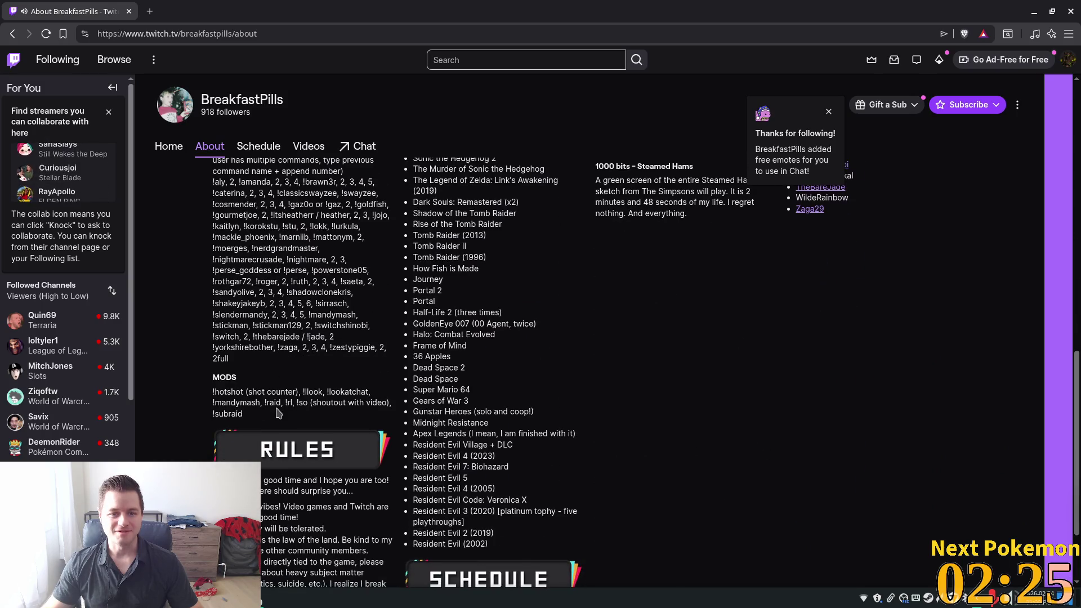
scroll(276, 413, "up", 10)
left_click(259, 147)
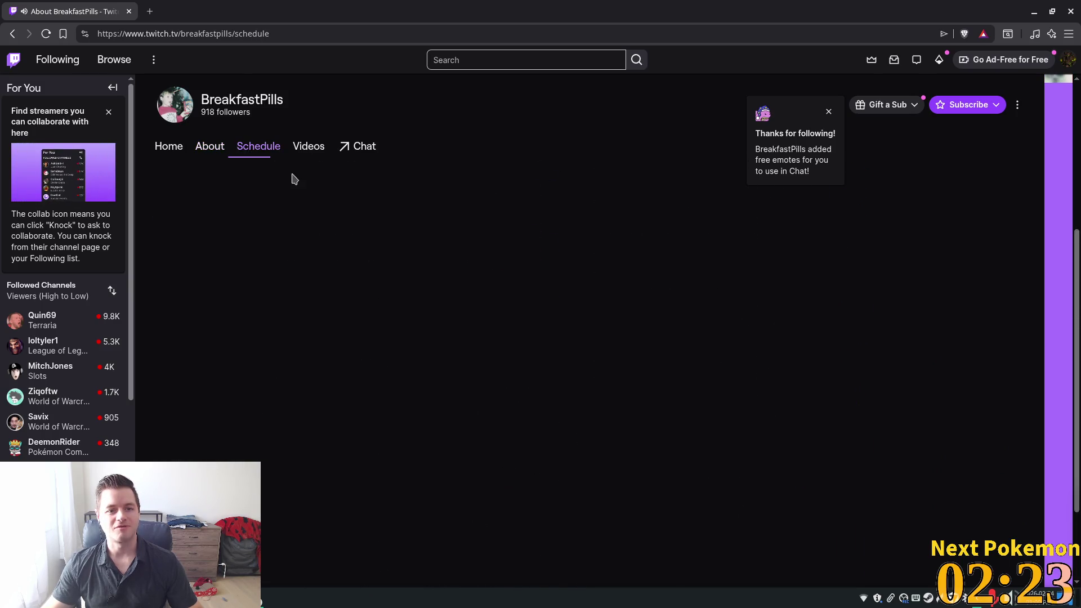
Play the Hoarders 4 past broadcast from the channel's videos, then return to Godot.
left_click(308, 148)
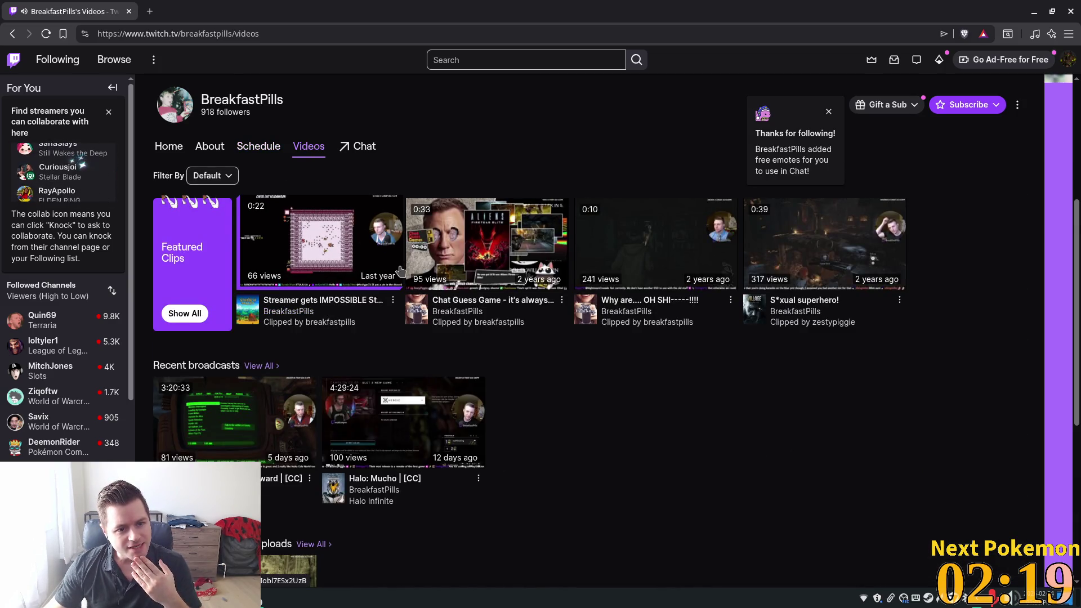
scroll(398, 315, "down", 2)
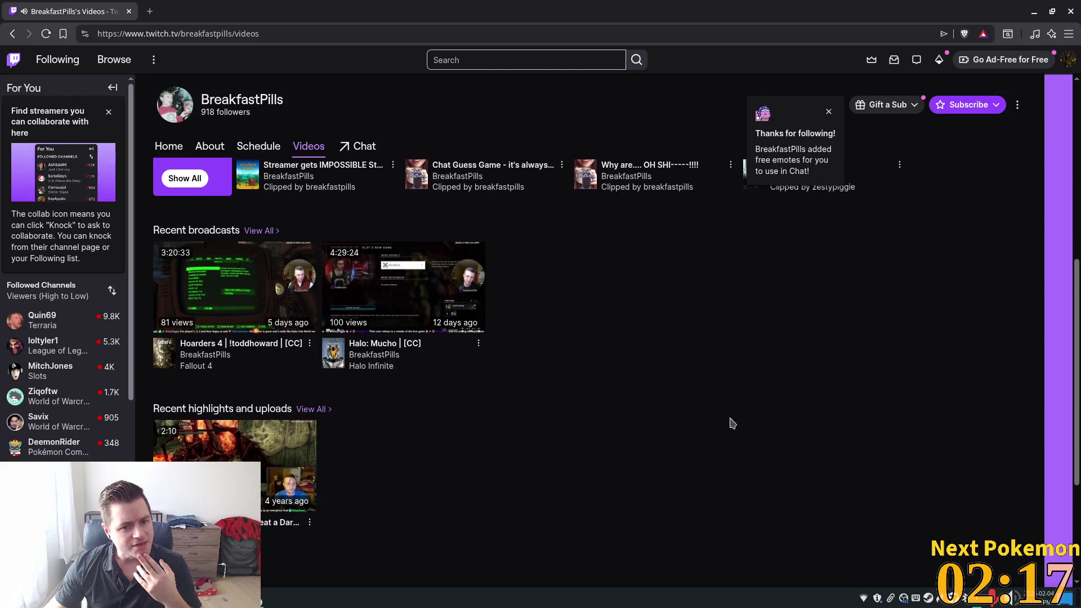
left_click(260, 231)
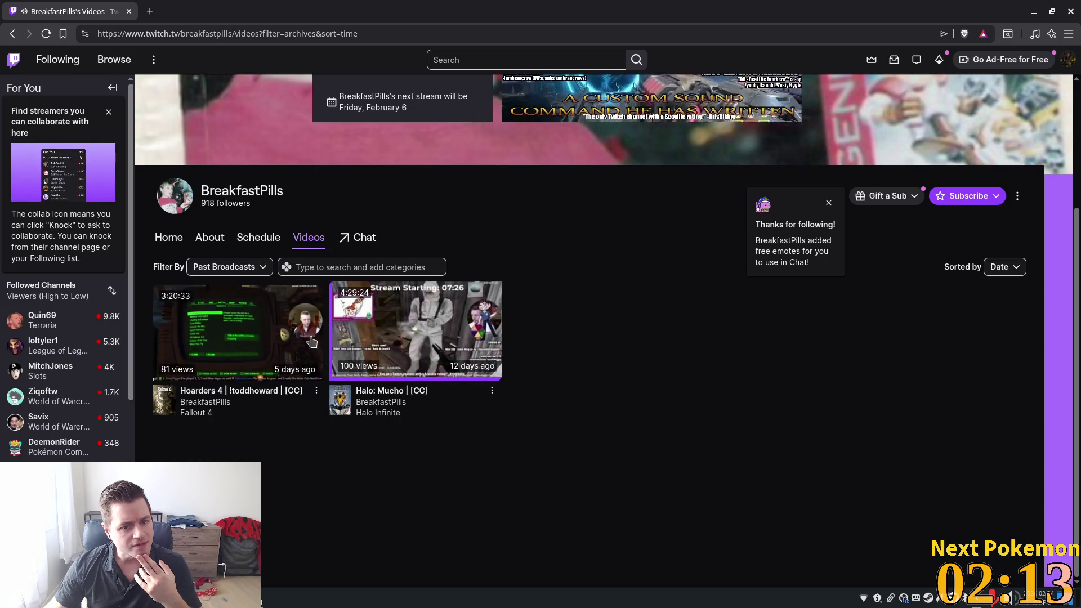
left_click(322, 342)
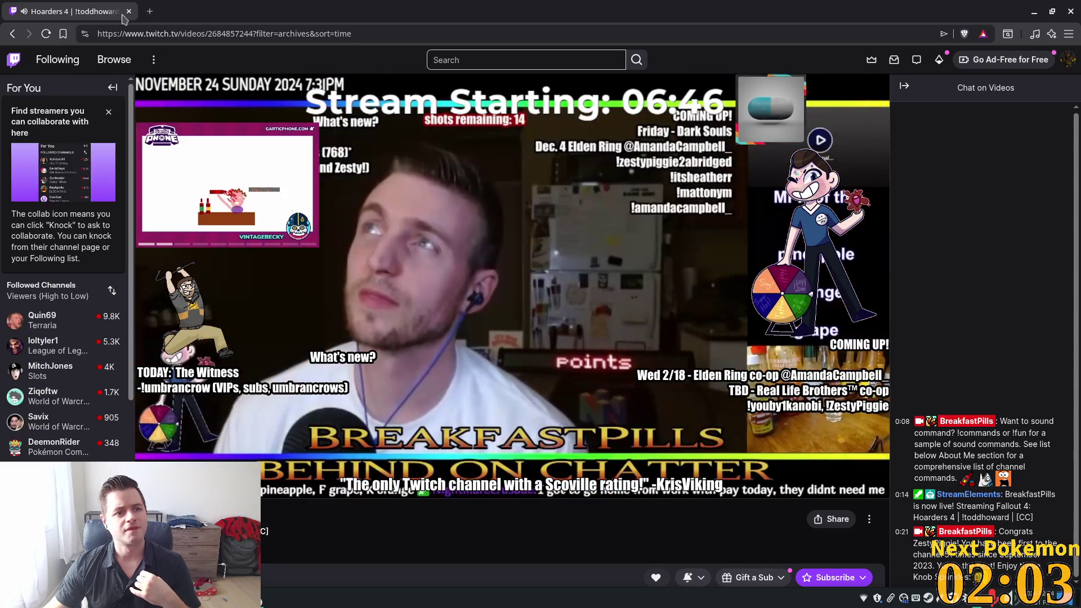
key("alt+Tab")
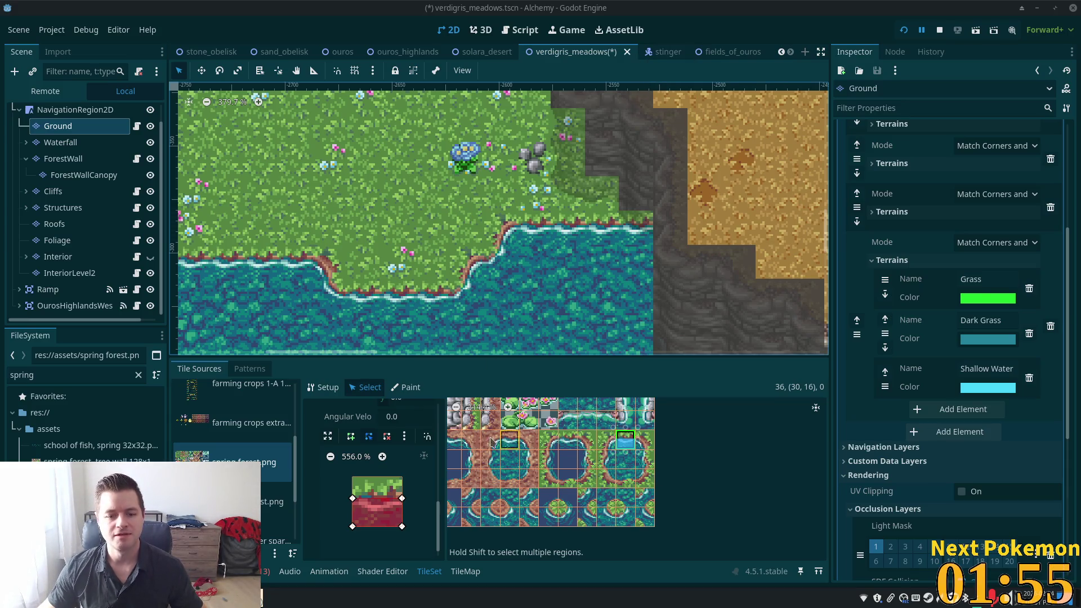
Trace a polygon on shoreline tile (29,16) along its right and bottom edges.
left_click(610, 441)
left_click(350, 436)
left_click(402, 498)
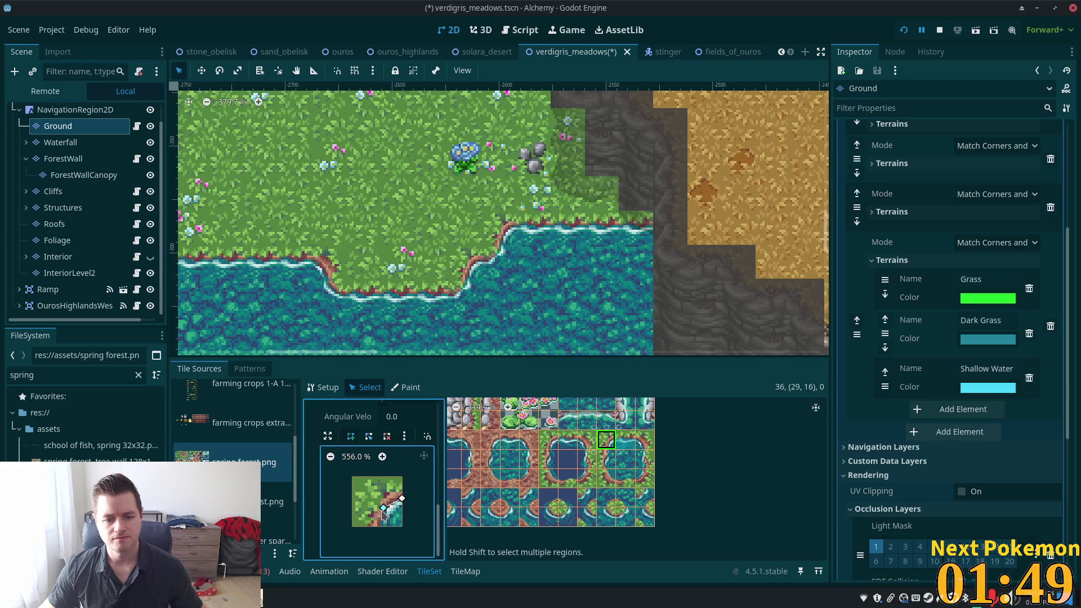
left_click_drag(382, 509, 377, 526)
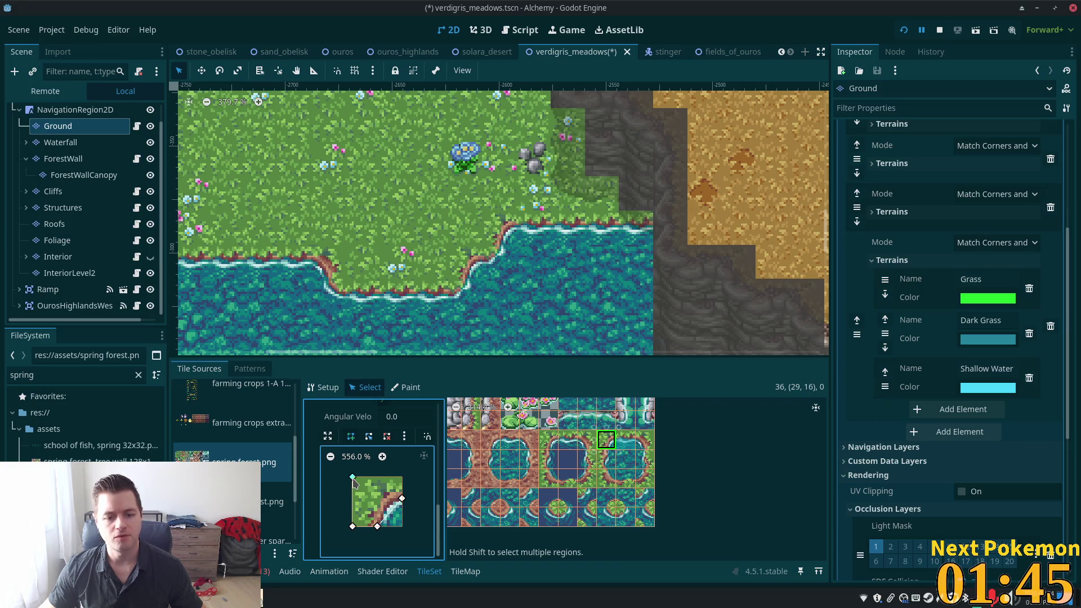
left_click(403, 478)
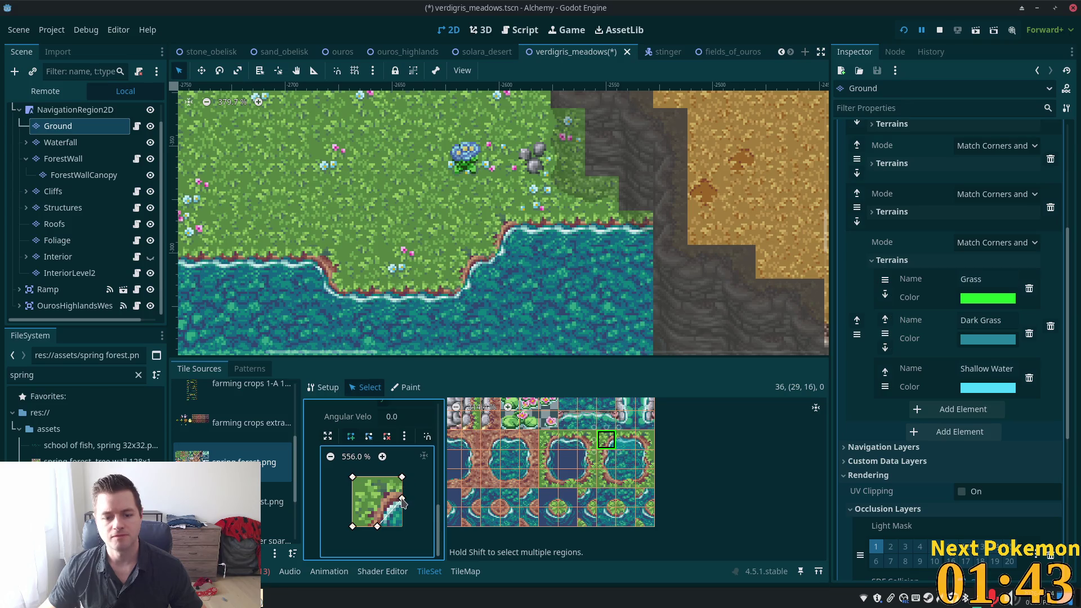
Draw a closed five-point polygon on tile (31,16) following the diagonal shore.
left_click(642, 444)
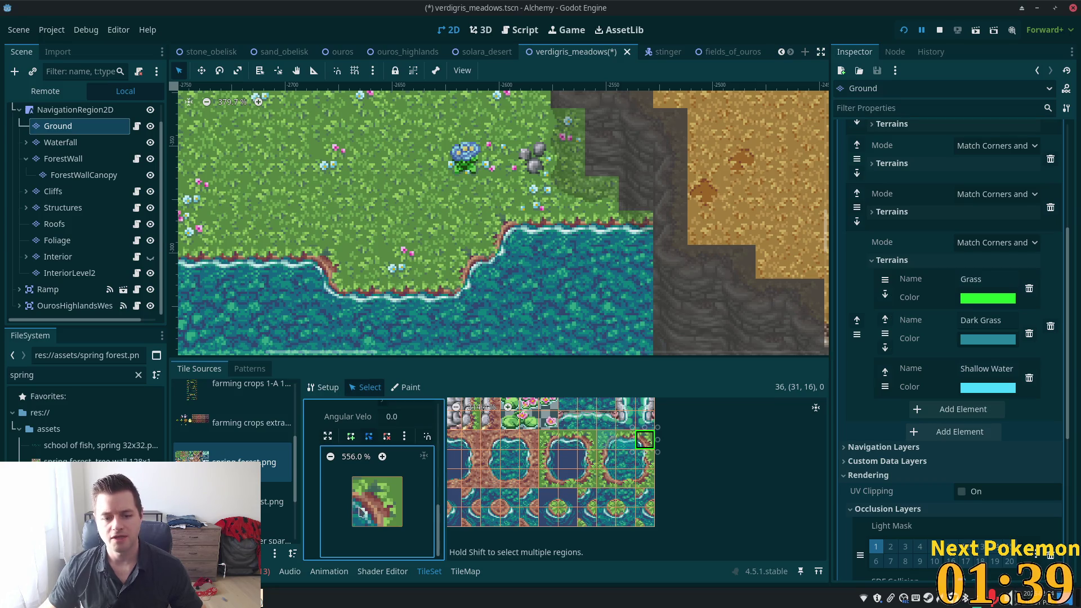
left_click(351, 436)
left_click(352, 500)
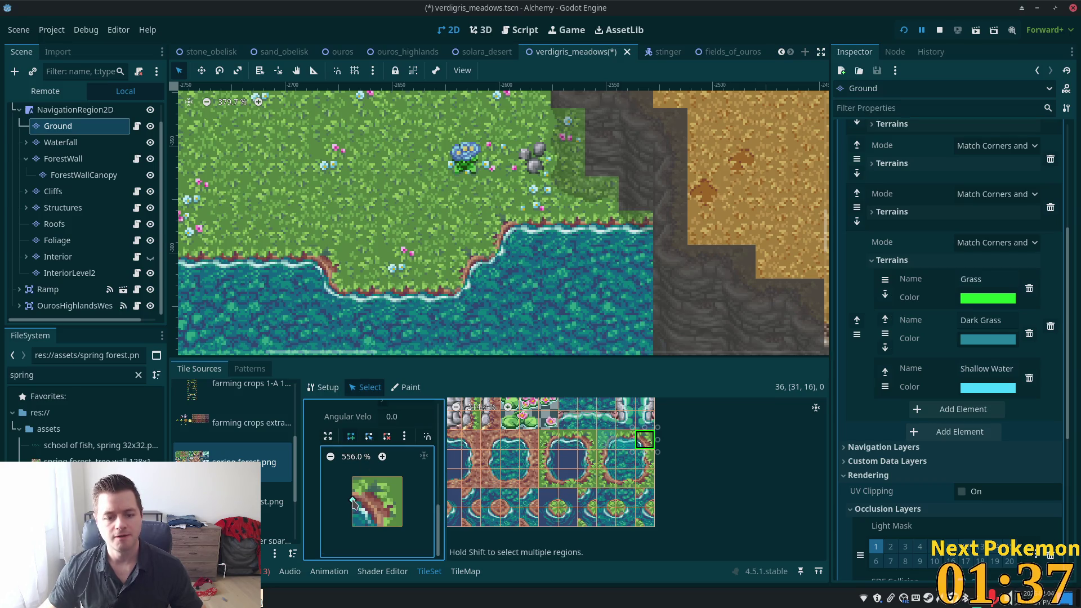
left_click(376, 526)
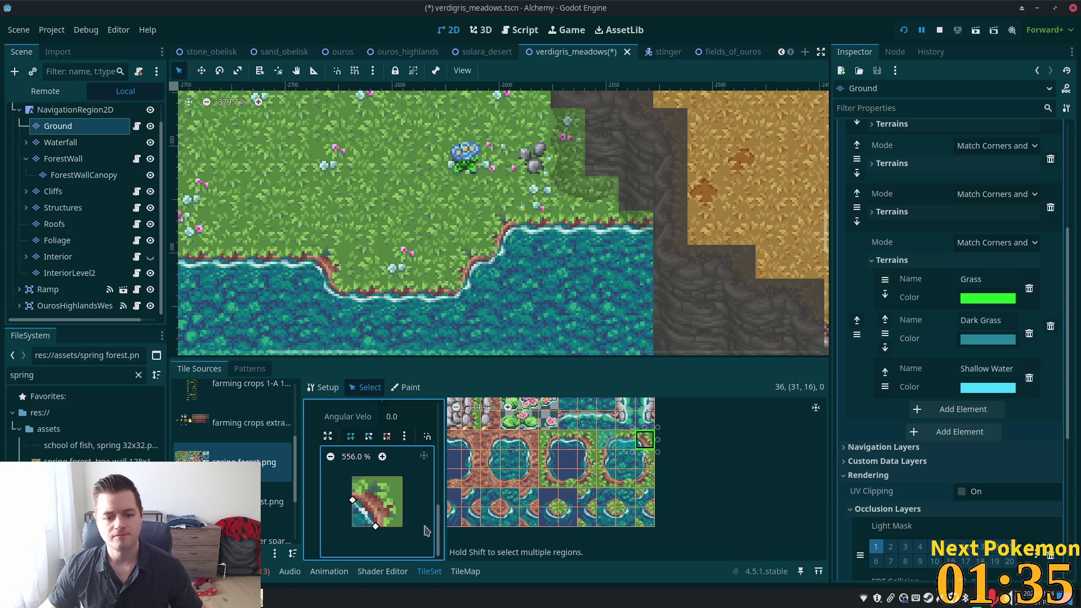
left_click(402, 526)
left_click(401, 478)
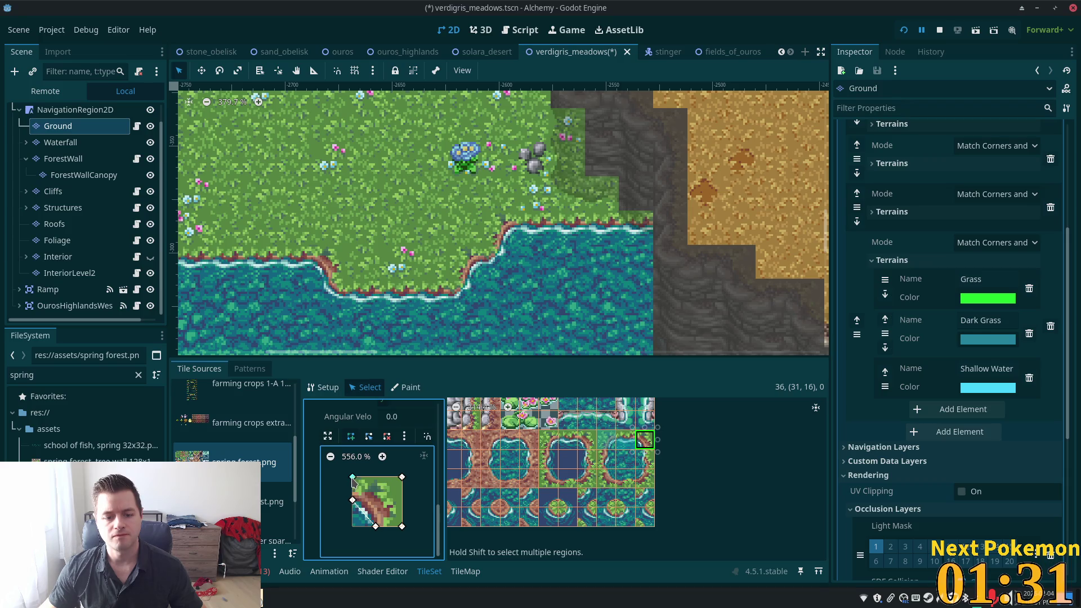
left_click(352, 500)
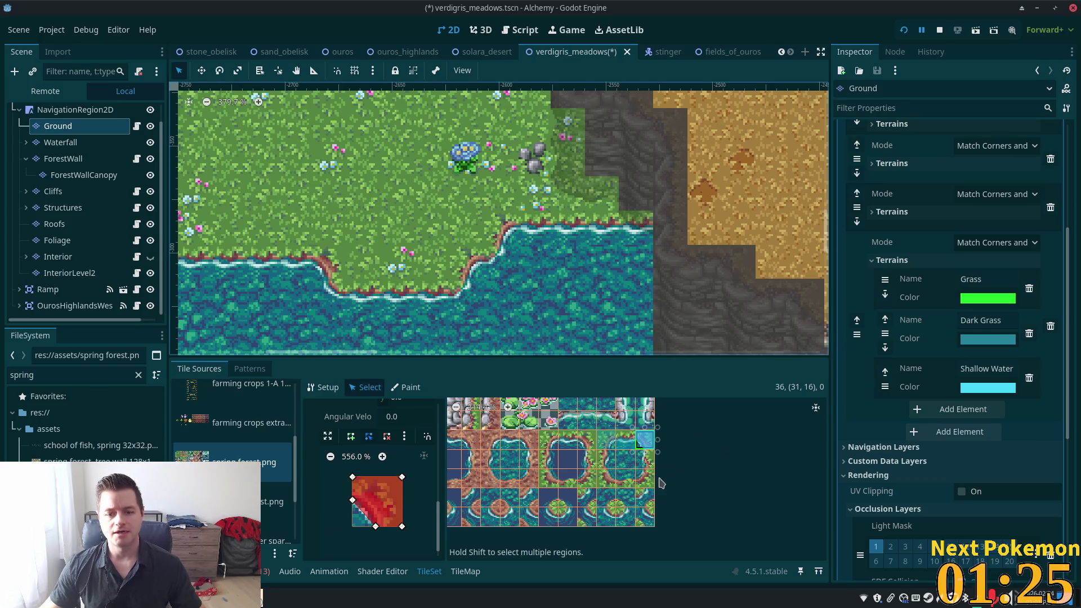
Select tile (29,17) and bring up the polygon snapping options.
left_click(606, 458)
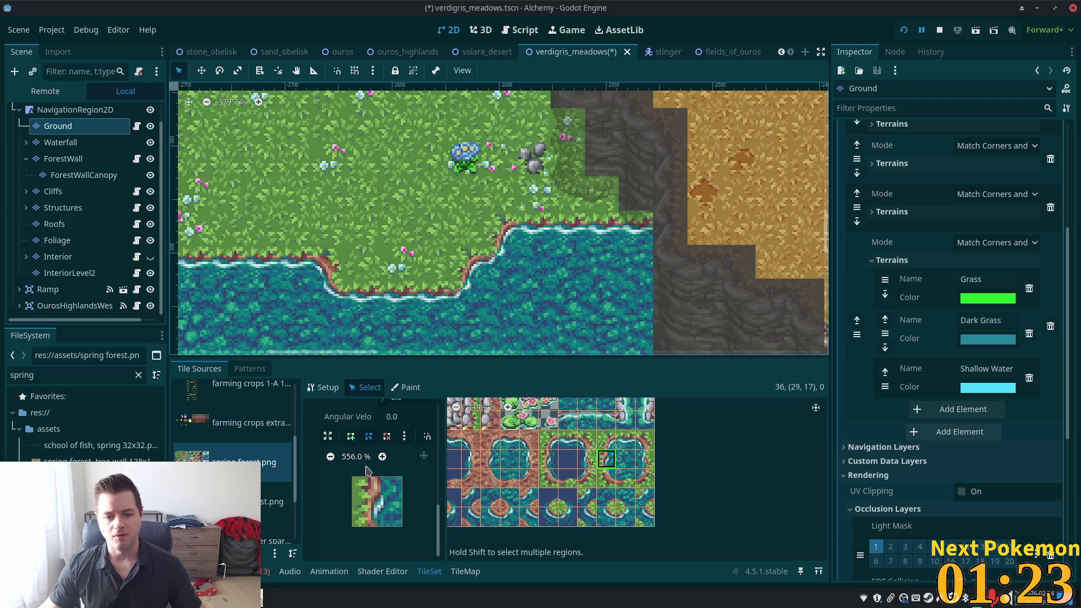
left_click(350, 436)
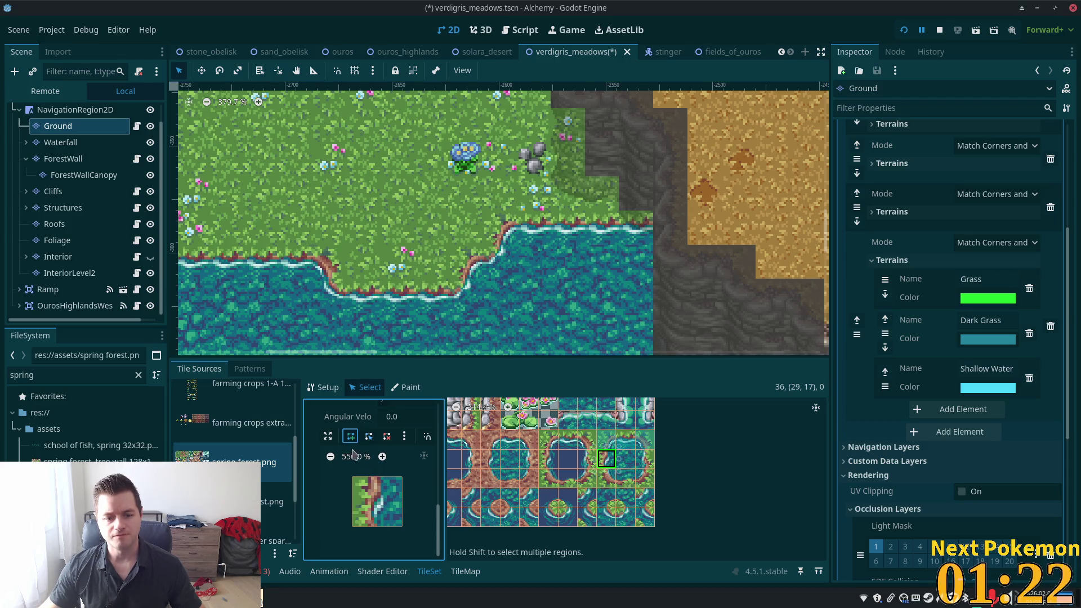
left_click(427, 436)
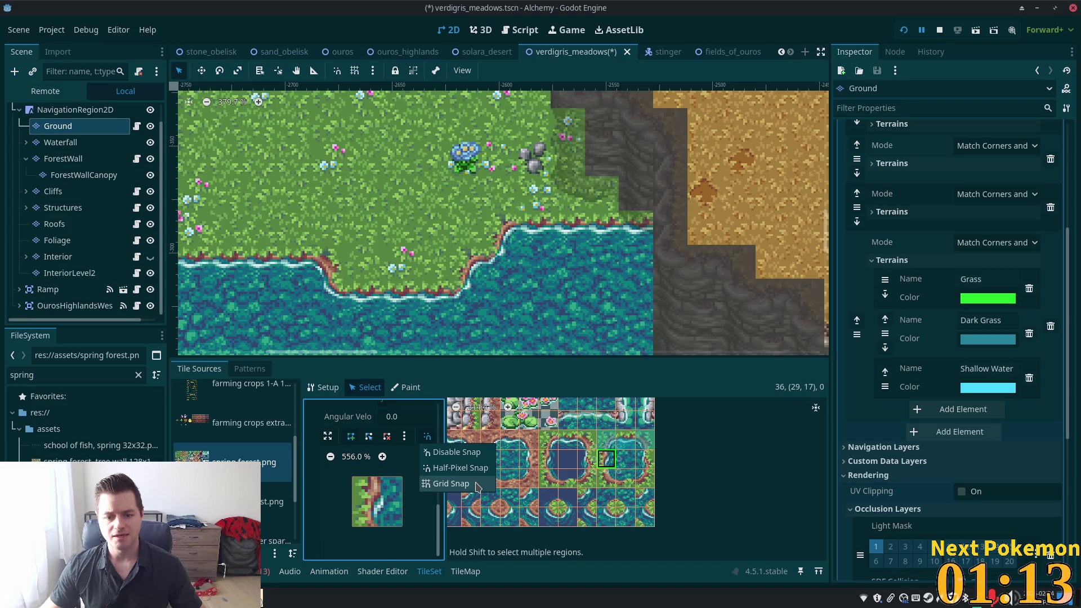
Enable grid snapping and close a four-point polygon on tile (29,17).
left_click(476, 485)
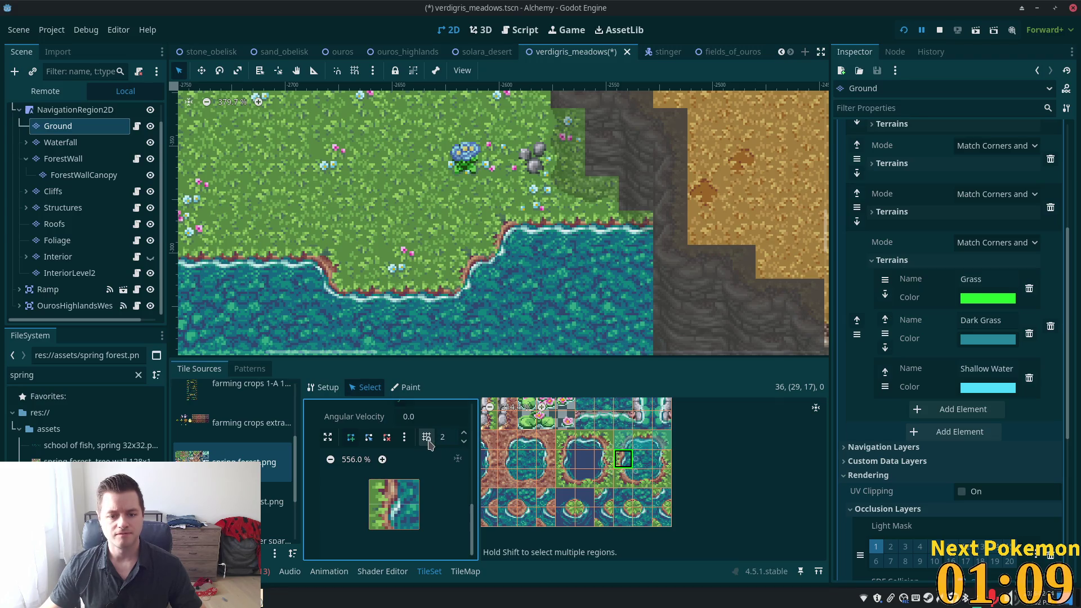
left_click(350, 438)
left_click(394, 480)
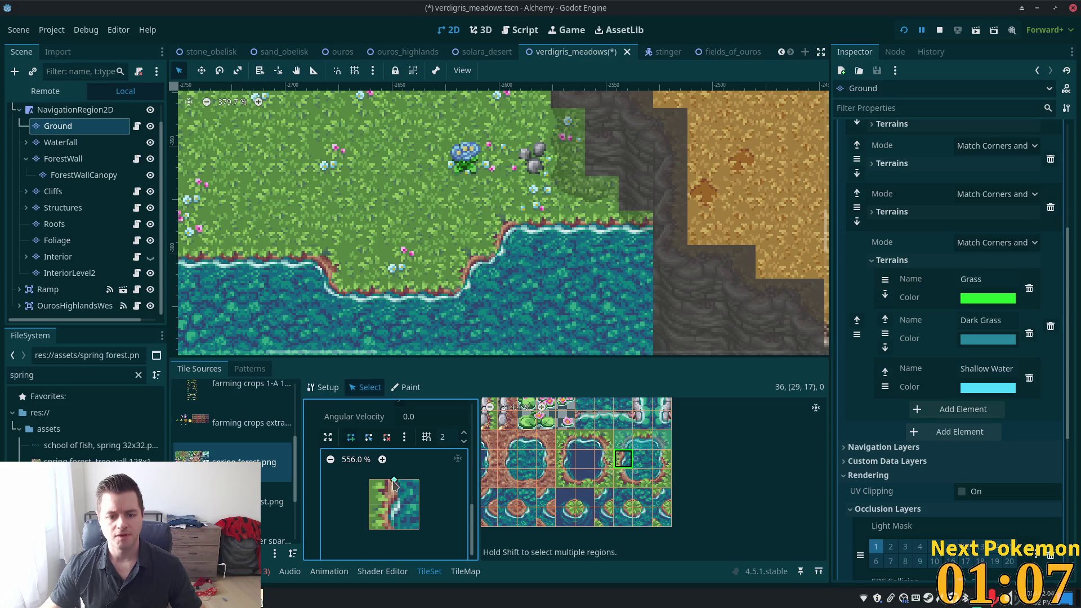
left_click(395, 530)
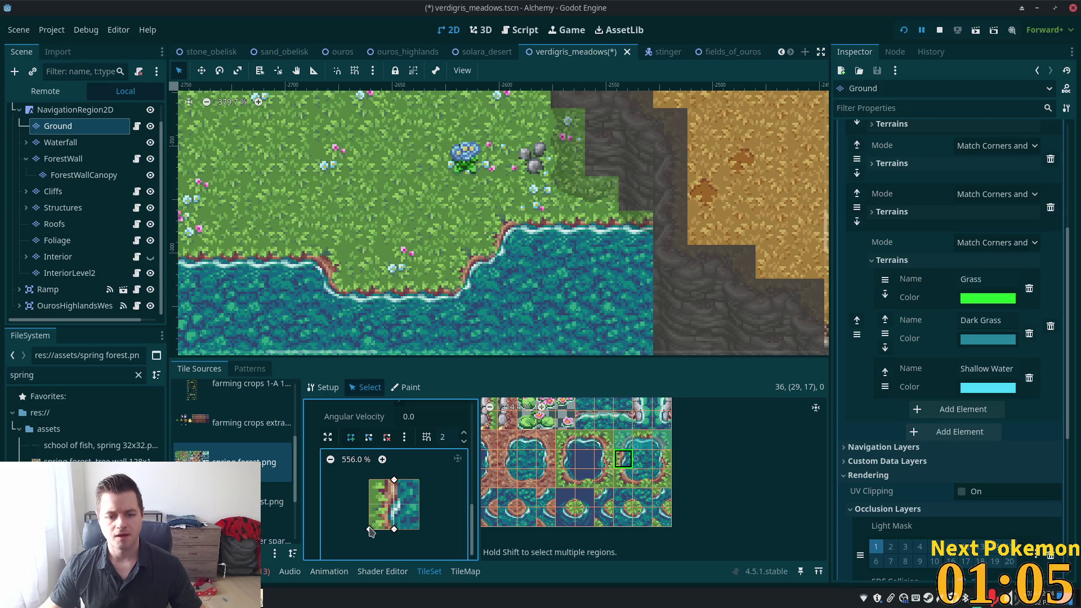
left_click(369, 480)
left_click(394, 479)
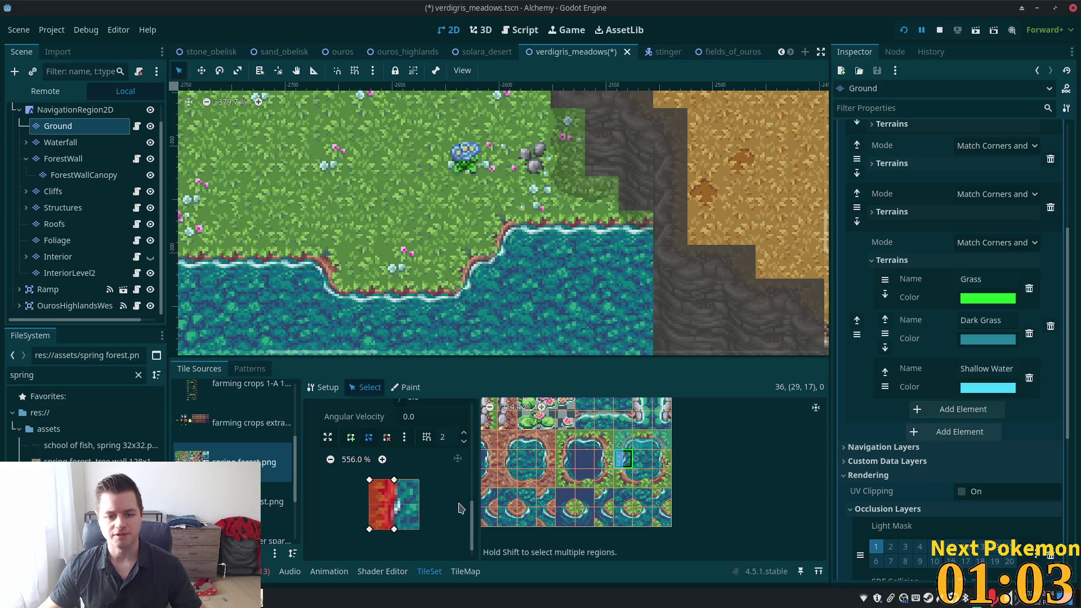
Select tile (29,18) and set polygon snapping to 4 subdivisions.
left_click(624, 478)
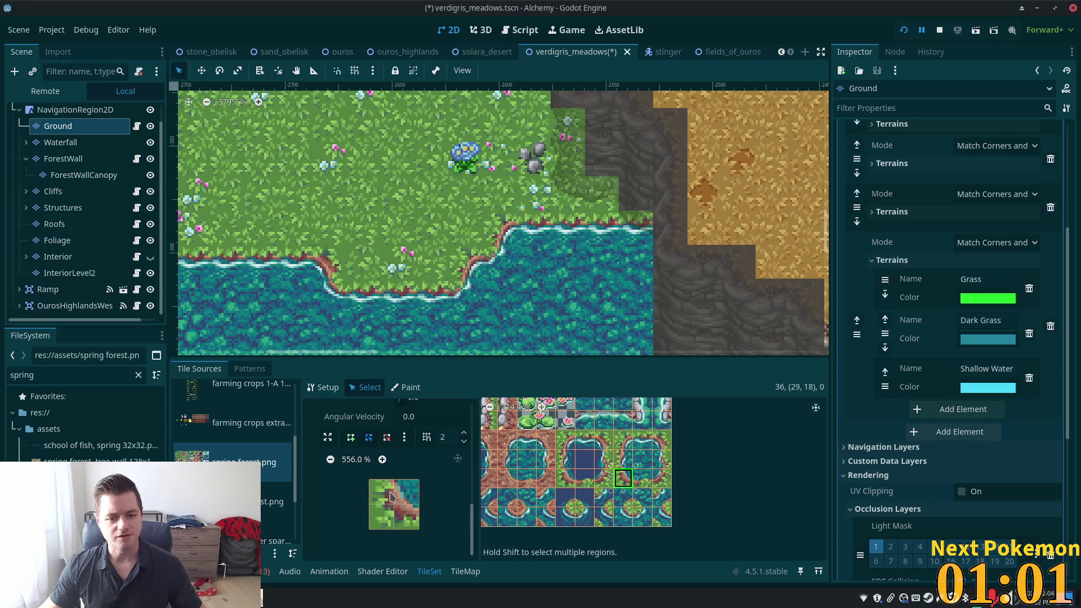
left_click(446, 437)
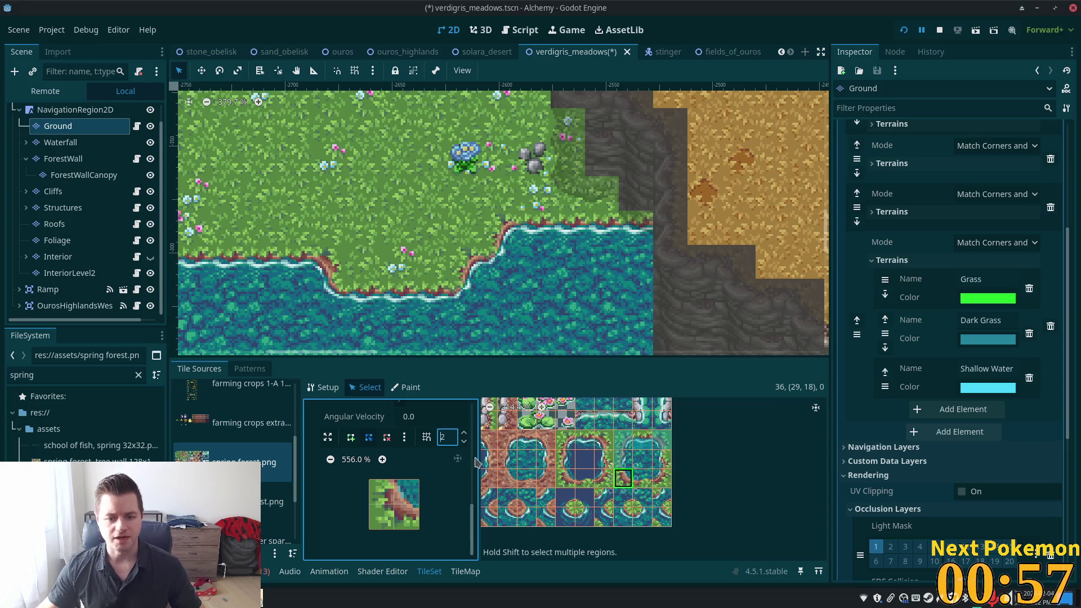
left_click(462, 433)
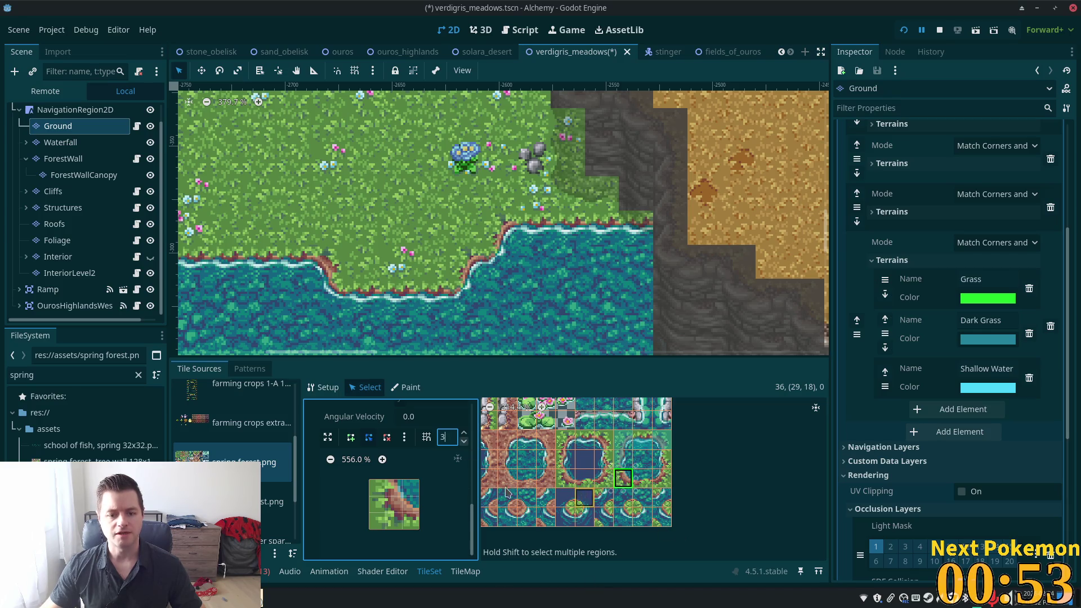
left_click(348, 442)
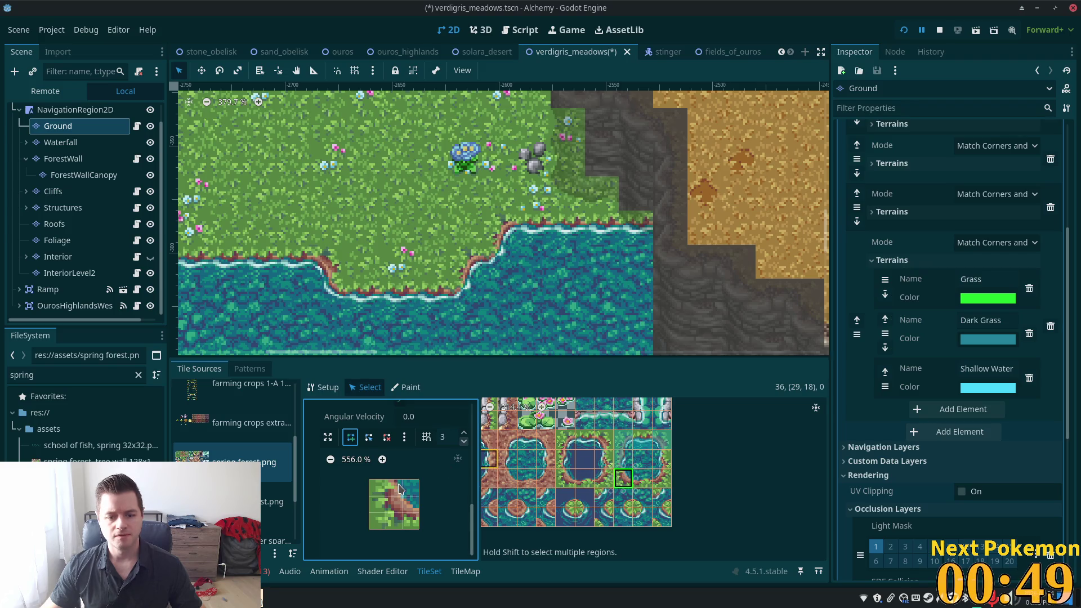
left_click(465, 433)
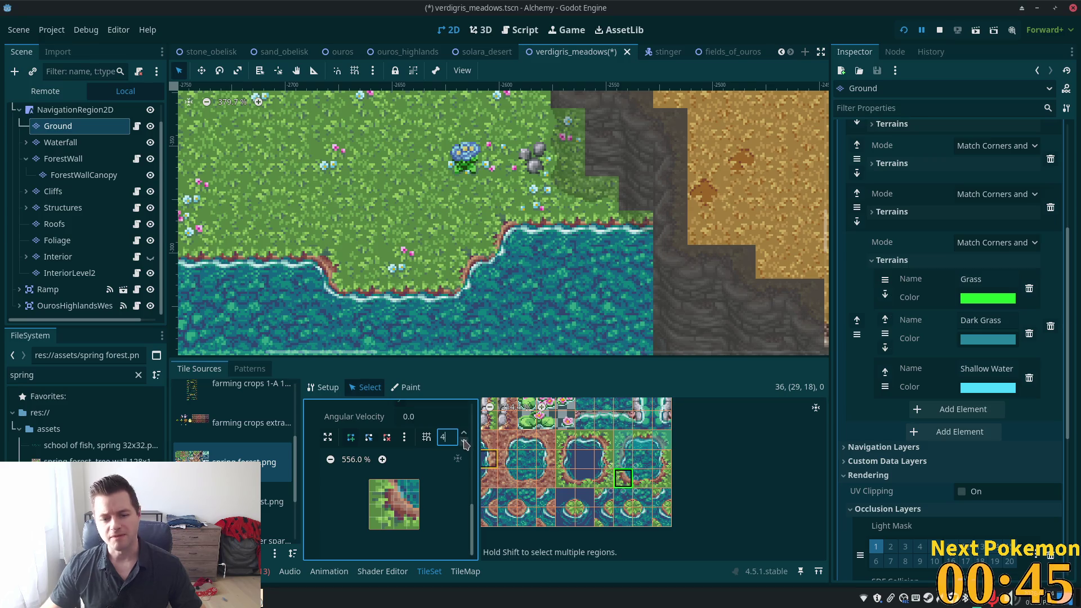
left_click(465, 445)
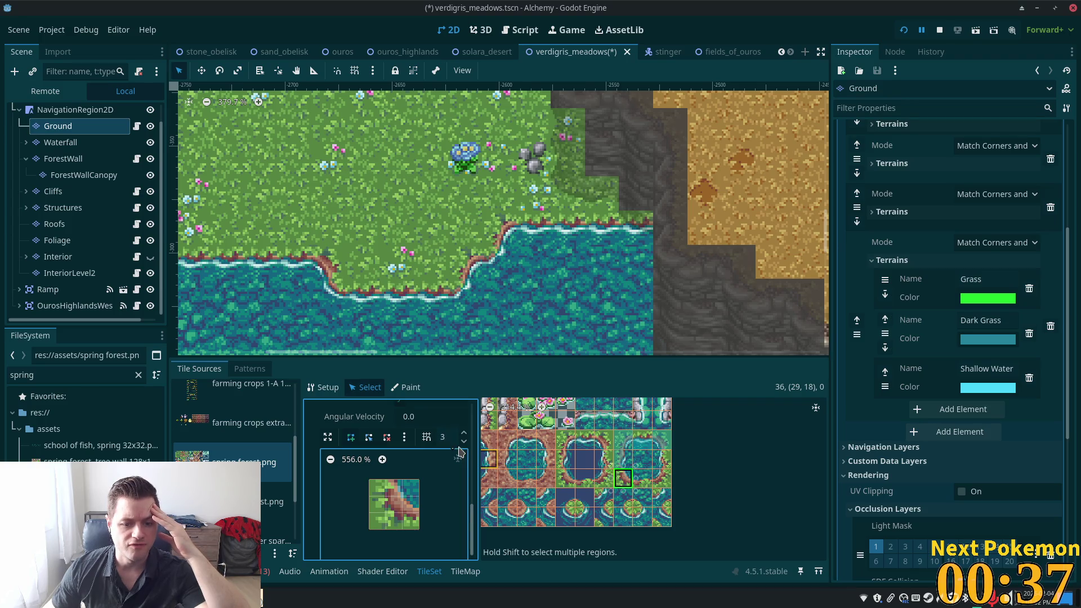
left_click(464, 433)
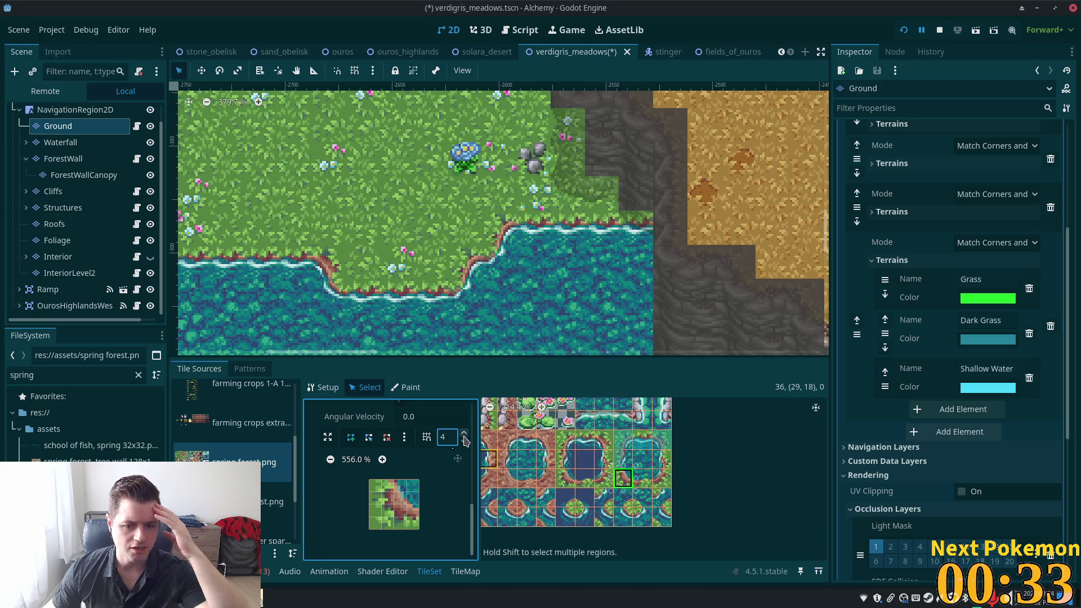
left_click(350, 440)
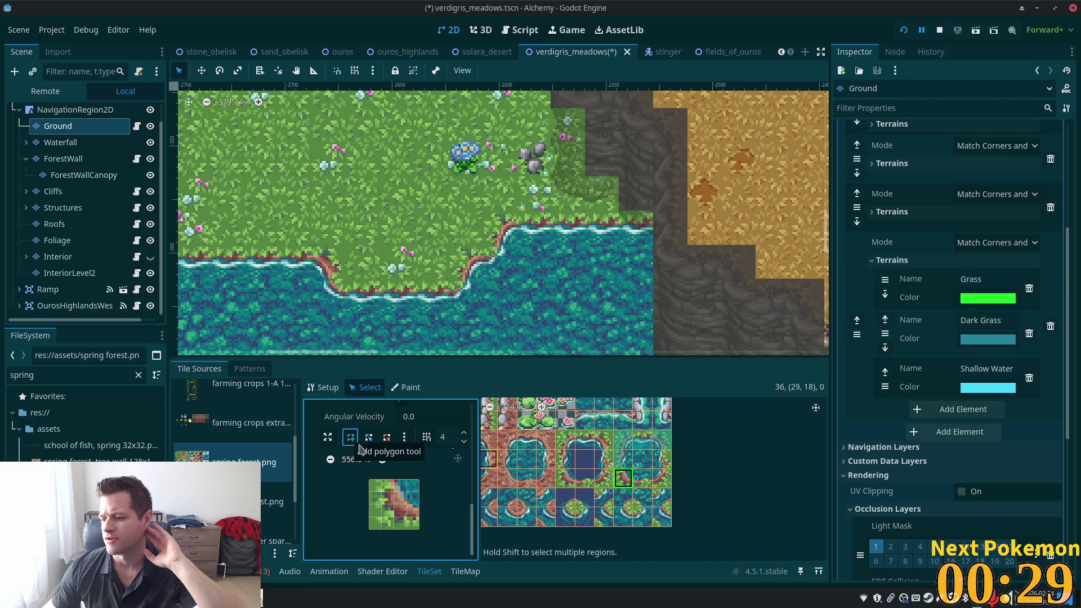
Trace a polygon on diagonal tile (29,18) from top edge to bottom-right corner.
left_click(394, 479)
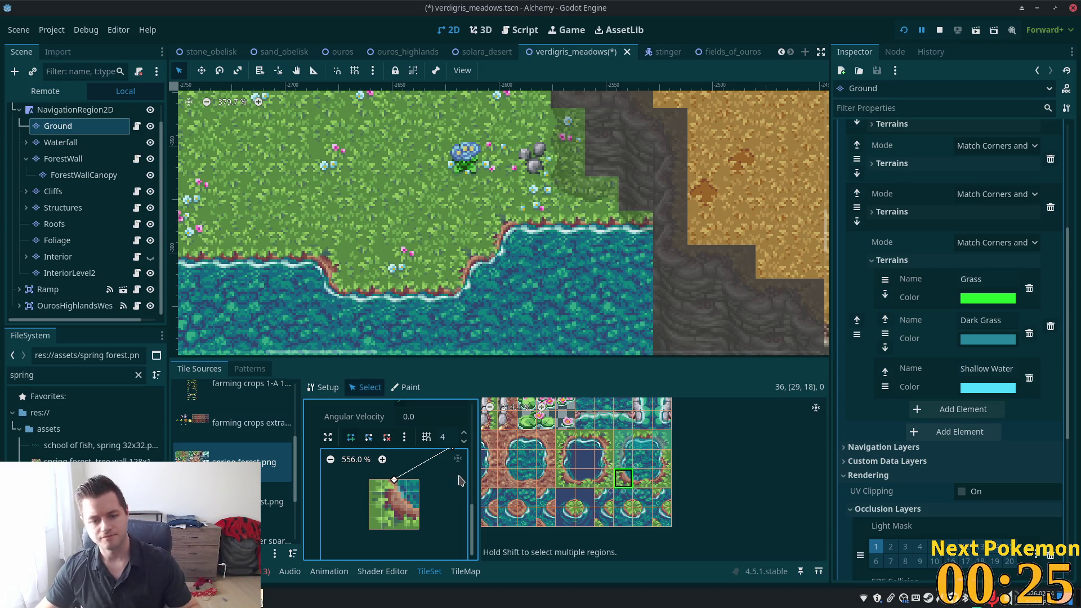
left_click(386, 437)
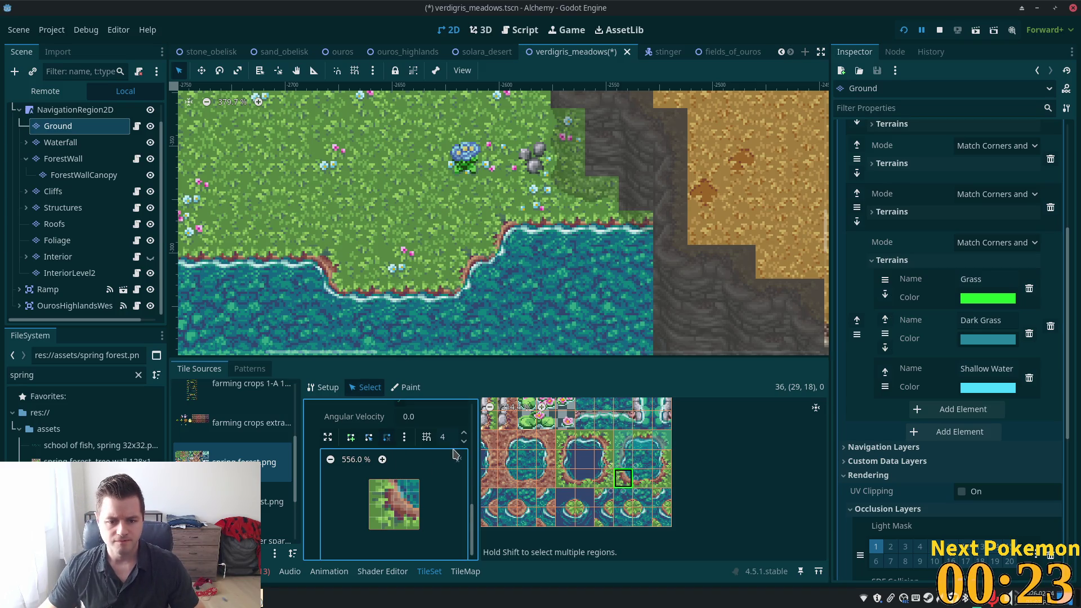
scroll(383, 461, "up", 3)
scroll(383, 461, "down", 2)
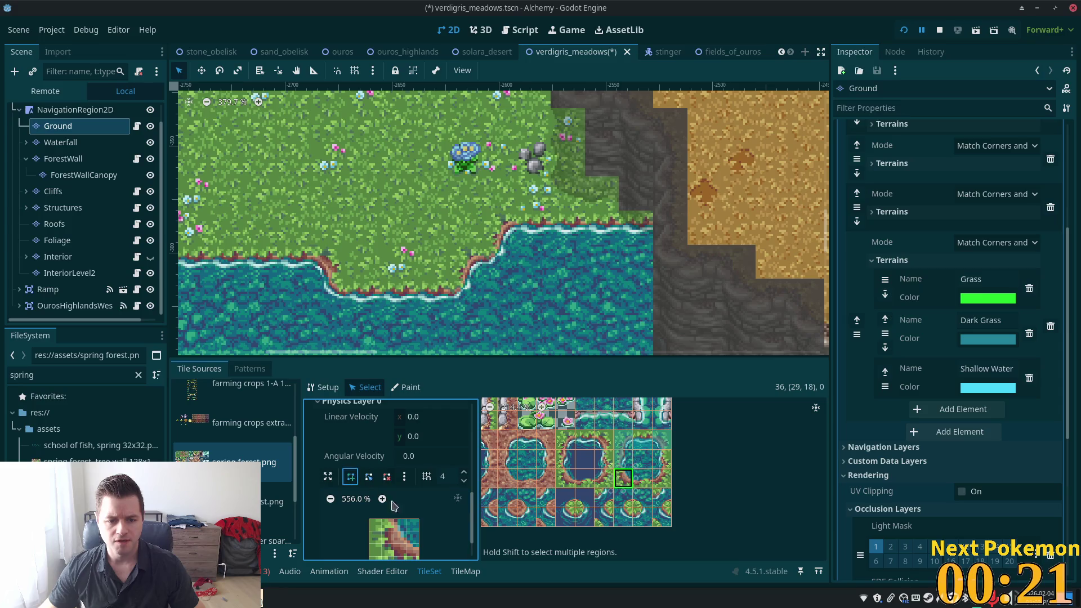
scroll(426, 528, "down", 2)
left_click(394, 478)
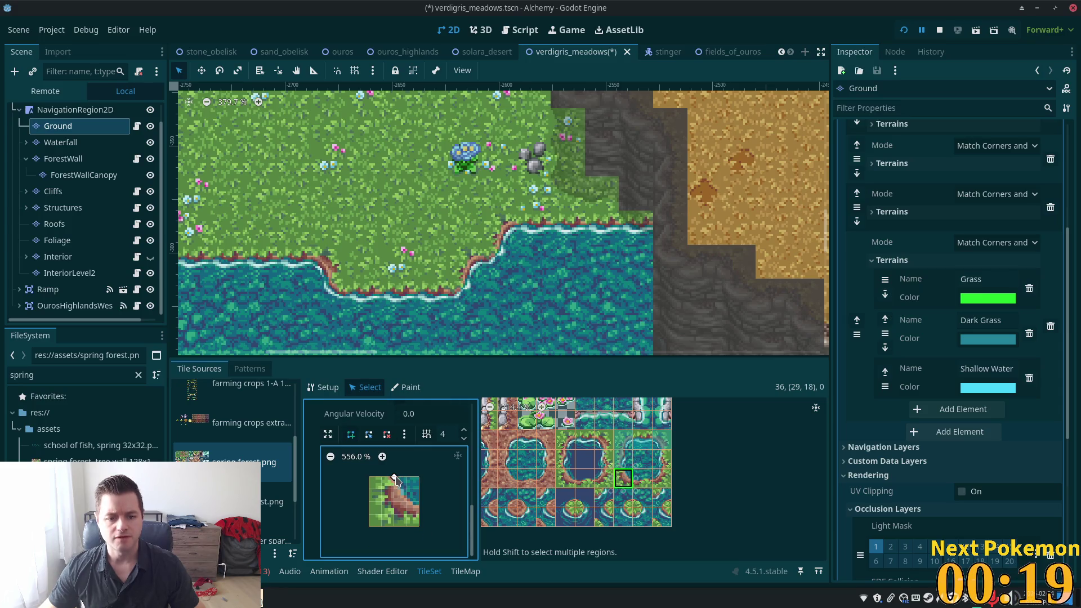
left_click(419, 501)
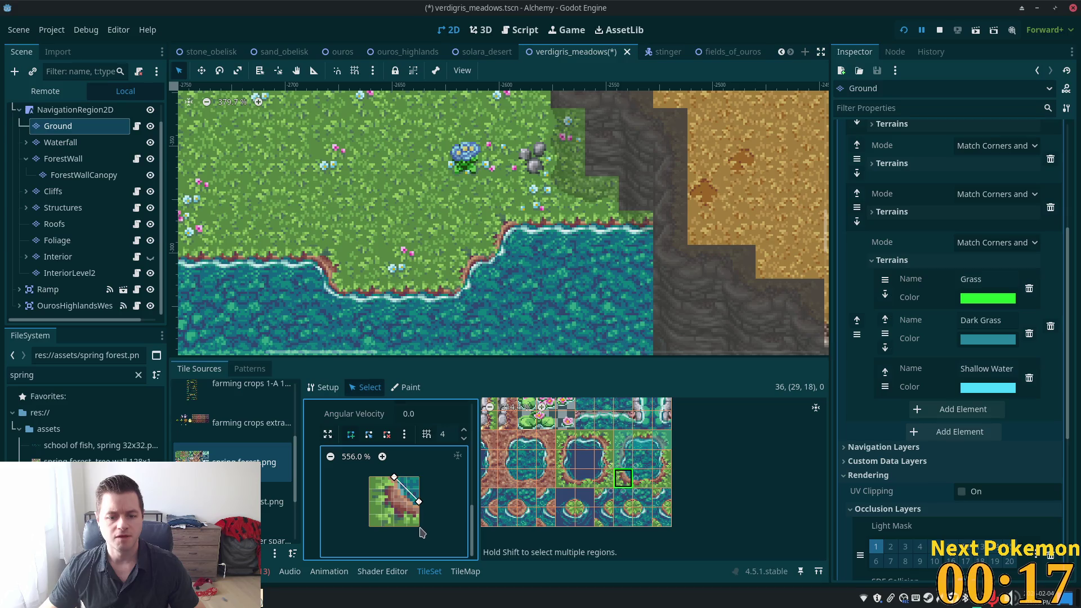
left_click(418, 527)
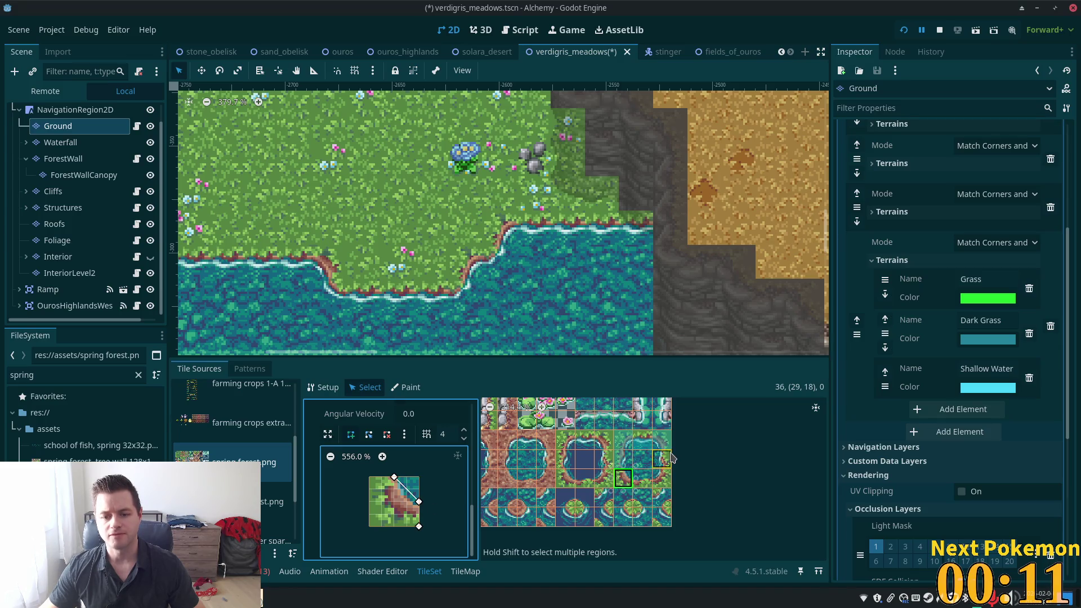
Select corner tile (29,16) and draw a triangle ending at its right-edge midpoint.
left_click(626, 461)
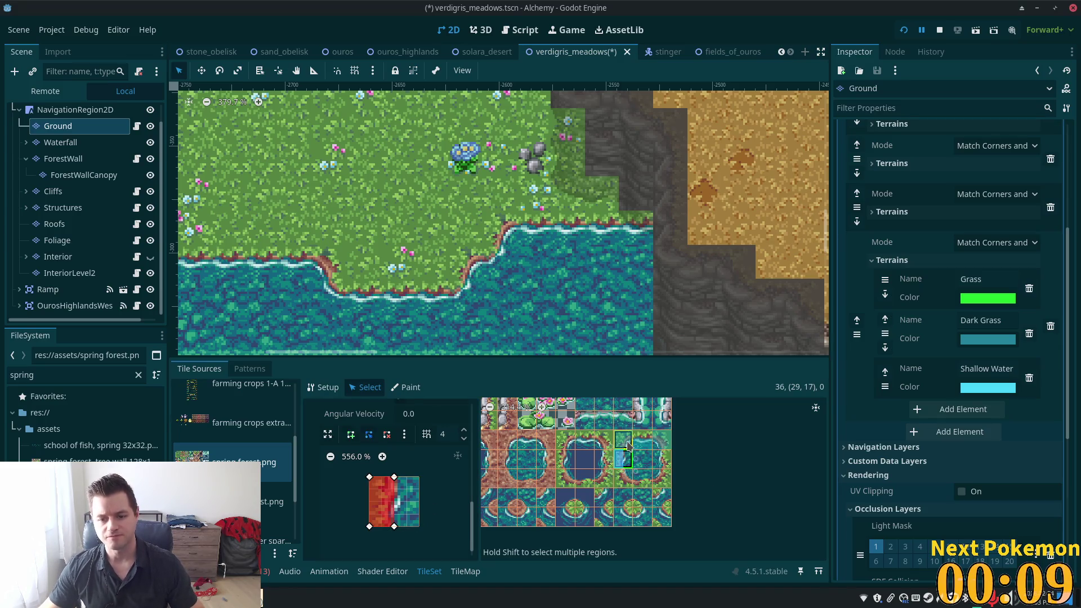
left_click(624, 448, "shift")
left_click(642, 432, "shift")
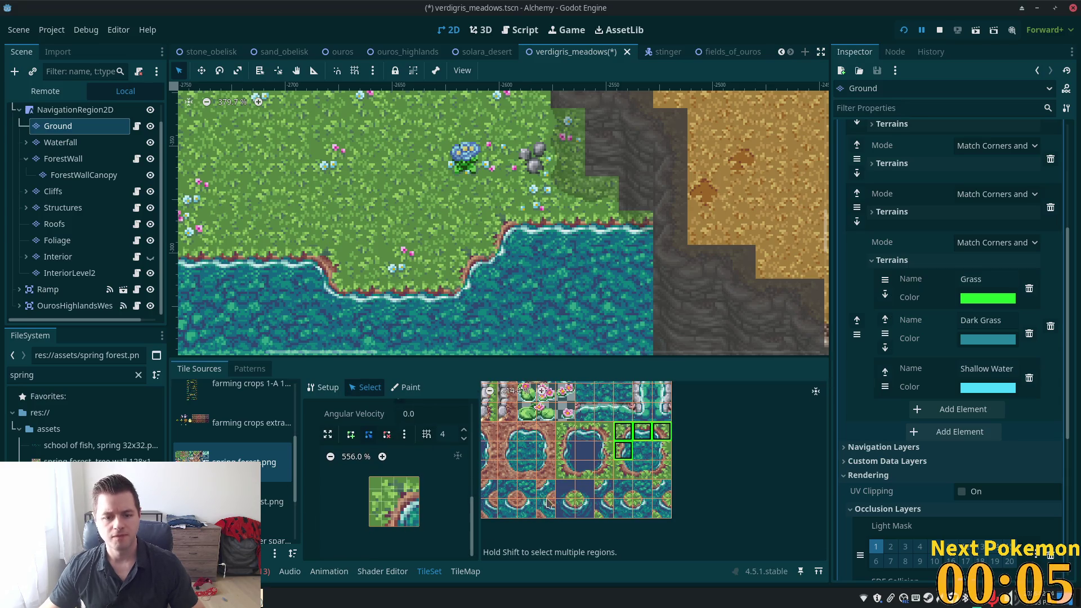
left_click(628, 434)
scroll(441, 473, "down", 3)
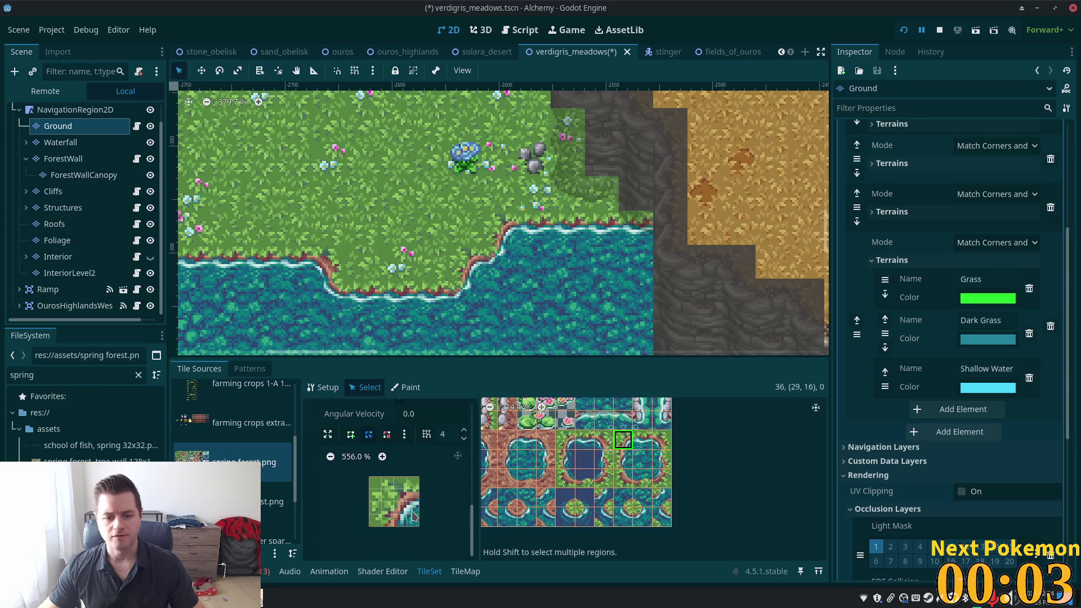
left_click(352, 434)
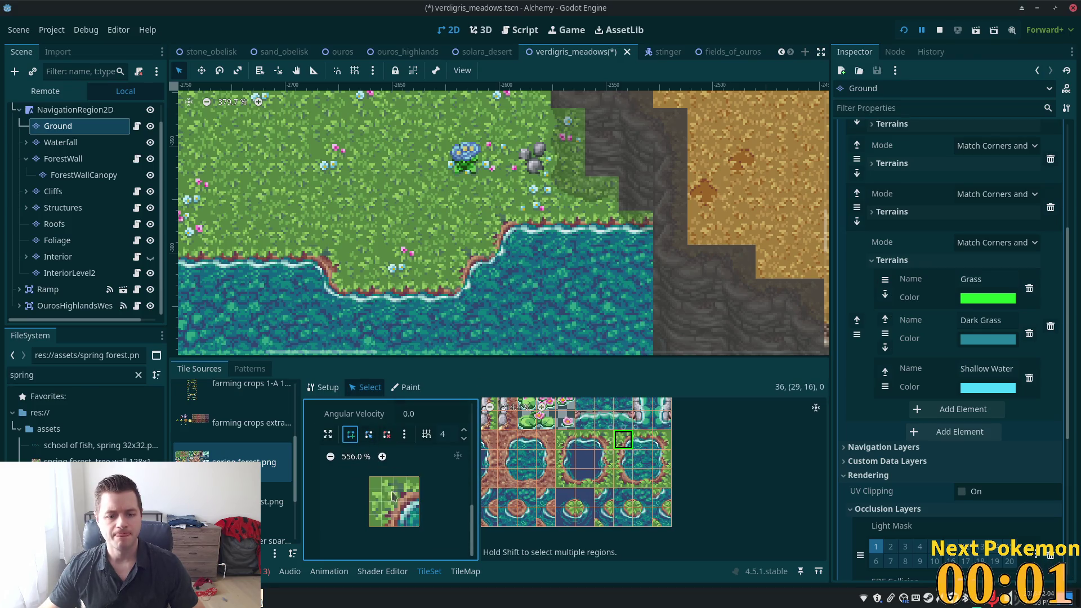
left_click(419, 502)
left_click(419, 501)
left_click(642, 440)
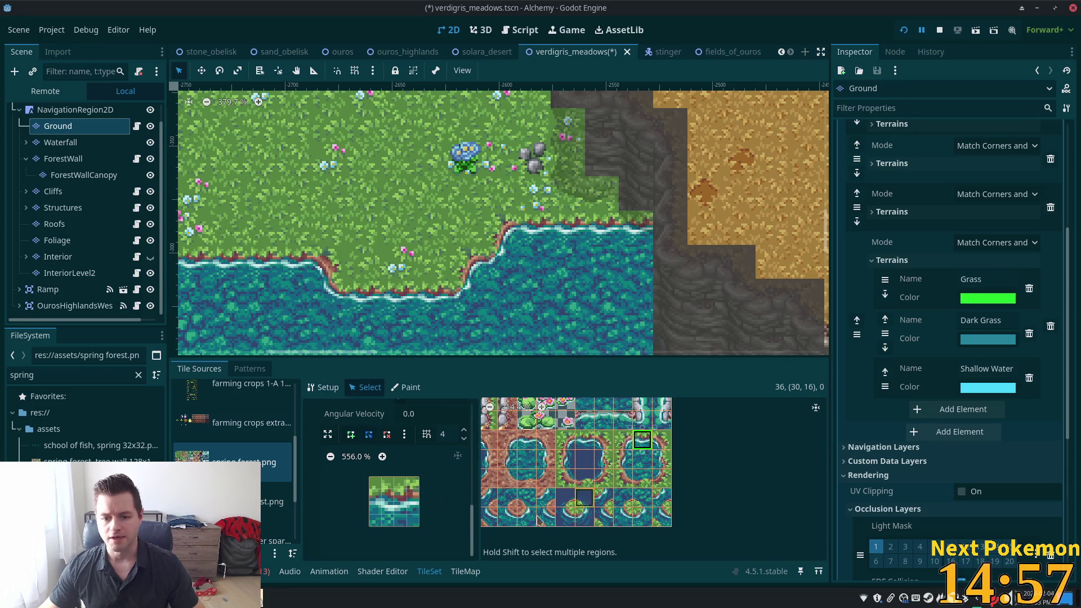
Draw a triangle on the water-edge tile from right-edge midpoint to bottom-left corner.
left_click(409, 504)
left_click(350, 434)
left_click(418, 502)
left_click(370, 502)
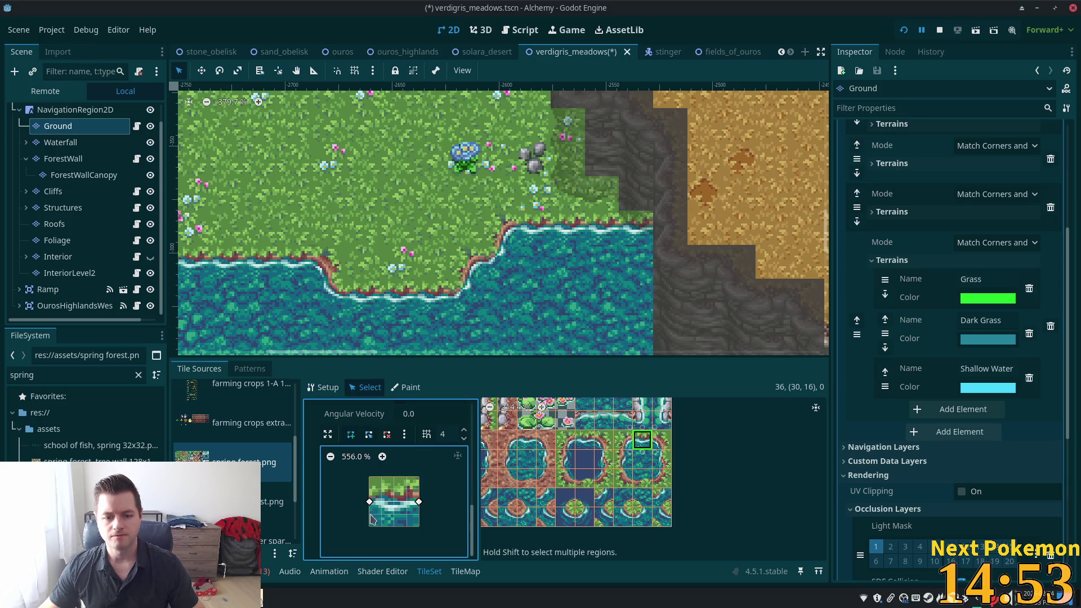
left_click(370, 527)
left_click(419, 502)
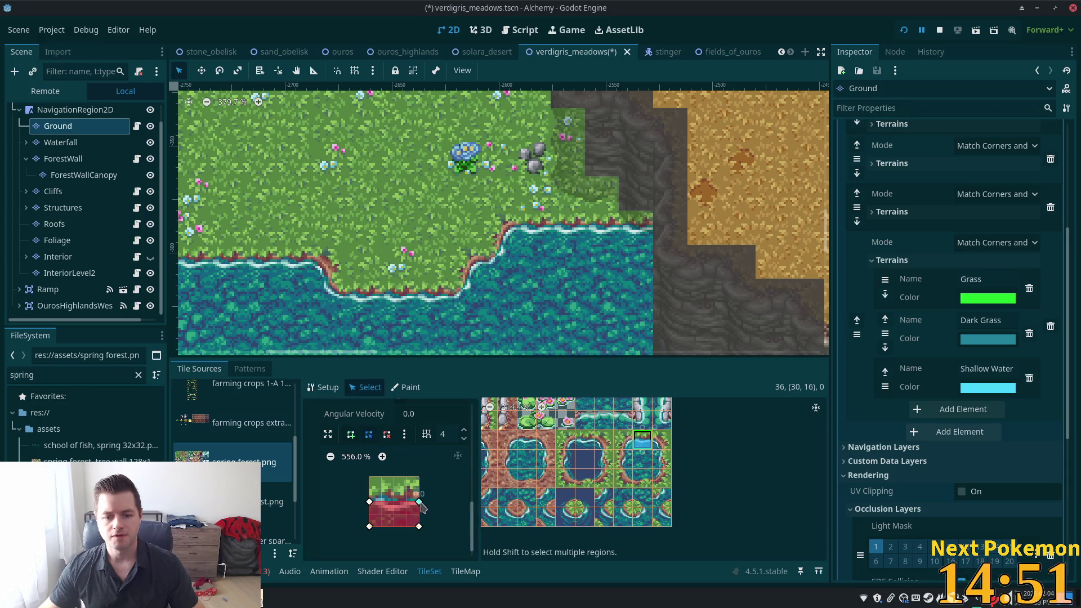
Add a polygon on the next atlas tile, then start one on tile (31,17).
left_click(661, 439)
left_click(352, 435)
left_click(369, 502)
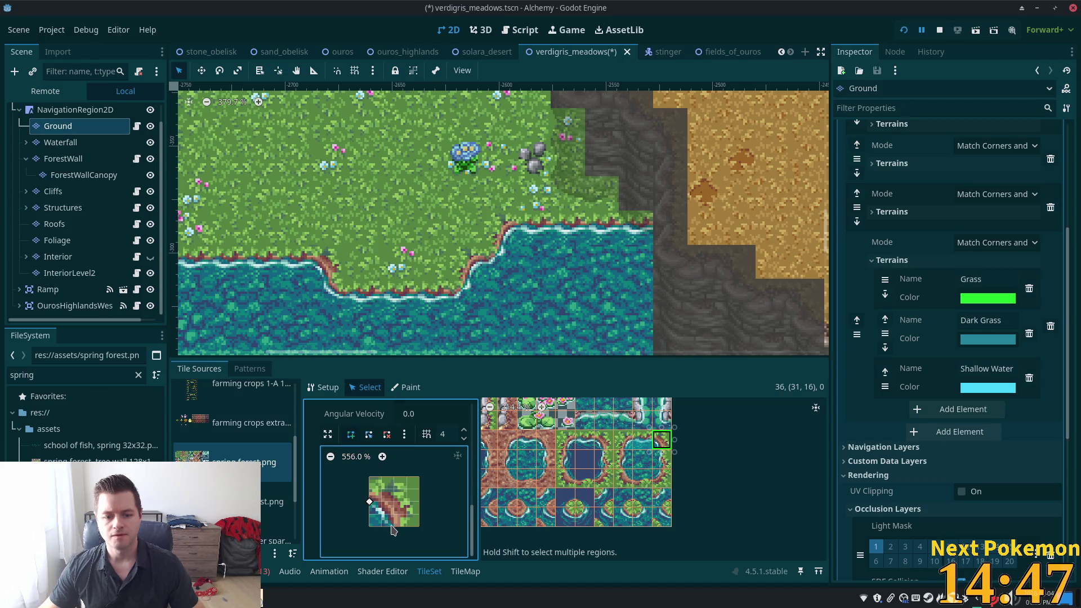
left_click(369, 501)
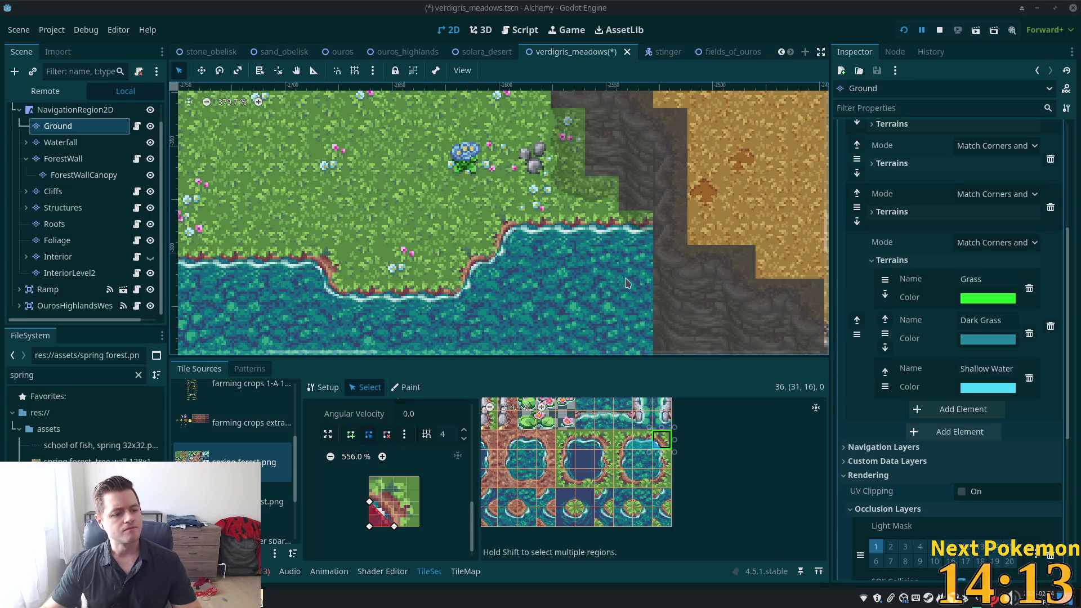
left_click(661, 458)
left_click(350, 434)
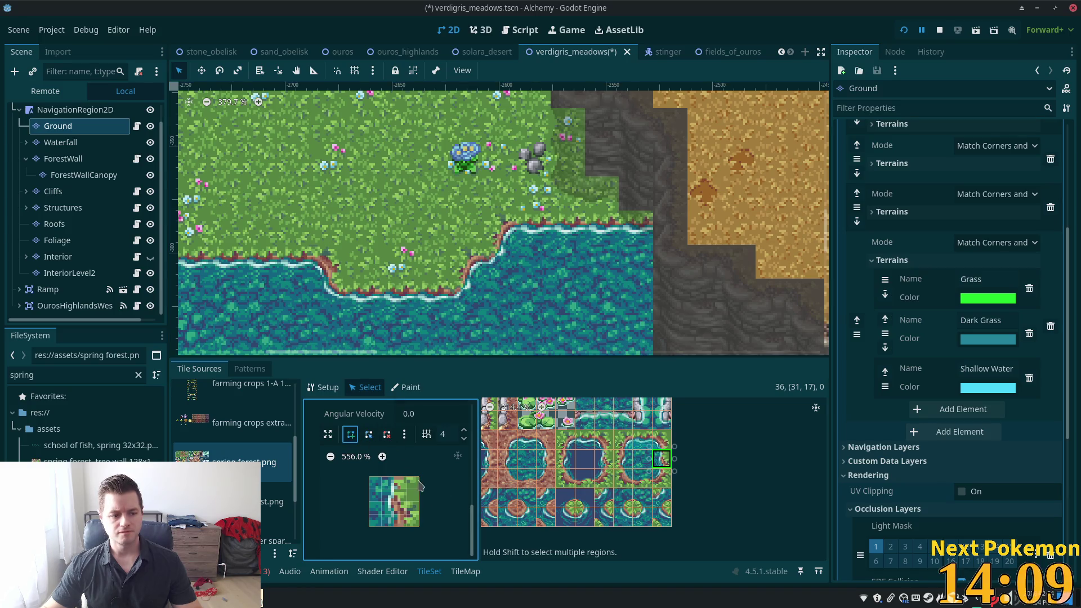
left_click(394, 478)
left_click(394, 526)
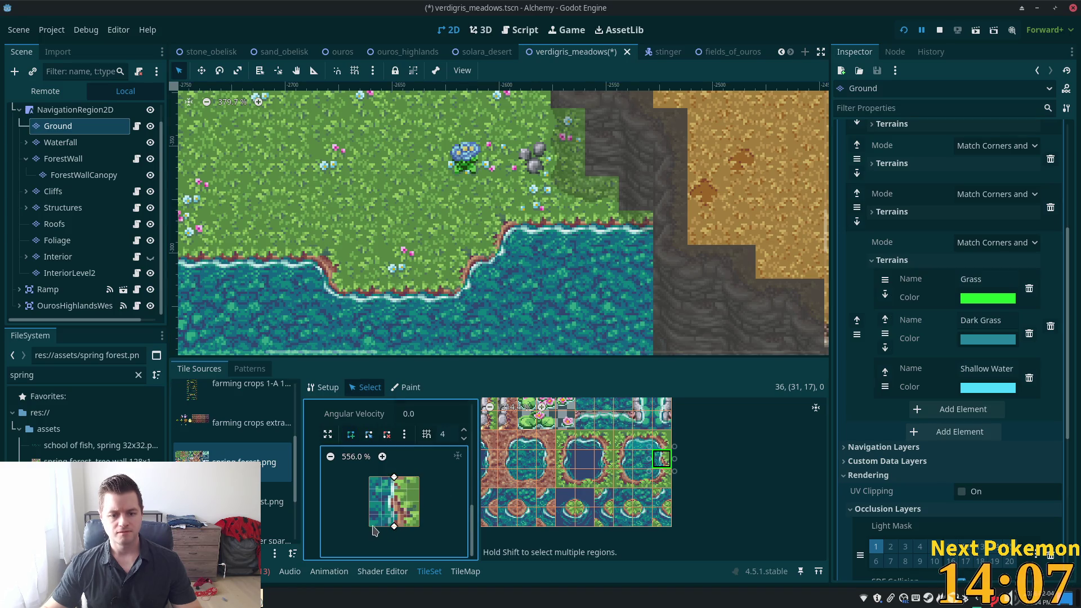
Select tile (31,18) and start a polygon at its top edge.
left_click(394, 478)
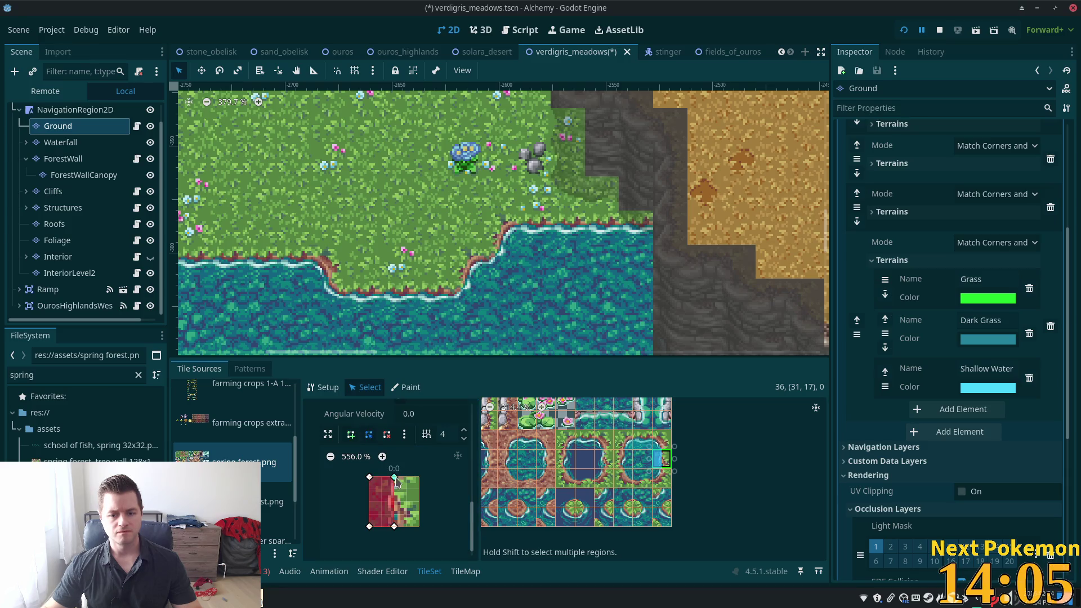
left_click(661, 478)
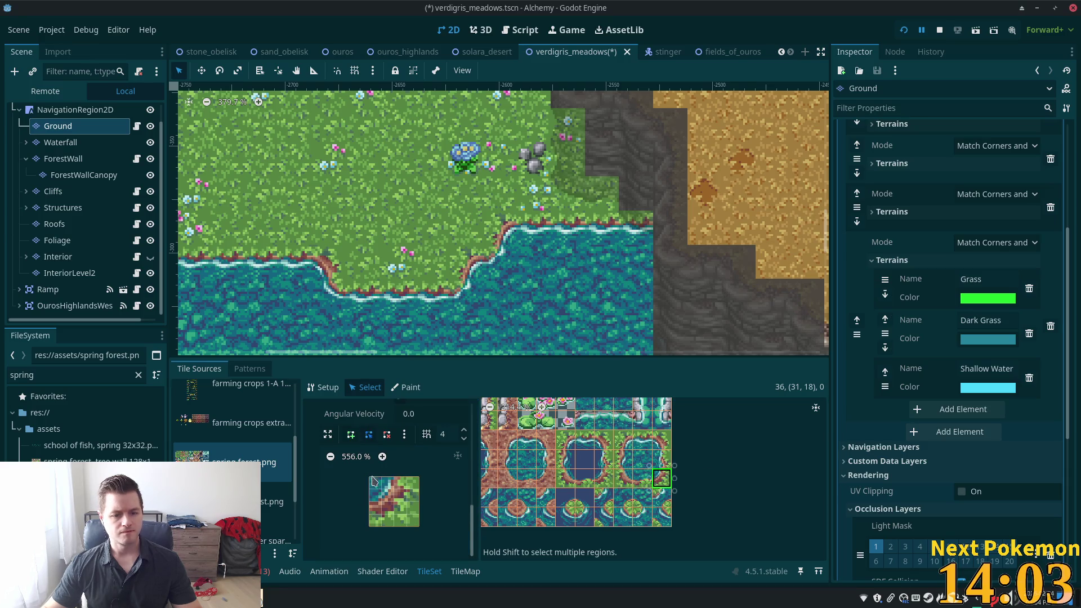
left_click(350, 434)
left_click(394, 477)
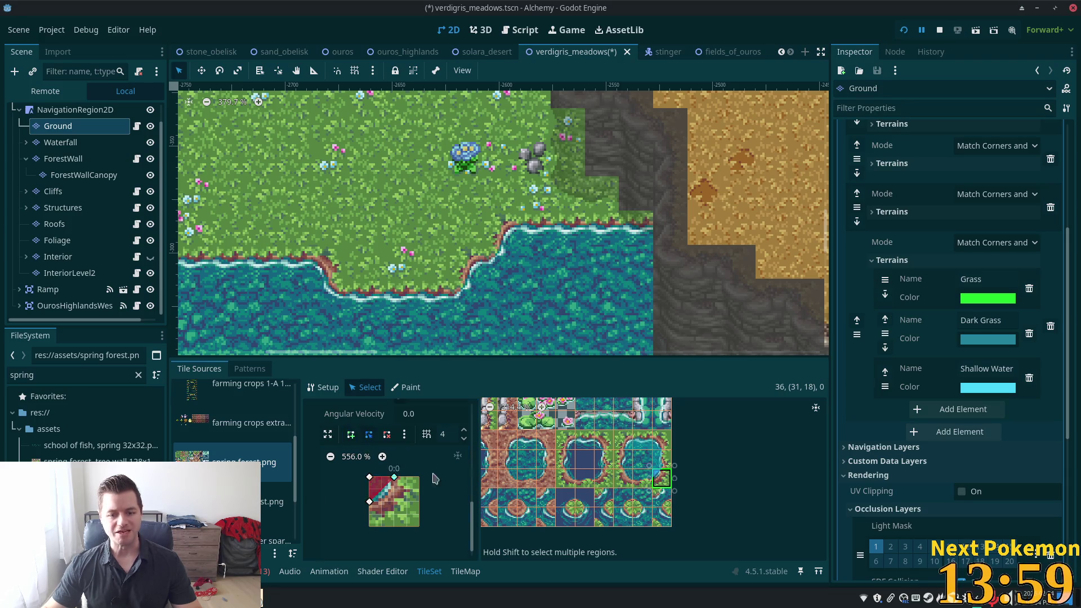
Cover the upper half of tile (30,18) with a rectangular polygon.
left_click(641, 478)
left_click(352, 435)
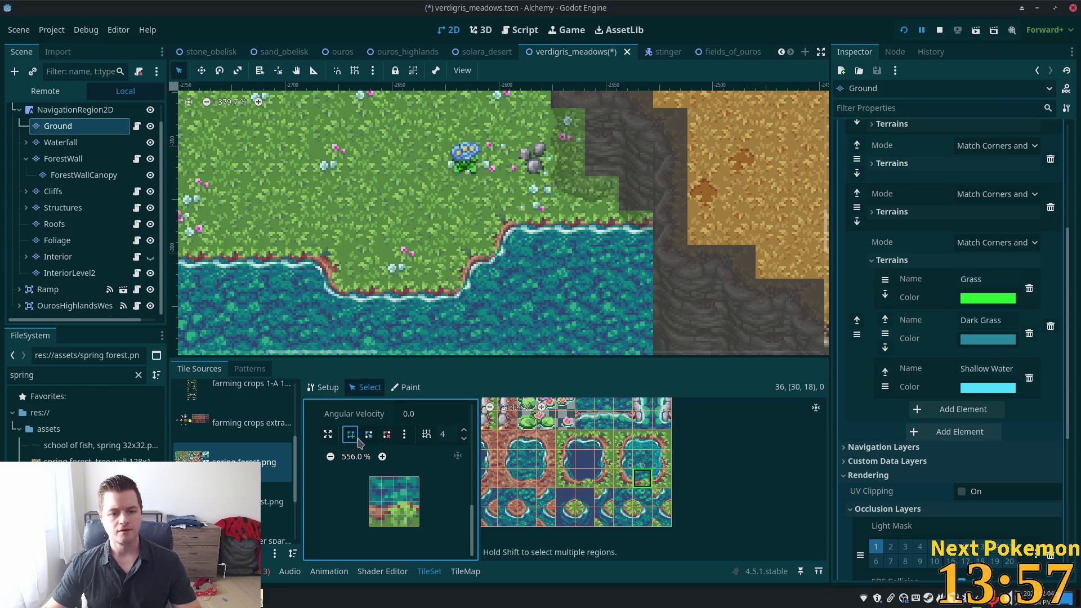
left_click(419, 501)
left_click(369, 501)
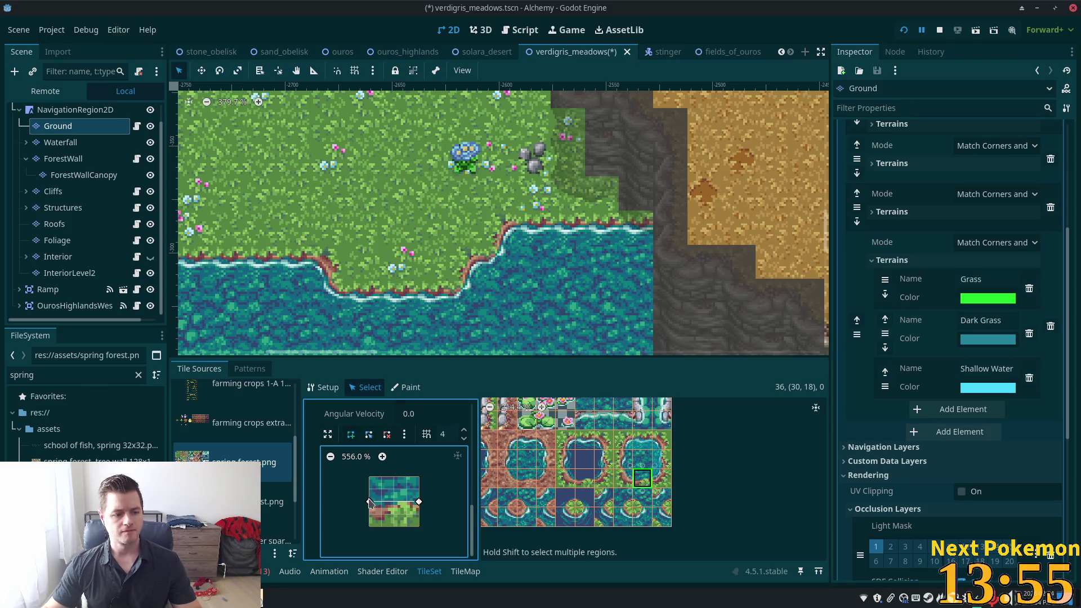
left_click(369, 477)
left_click(417, 478)
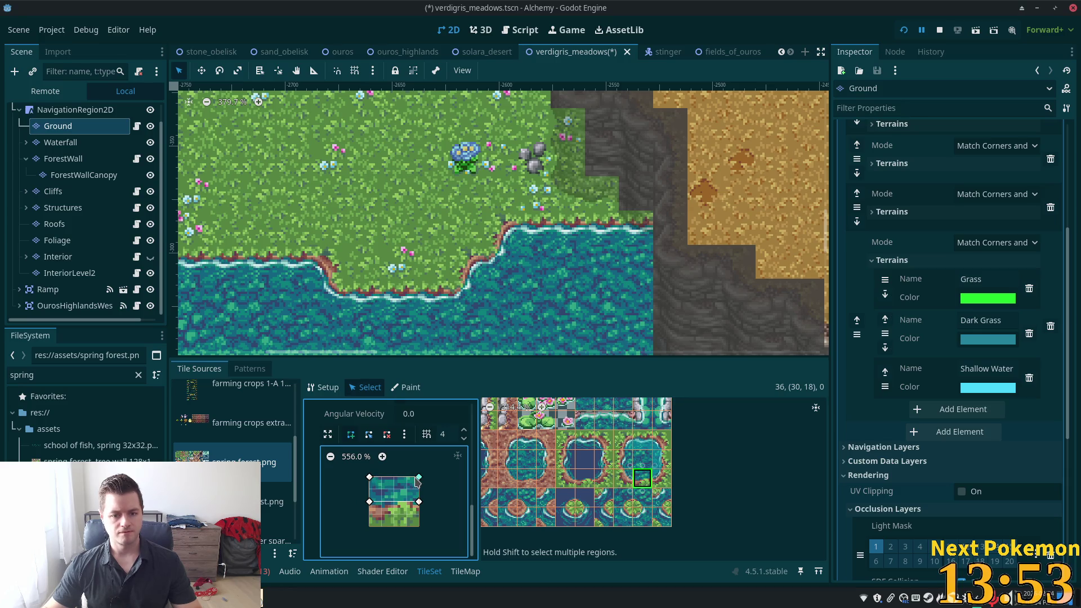
left_click(418, 501)
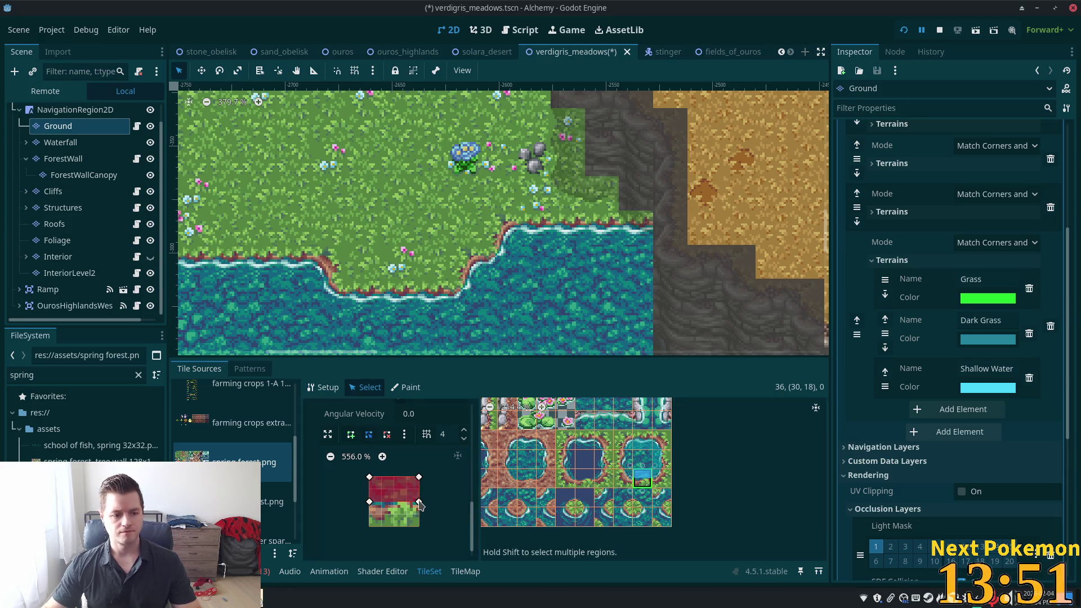
left_click(623, 477)
left_click(351, 434)
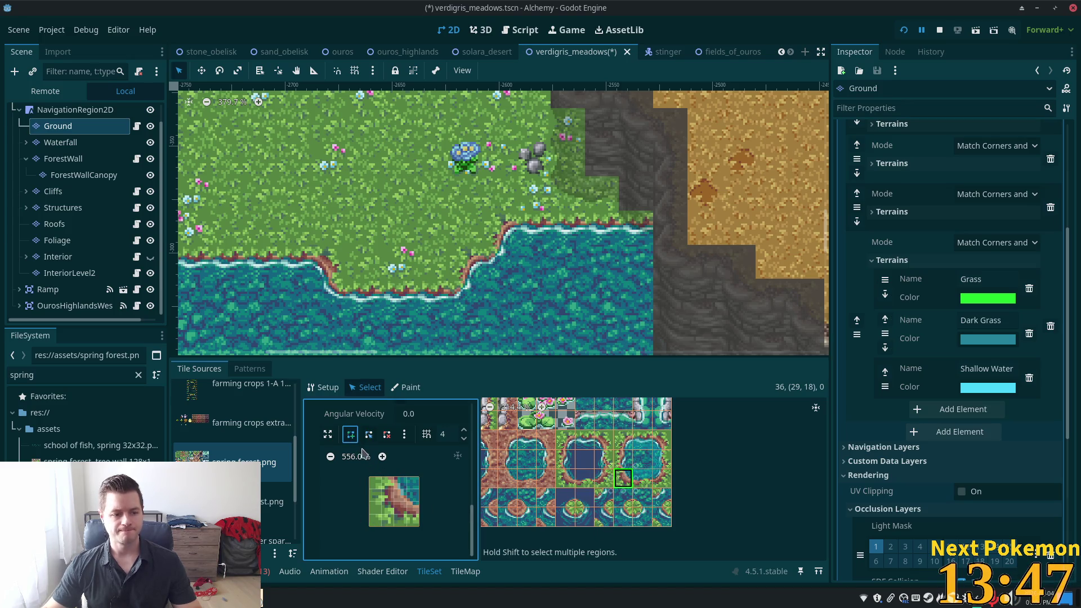
Draw a triangle in the upper-right corner of tile (29,18).
left_click(419, 502)
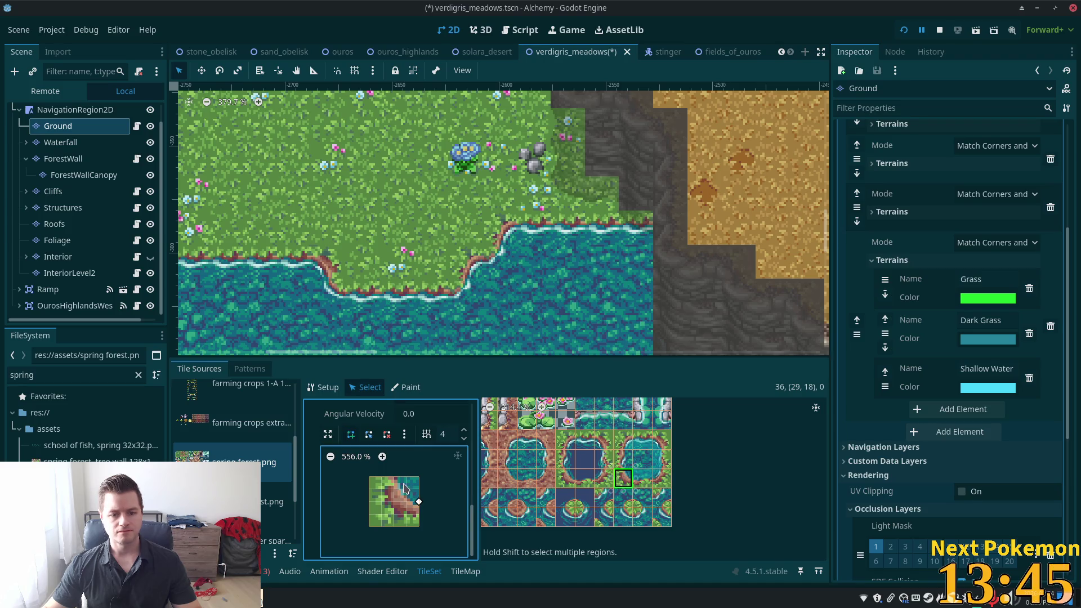
left_click(394, 477)
left_click(419, 477)
left_click(418, 501)
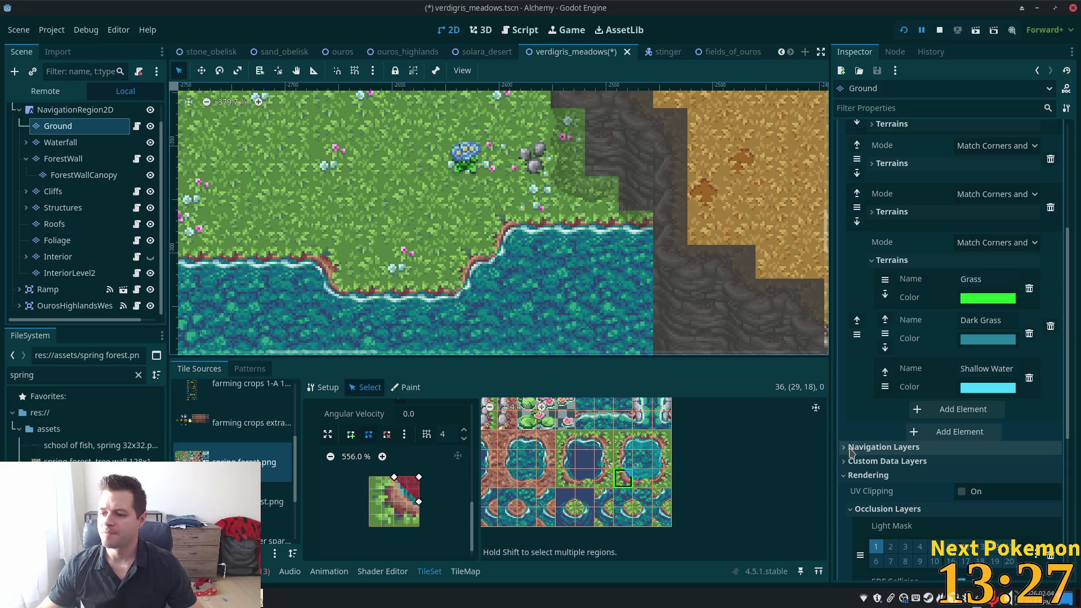
Cover the right half of tile (29,17) with a rectangular polygon.
left_click(623, 458)
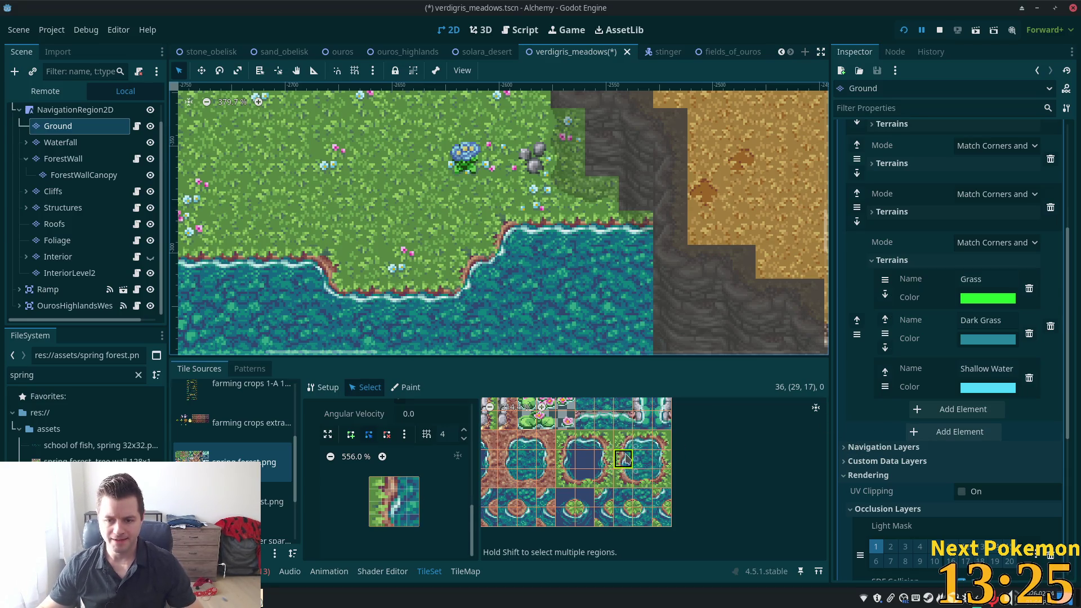
left_click(350, 434)
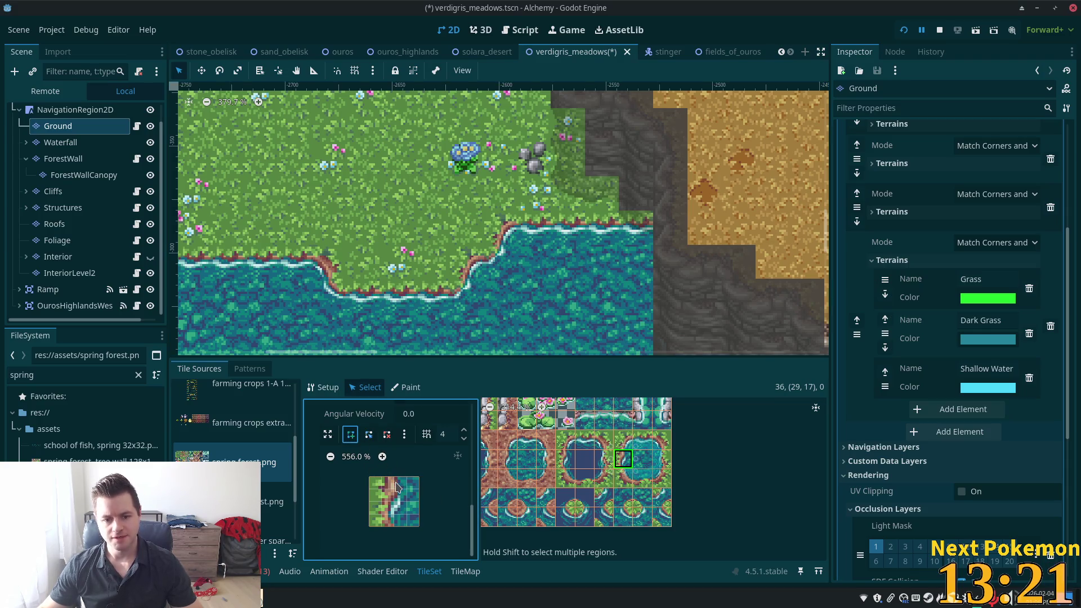
left_click(394, 477)
left_click(394, 526)
left_click(418, 526)
left_click(419, 477)
left_click(394, 476)
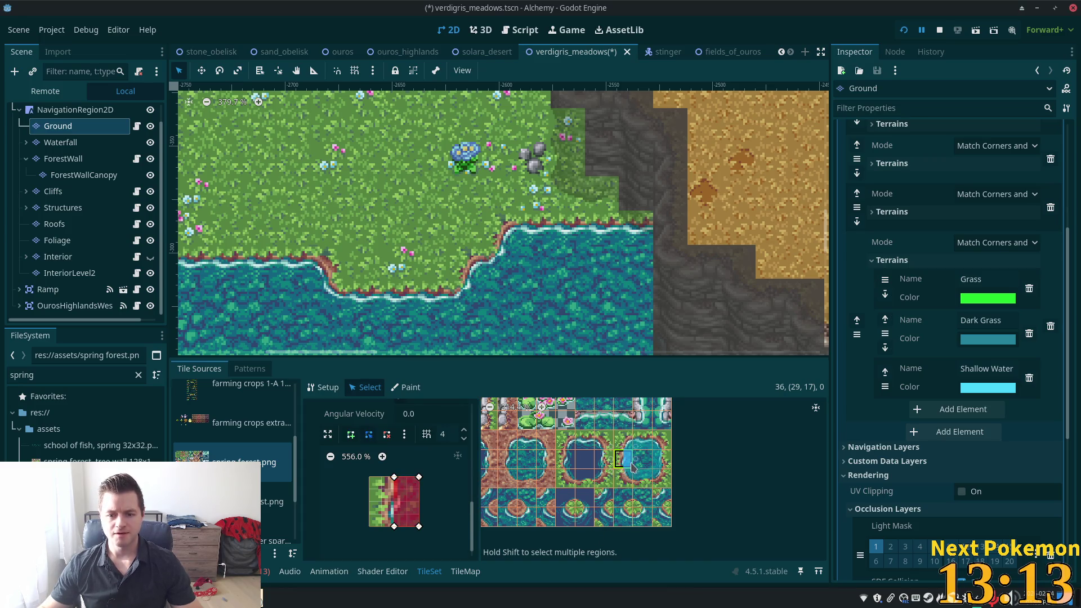
Fit a six-point polygon to tile (29,19), nudging its centre vertex down-right.
scroll(608, 512, "up", 3)
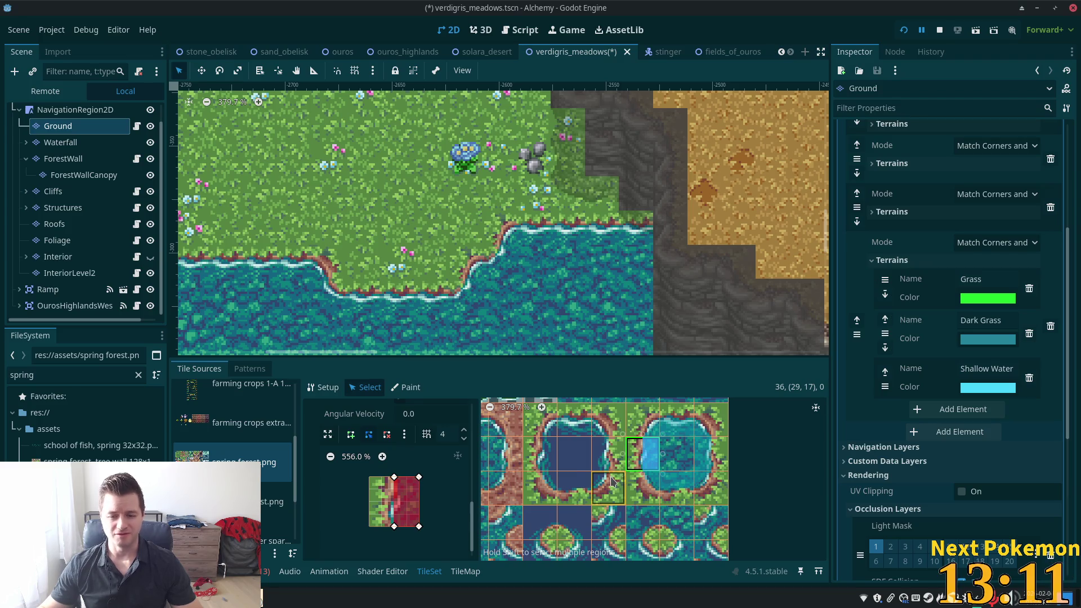
scroll(615, 483, "down", 2)
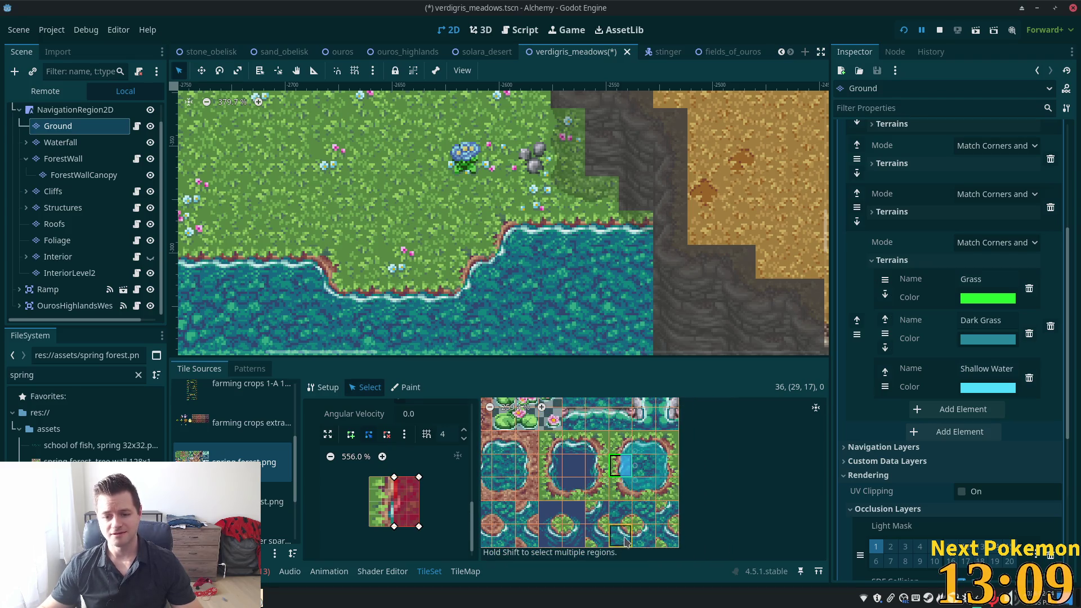
left_click(620, 512)
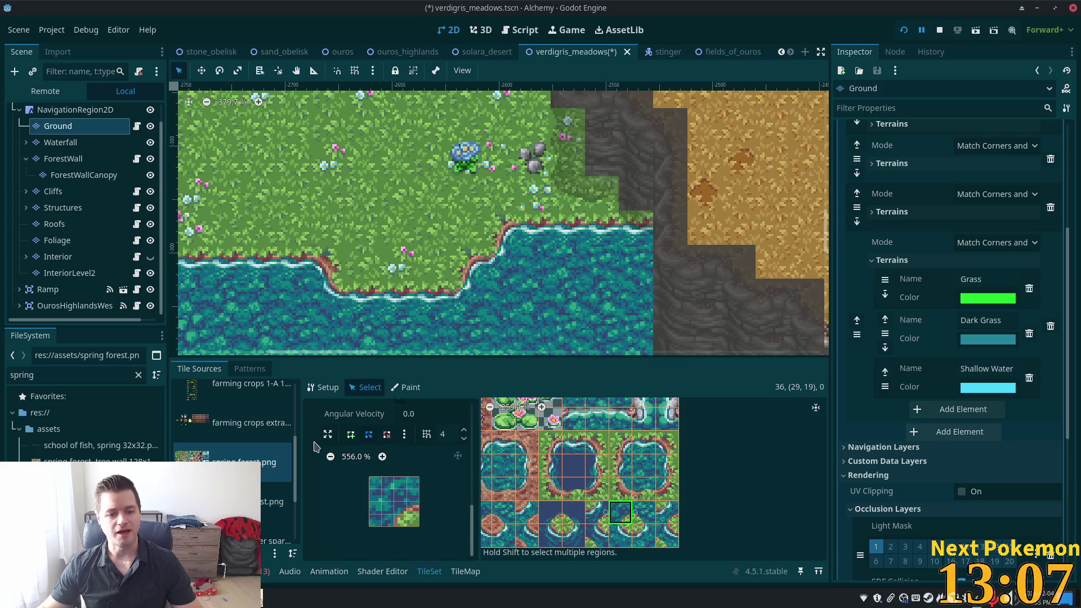
left_click(350, 433)
left_click(419, 502)
left_click(394, 502)
left_click(394, 526)
left_click(369, 526)
left_click(369, 476)
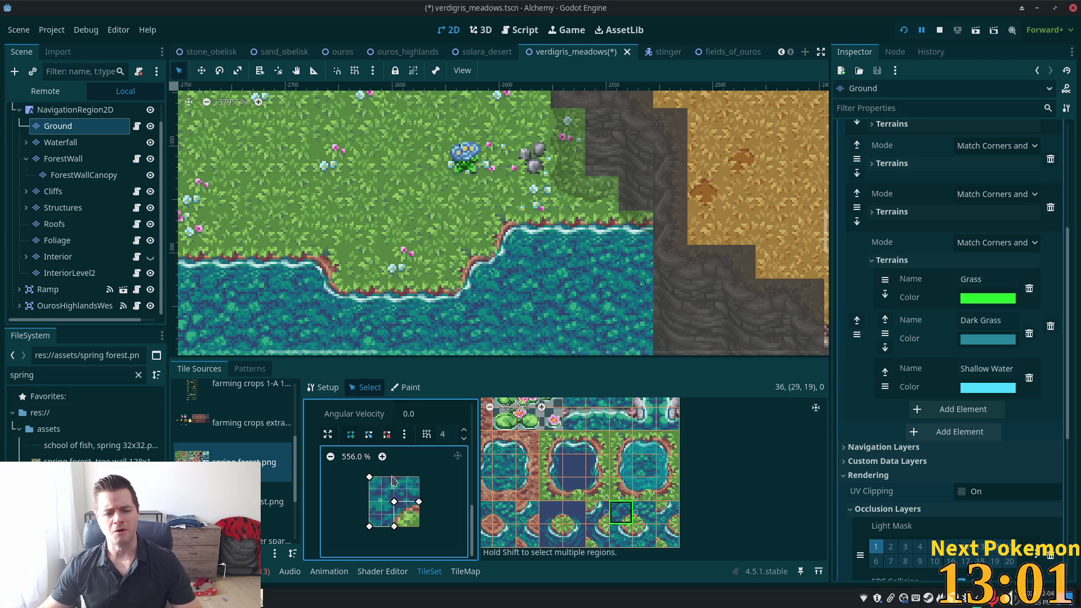
left_click(418, 476)
left_click(419, 501)
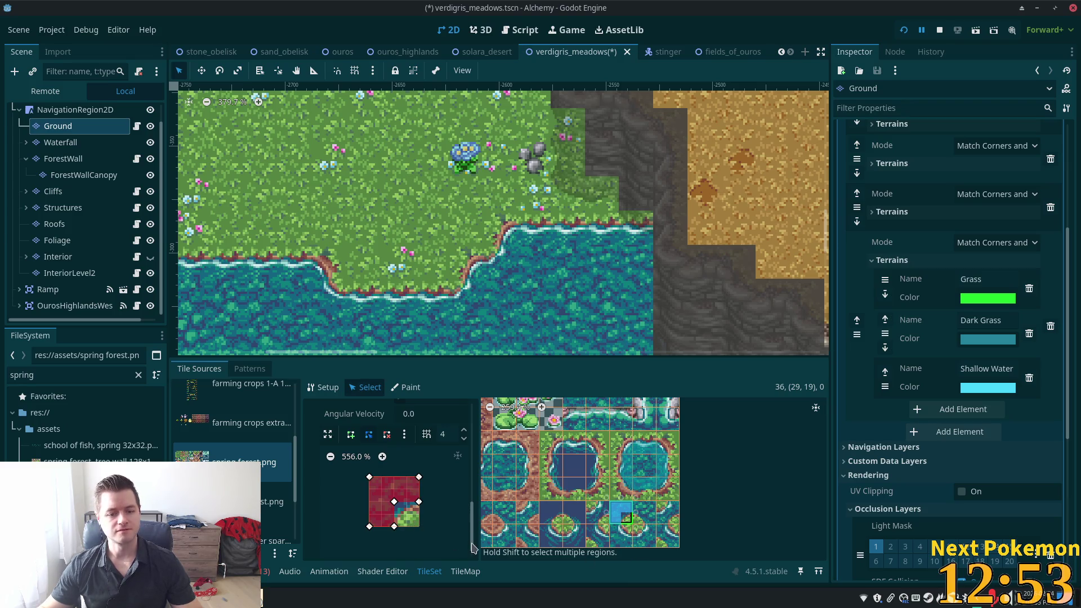
left_click_drag(394, 502, 407, 514)
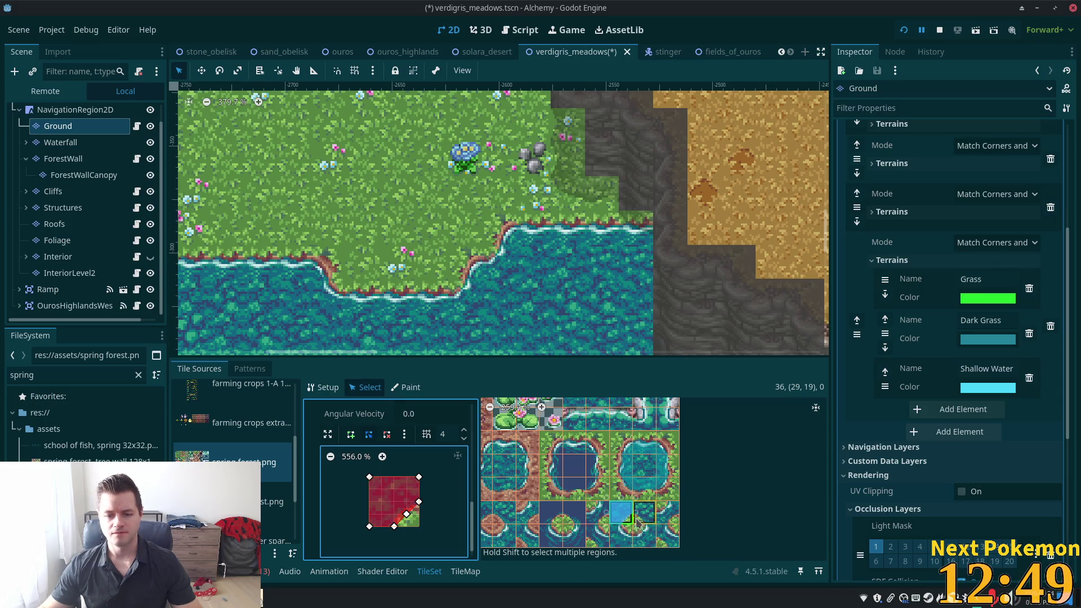
Draw a polygon on tile (30,19) along its left, bottom and corner points.
left_click(644, 514)
left_click(350, 434)
left_click(369, 501)
left_click(394, 526)
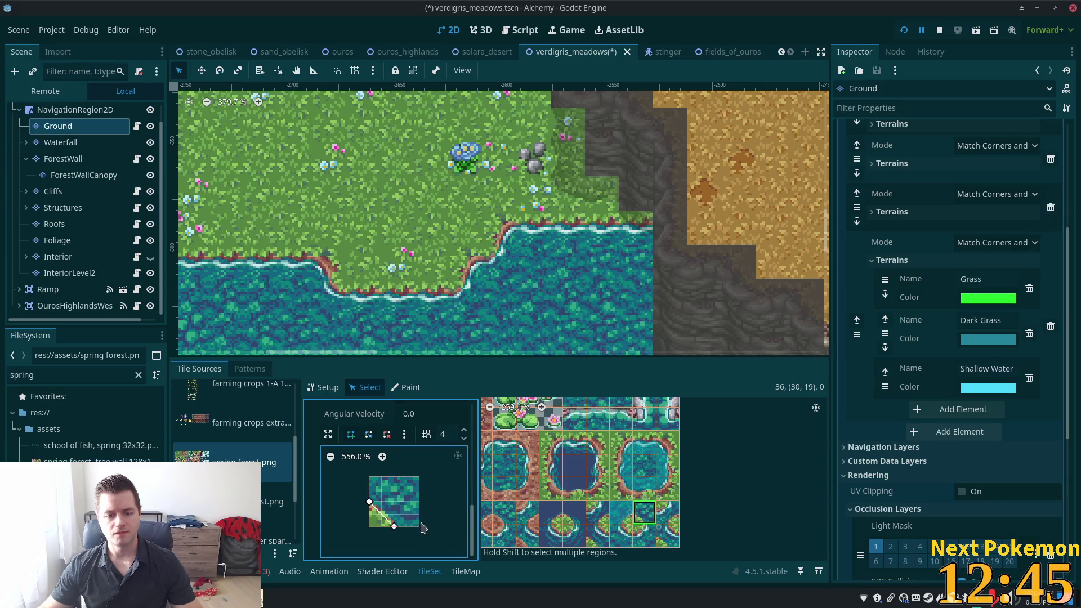
left_click(419, 526)
left_click(369, 477)
left_click(369, 502)
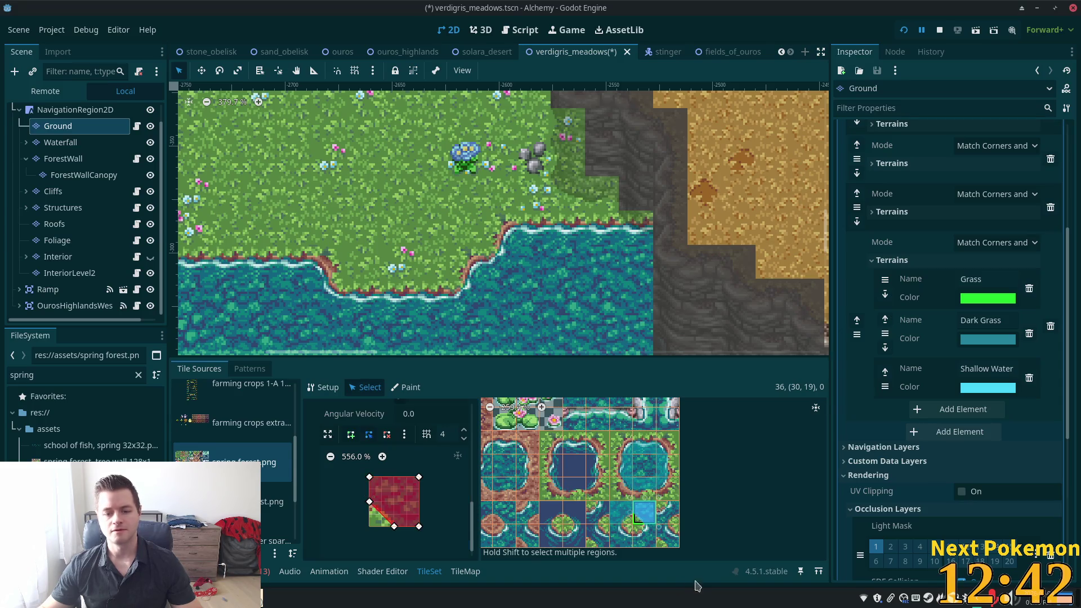
Draw a five-point polygon on tile (30,20) covering its lower and right sides.
left_click(645, 536)
left_click(350, 434)
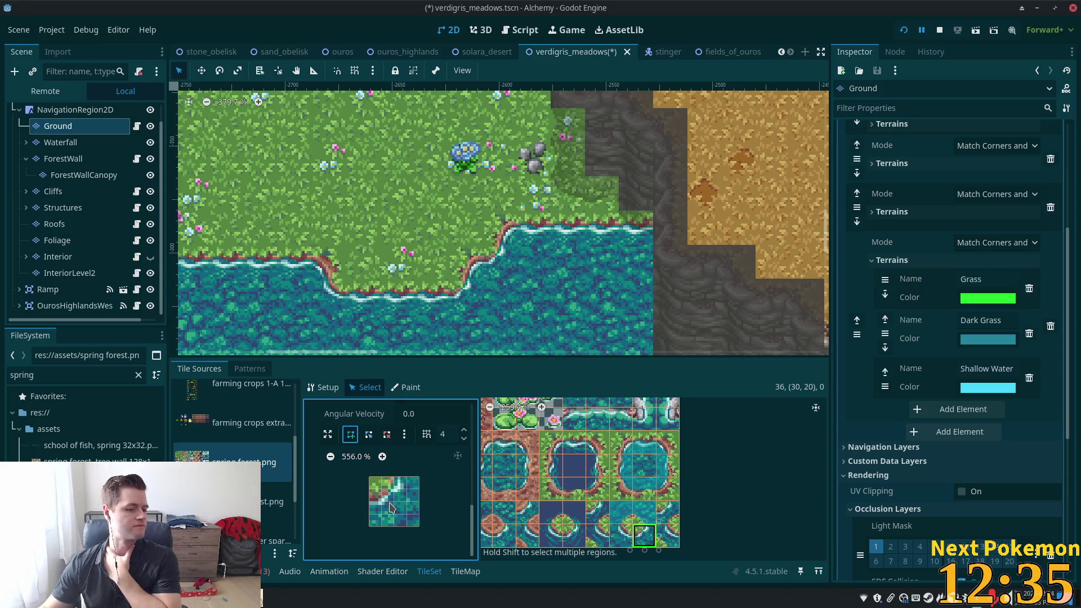
left_click(394, 478)
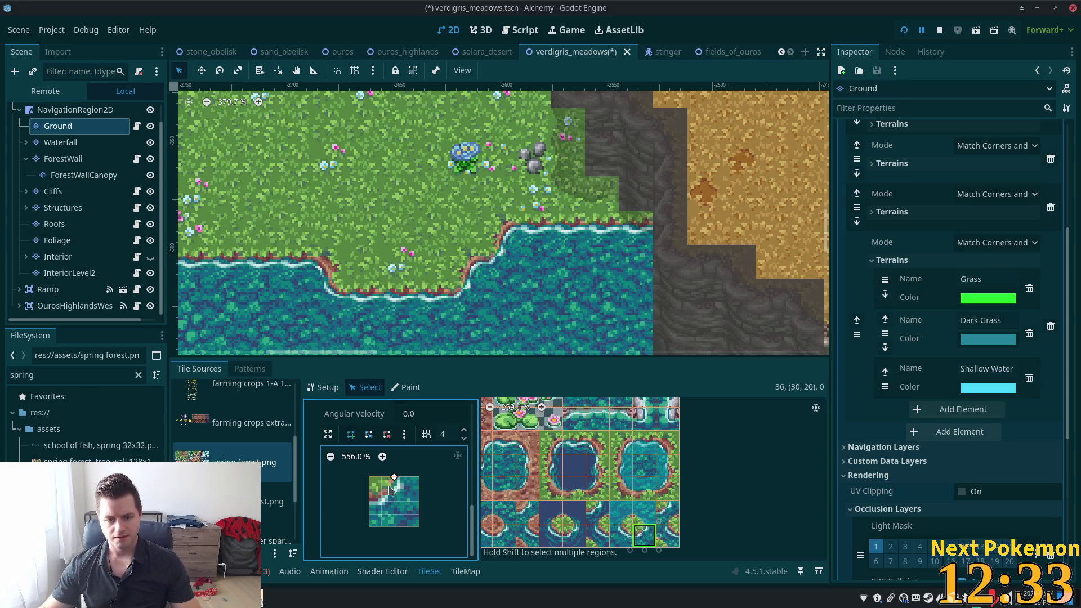
left_click(370, 501)
left_click(369, 526)
left_click(419, 526)
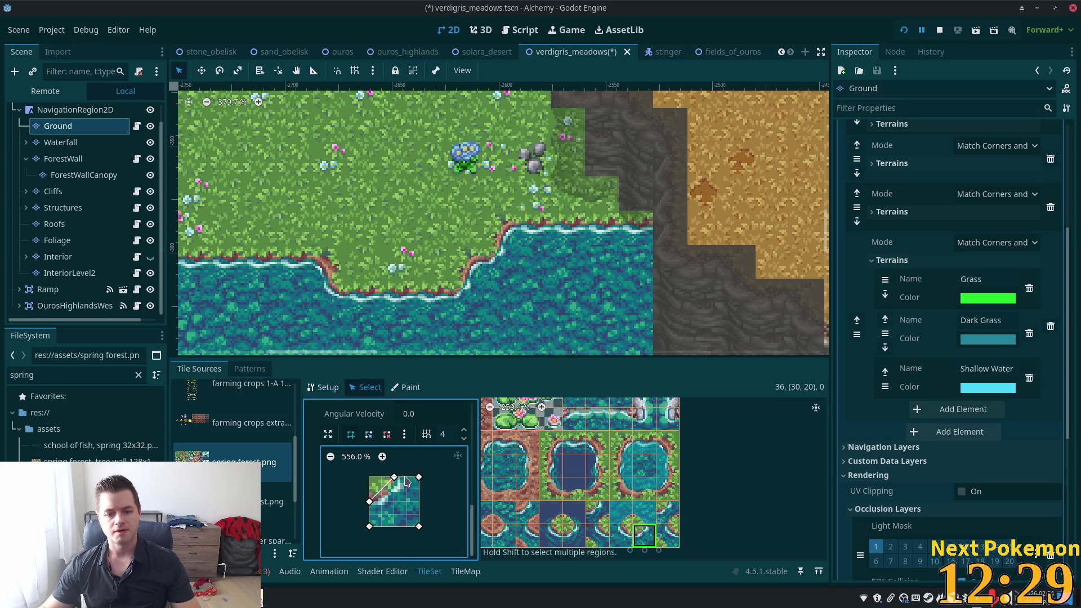
left_click(420, 477)
Draw a five-point polygon on tile (29,20) and save the scene.
left_click(621, 541)
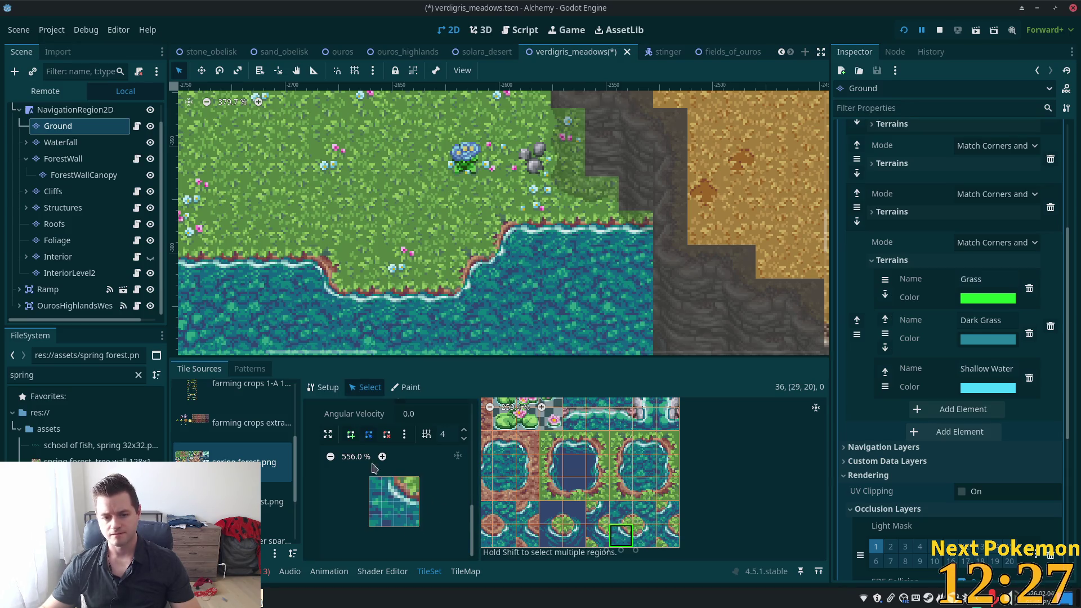
left_click(394, 477)
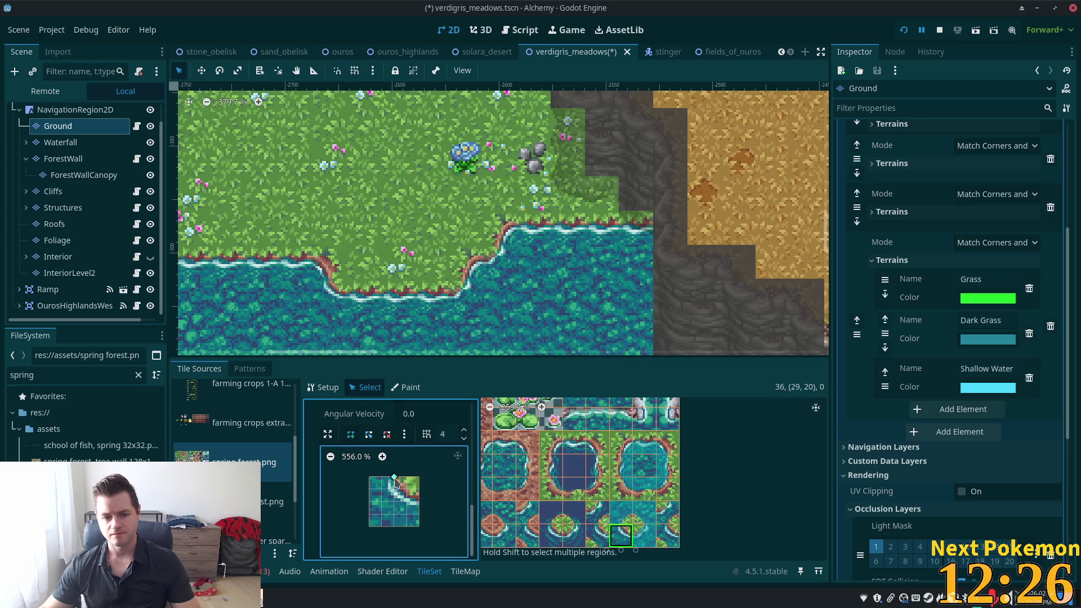
left_click(419, 501)
left_click(419, 526)
left_click(369, 526)
left_click(370, 477)
left_click(395, 478)
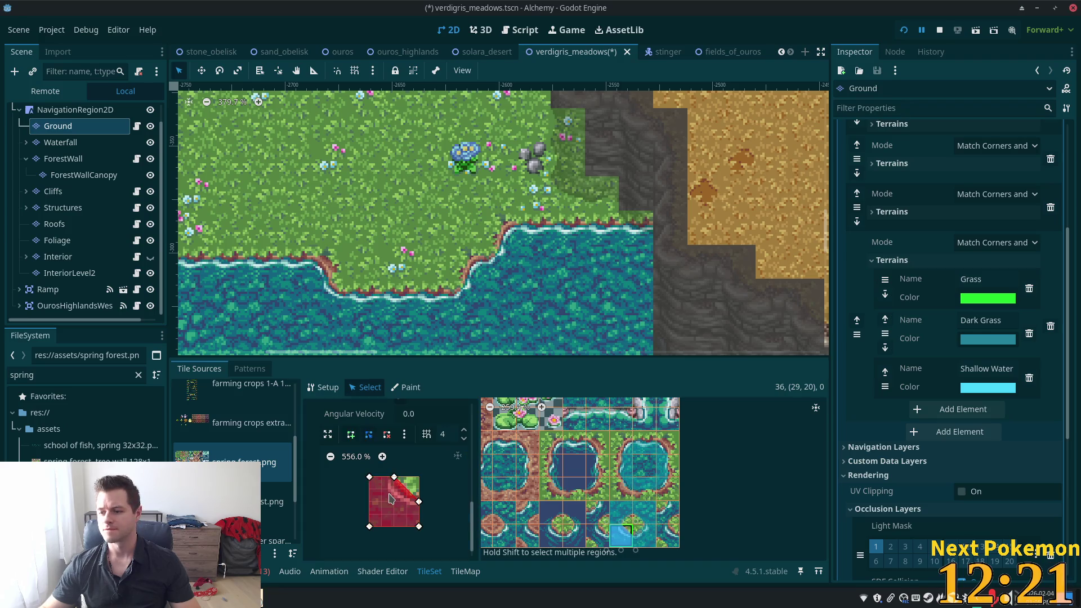
key("ctrl+s")
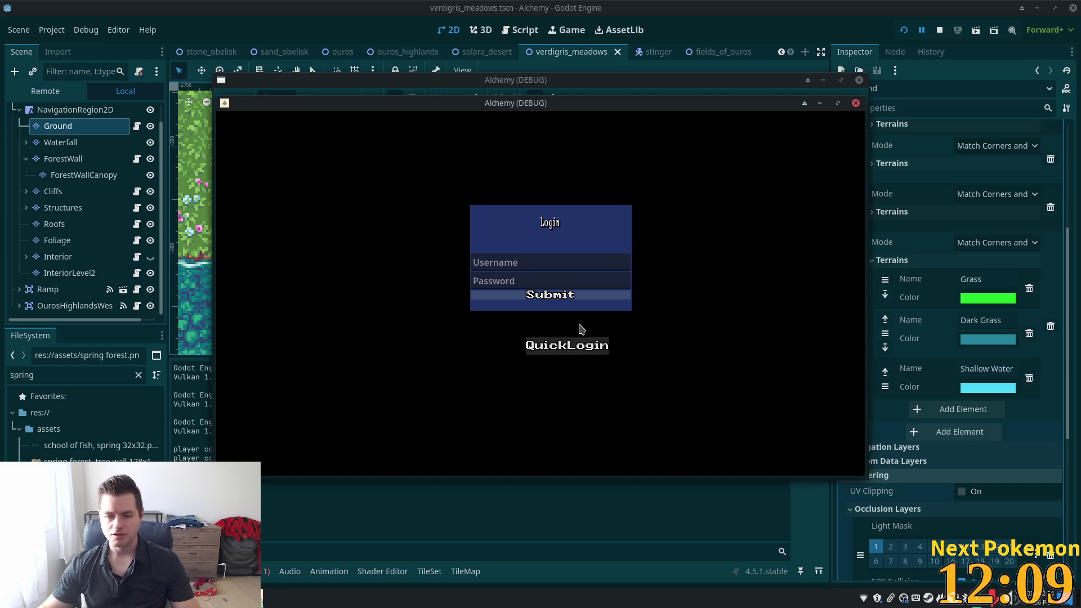
Log in with QuickLogin and bring the Verdigris Meadows debug window into view.
left_click(526, 344)
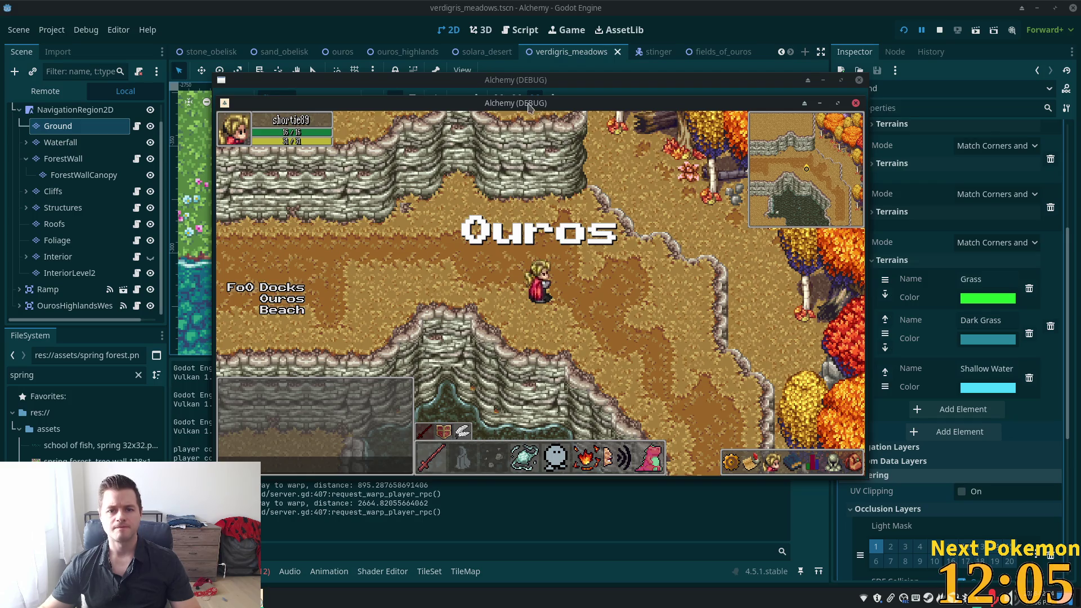
left_click_drag(545, 104, 682, 187)
left_click_drag(452, 106, 248, 200)
Walk the character back and forth along the grass–water shoreline to check the tiles.
key("Right")
key("Left")
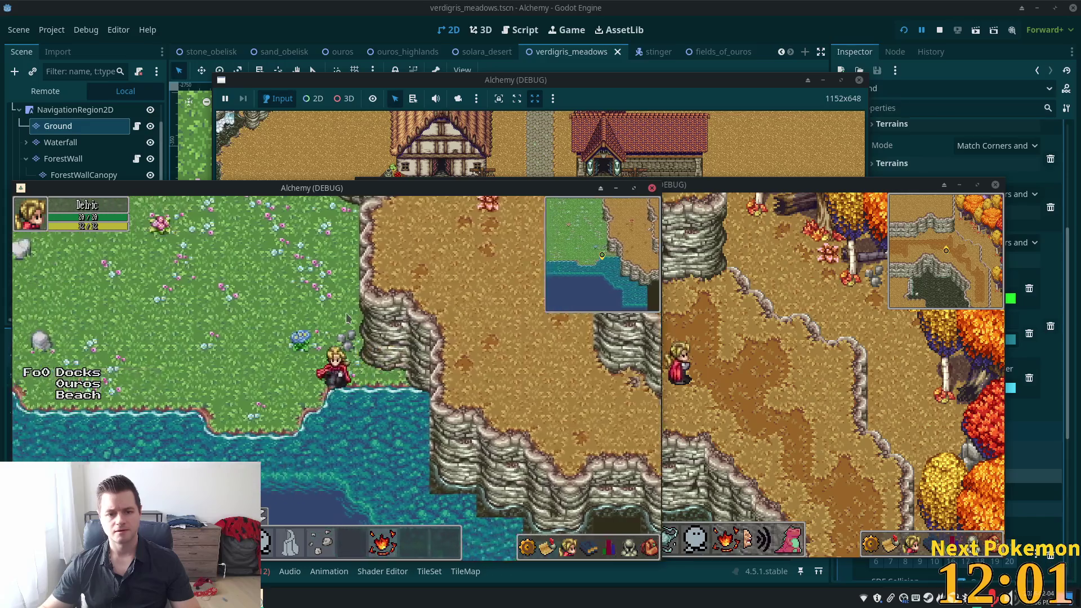
key("Left")
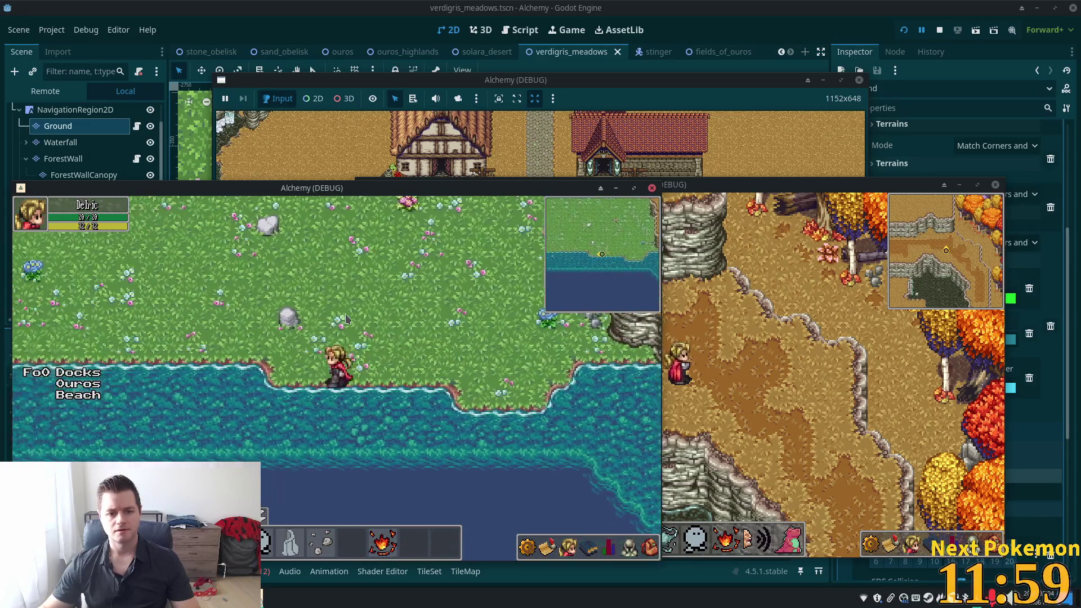
key("Left")
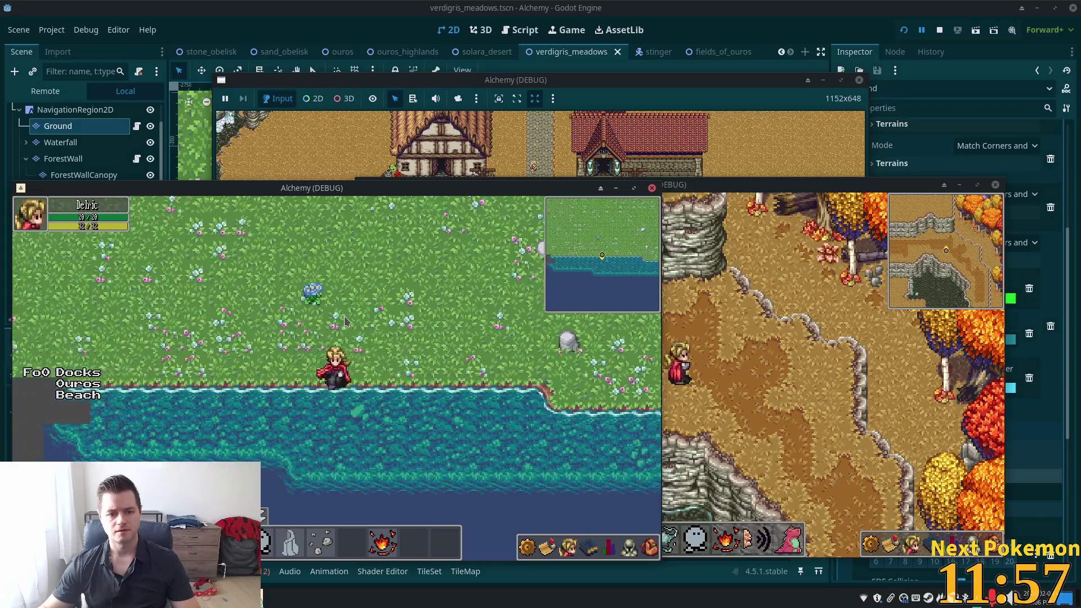
key("Right")
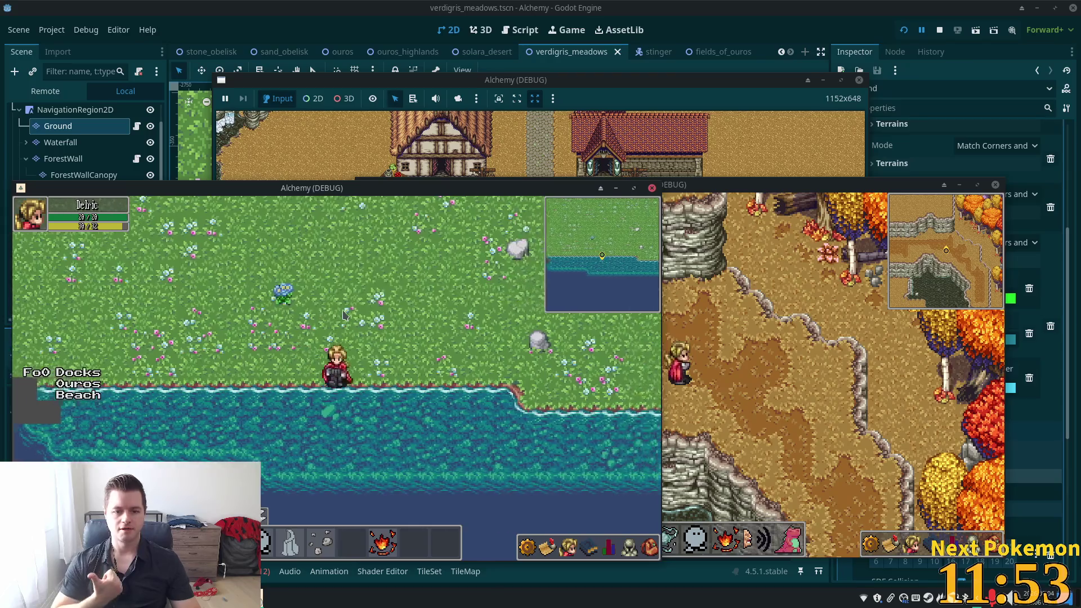
key("Left")
key("Up")
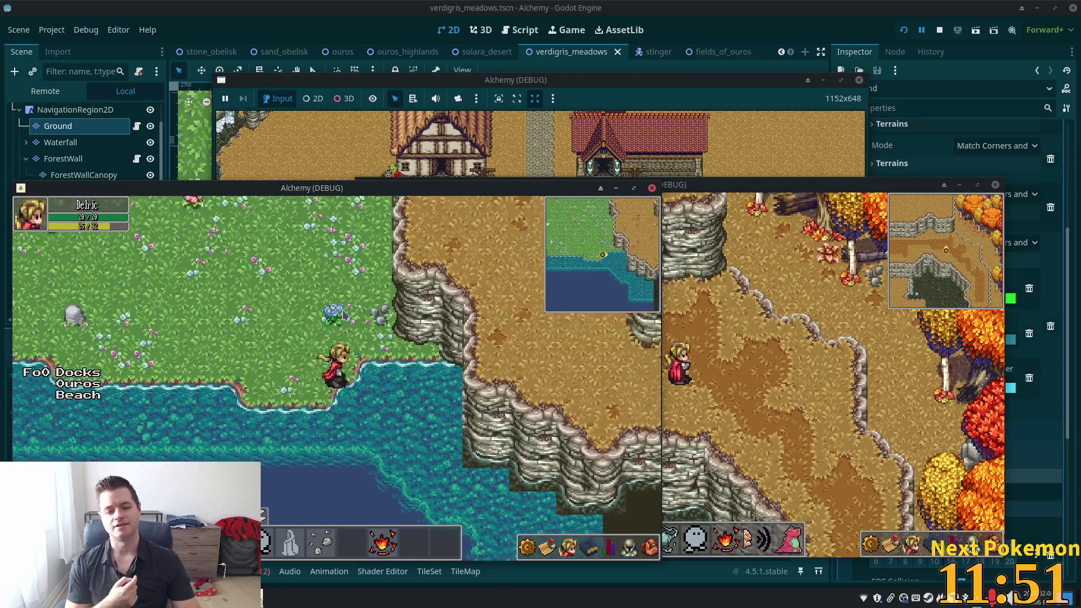
key("Right")
key("Down")
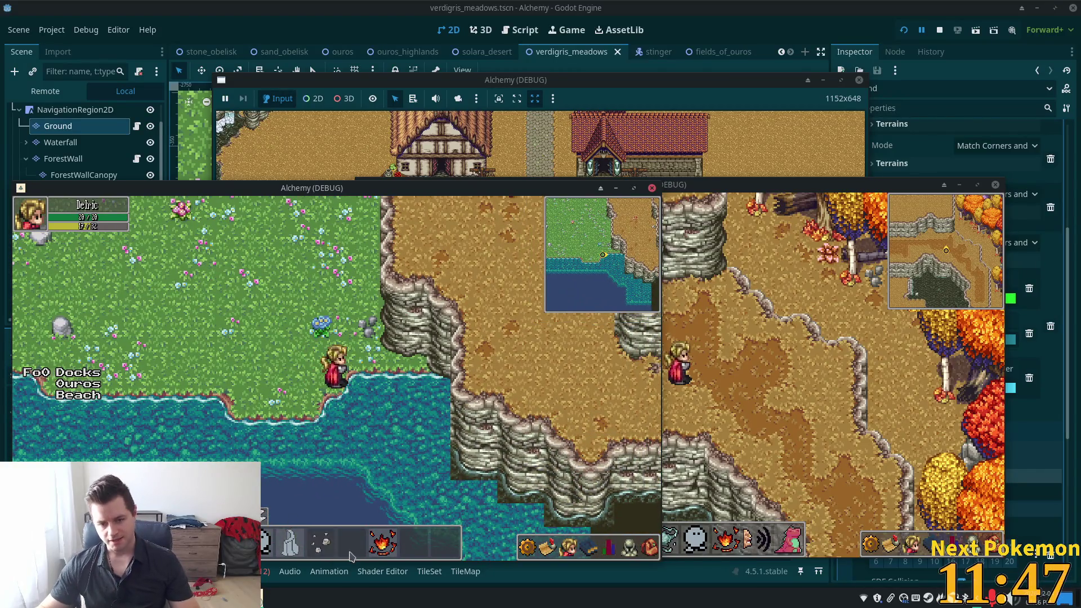
Open the skills and equipment panels, then walk by the cliff and up into the meadow.
key("k")
key("c")
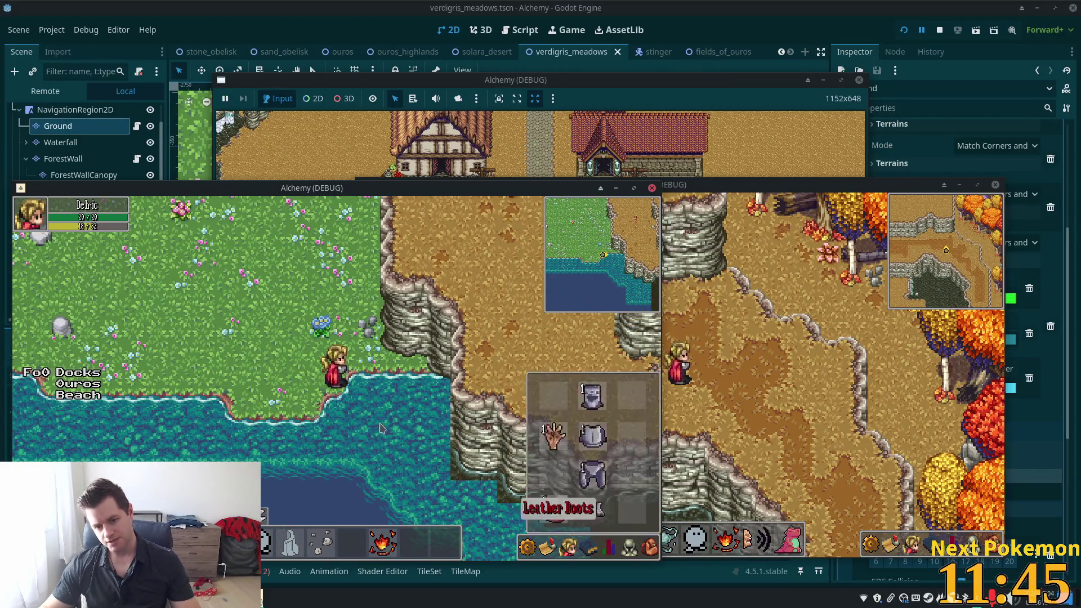
key("Left")
key("Down")
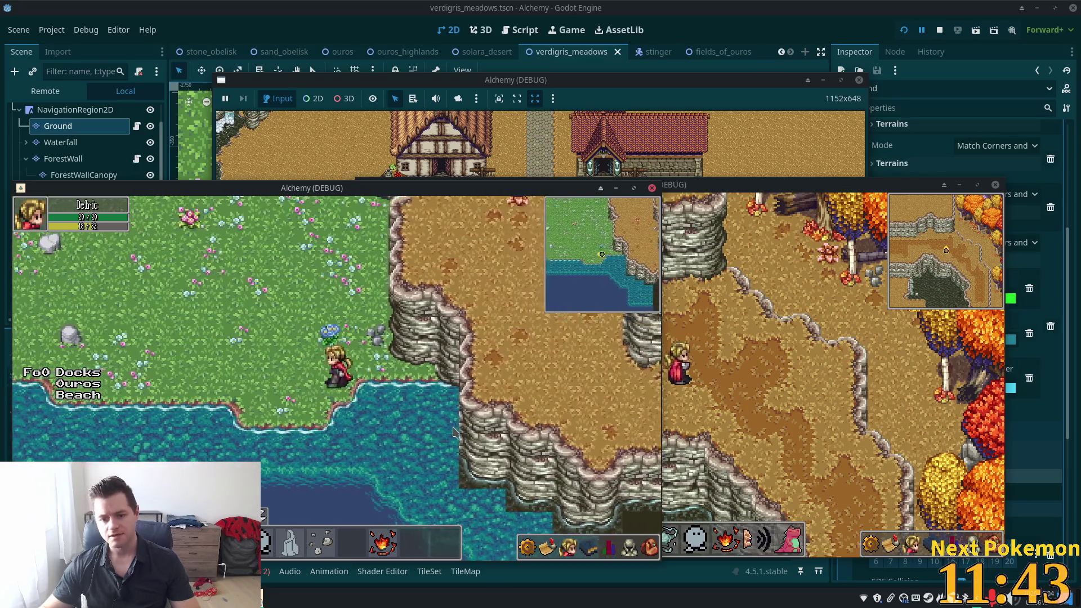
key("Left")
key("Right")
key("Up")
key("Left")
key("Up")
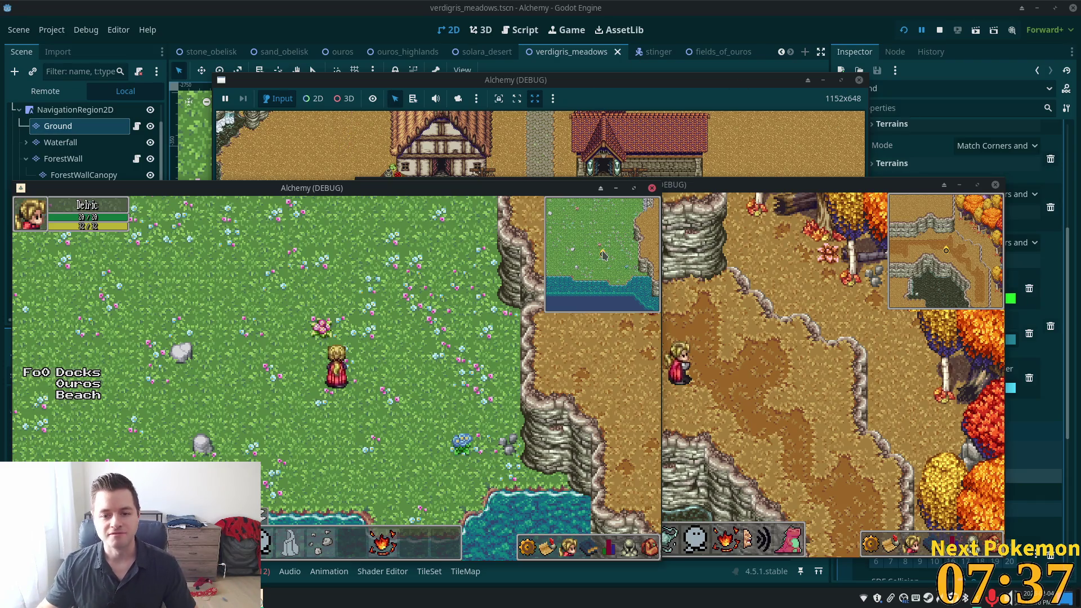
Walk the character west along the shoreline to the map's grey edge.
key("Left")
key("Down")
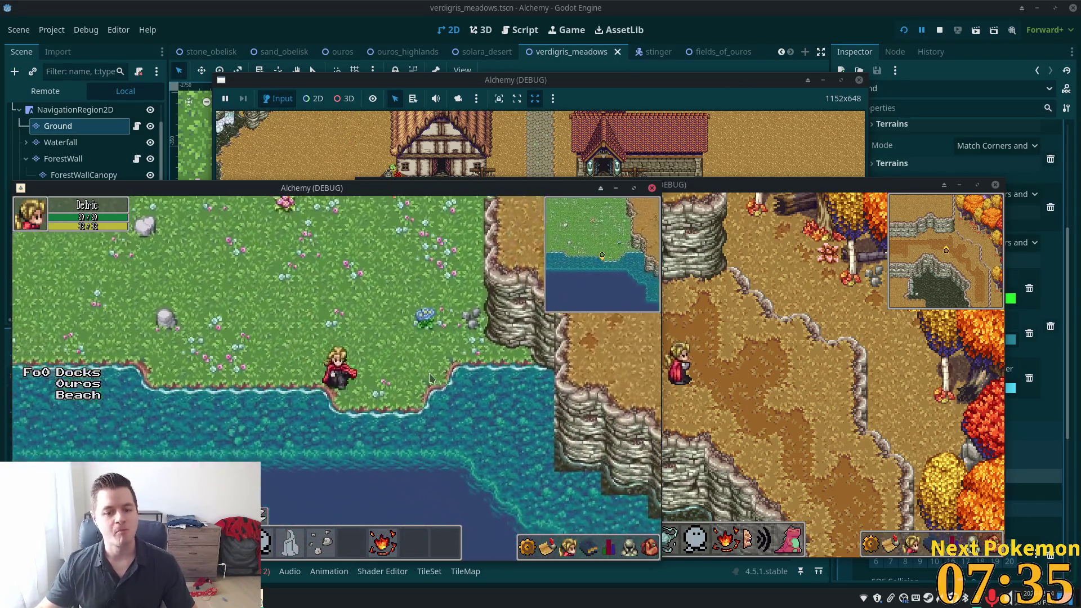
key("Left")
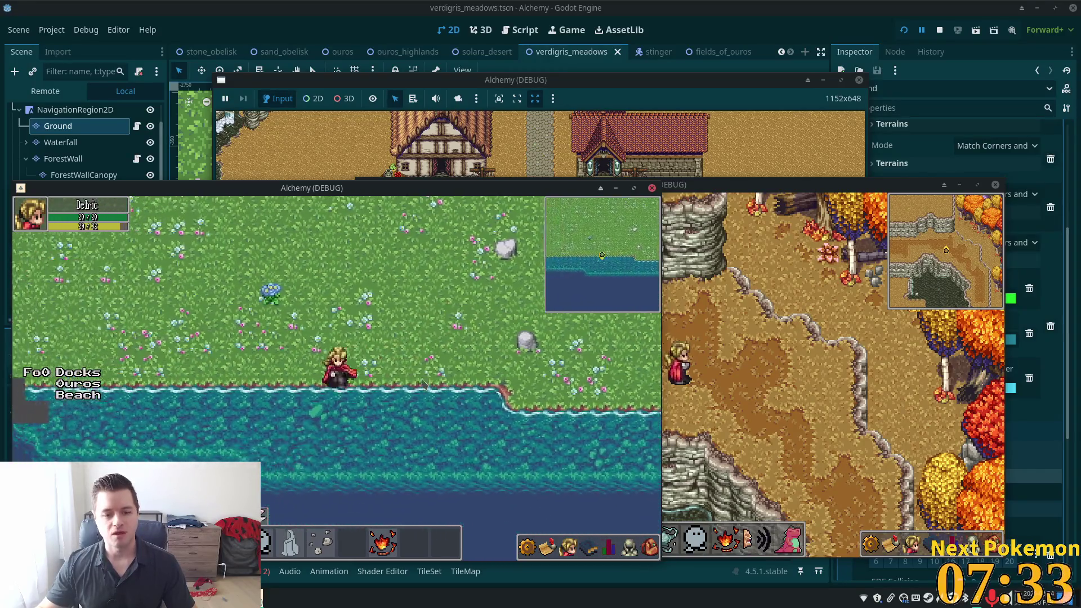
key("Left")
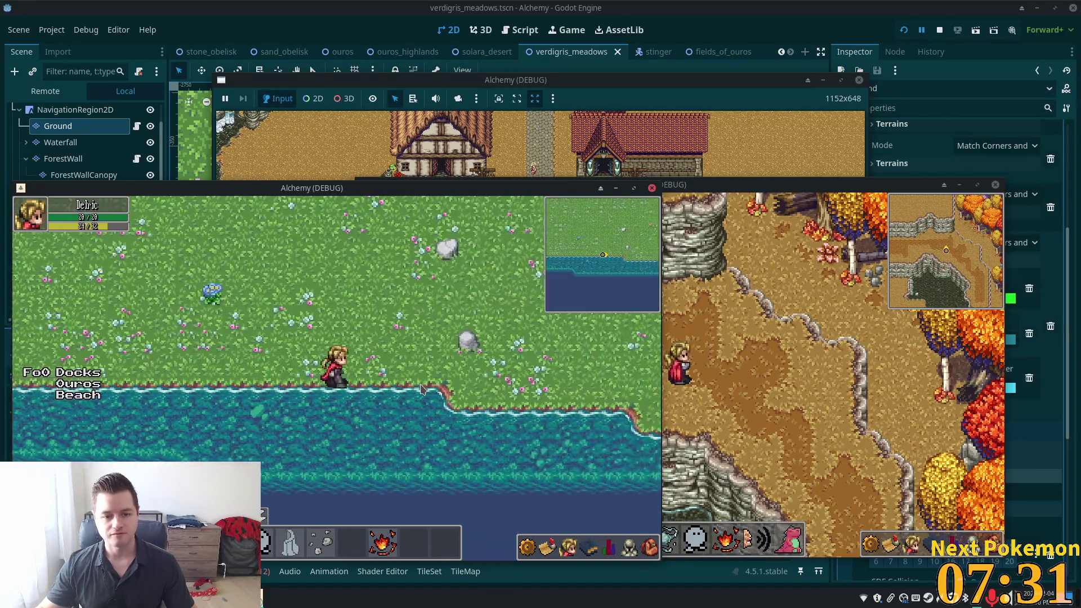
key("Right")
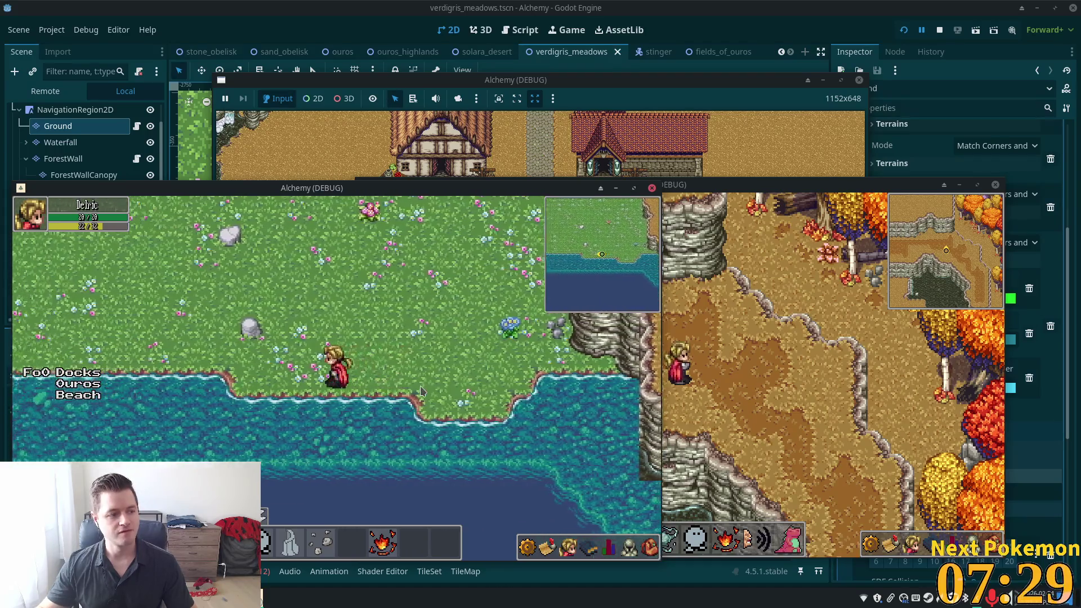
key("Left")
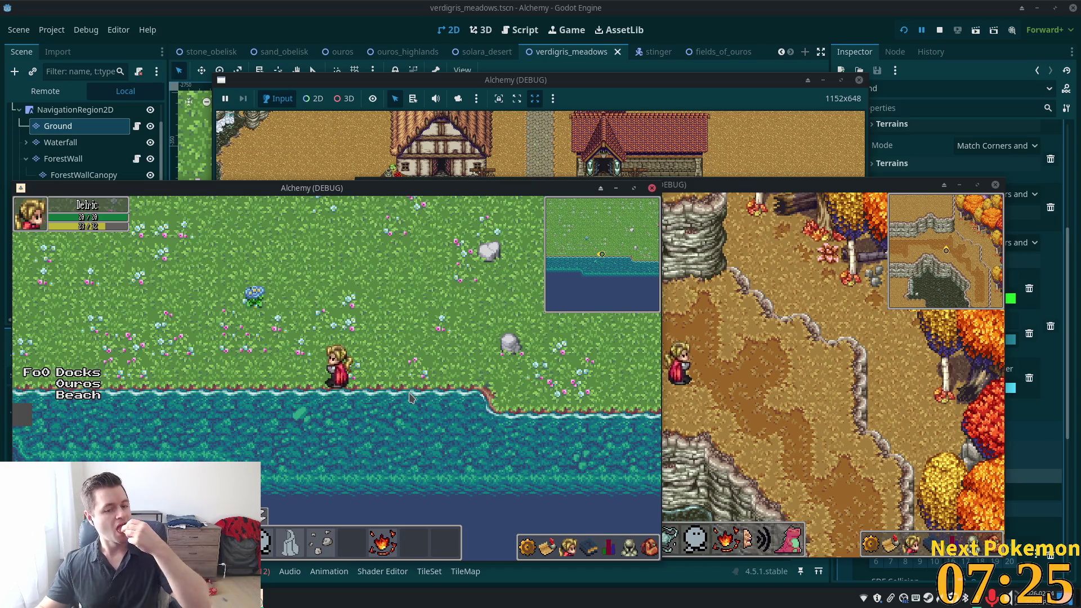
key("Left")
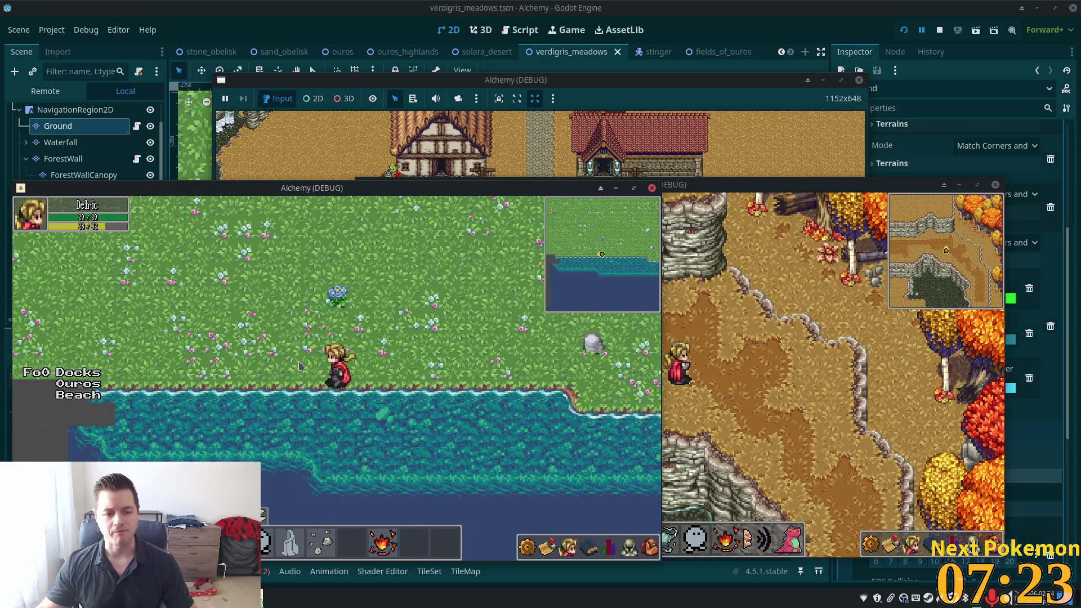
key("Left")
key("Left")
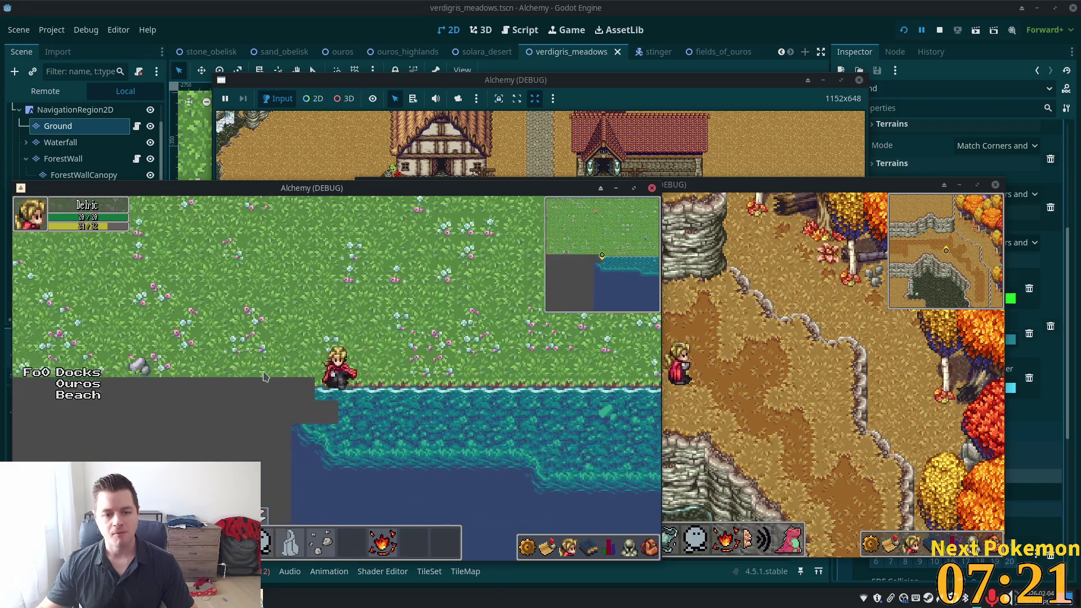
key("Left")
key("Down")
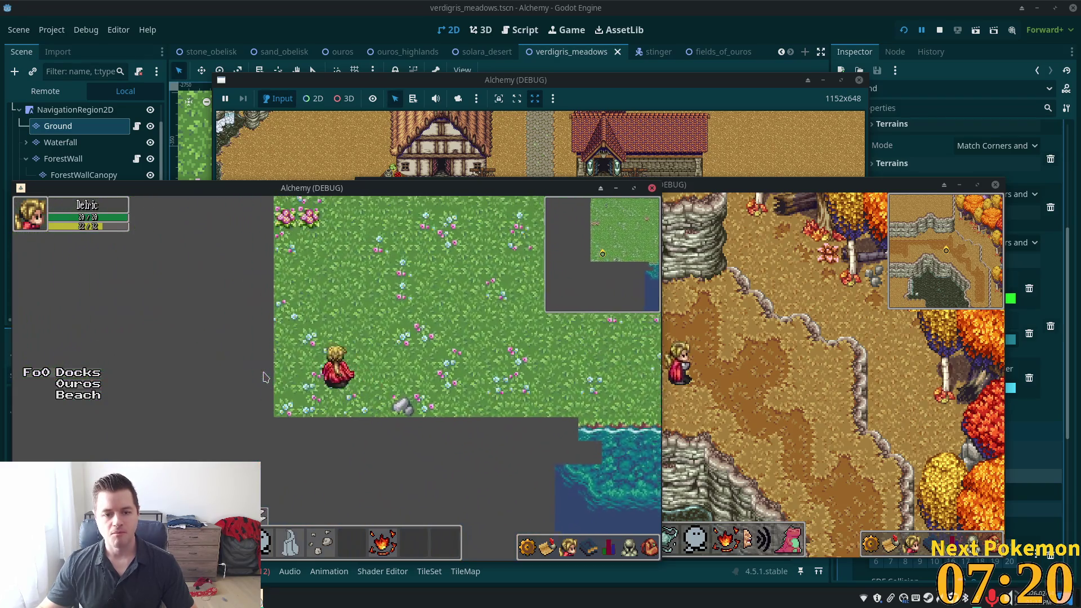
Walk up and right from the shore into the open flowered meadow toward the cliffs.
key("Up")
key("Right")
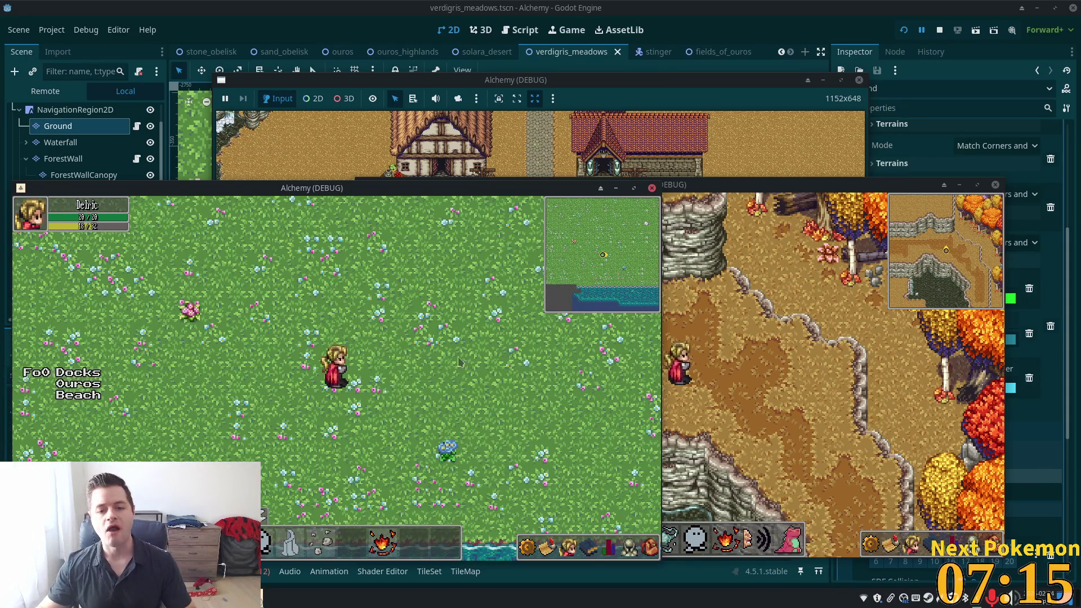
key("Up")
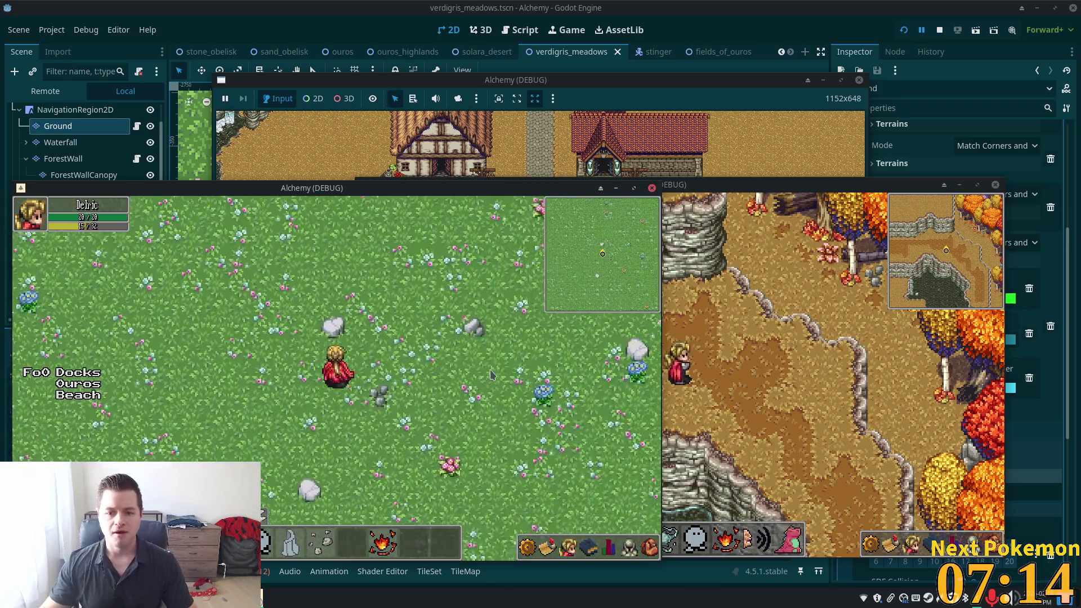
key("Right")
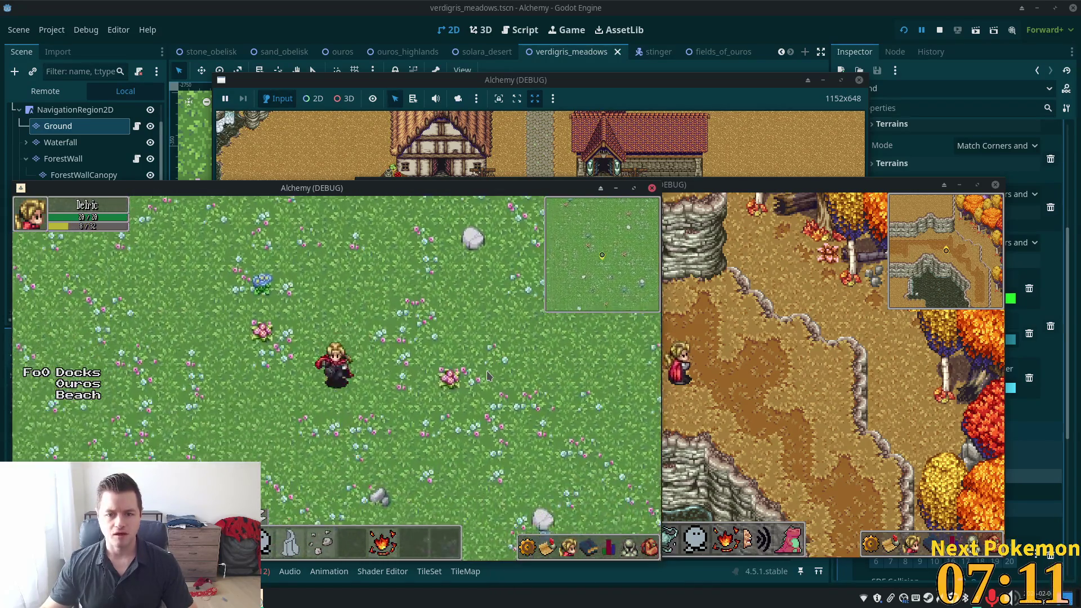
Raise the top debug window and zoom and pan its view to the cliffs and shoreline water.
left_click(632, 117)
scroll(631, 117, "down", 5)
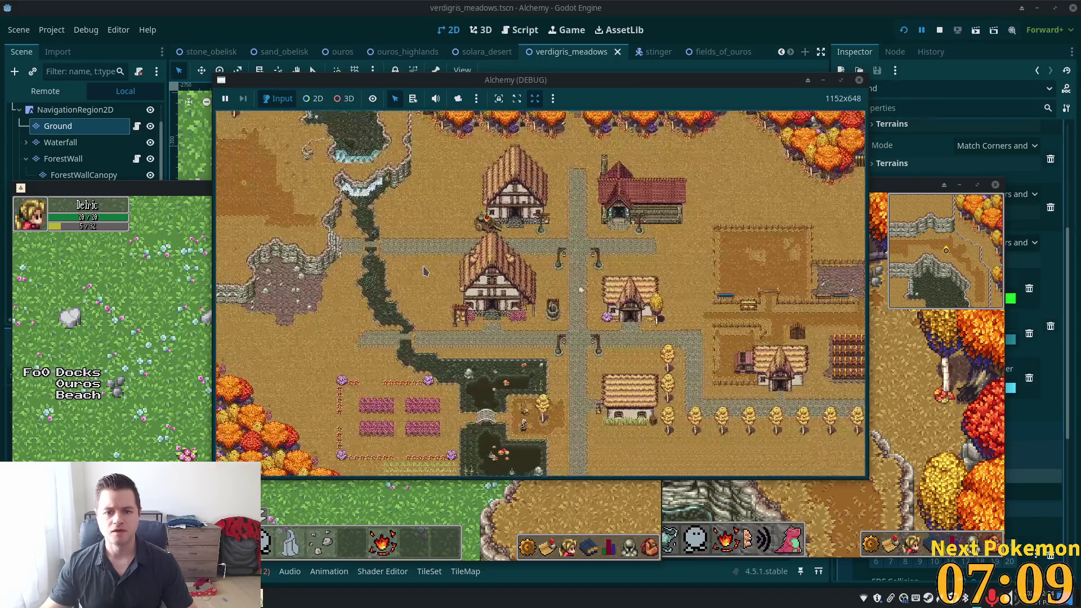
scroll(593, 313, "up", 5)
mouse_move(671, 376)
left_mouse_down()
mouse_move(558, 267)
mouse_move(608, 162)
left_mouse_up()
scroll(657, 292, "up", 3)
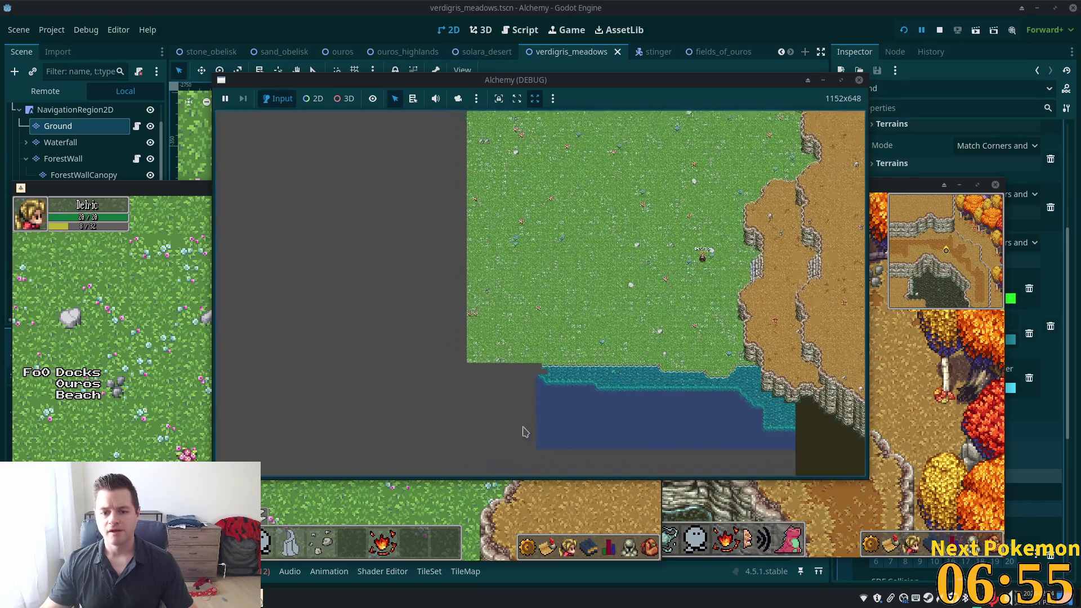
scroll(557, 360, "up", 3)
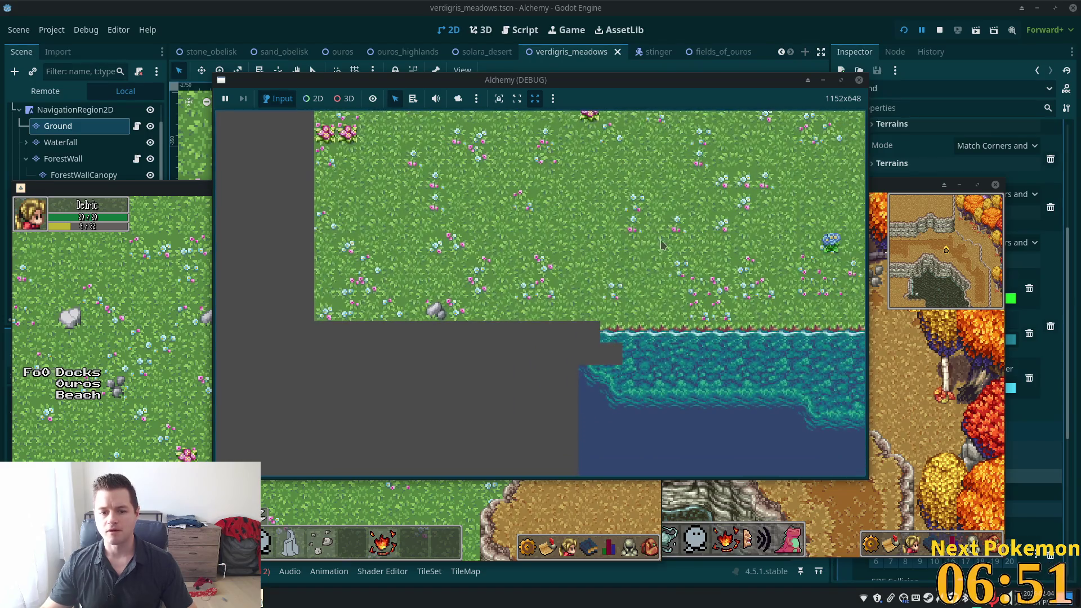
Return to the Godot editor and zoom its canvas to the western shoreline.
key("alt+Tab")
scroll(385, 294, "down", 4)
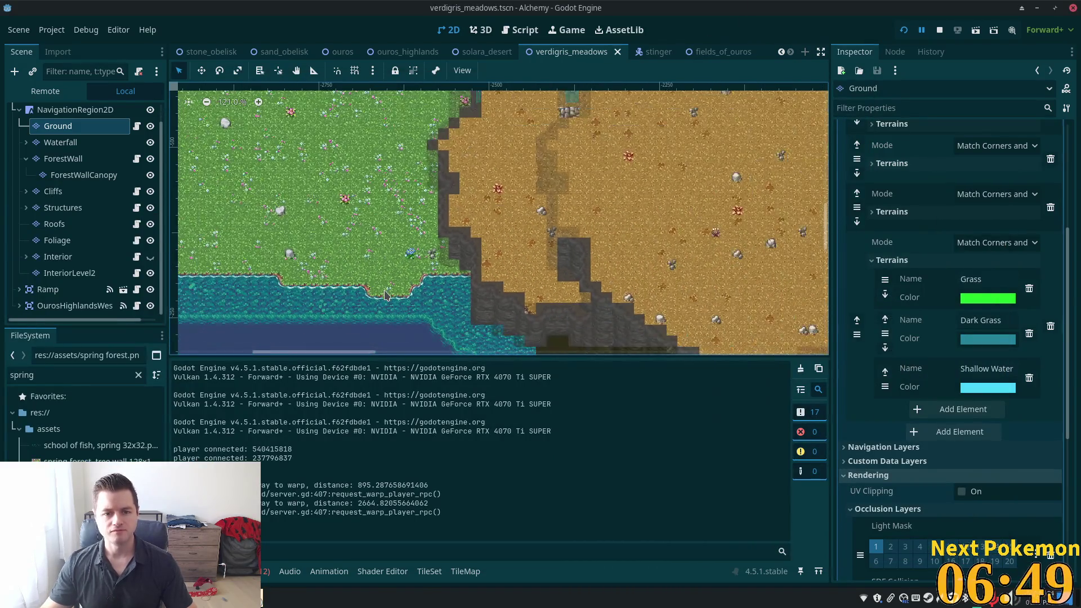
scroll(370, 265, "up", 2)
scroll(349, 277, "left", 5)
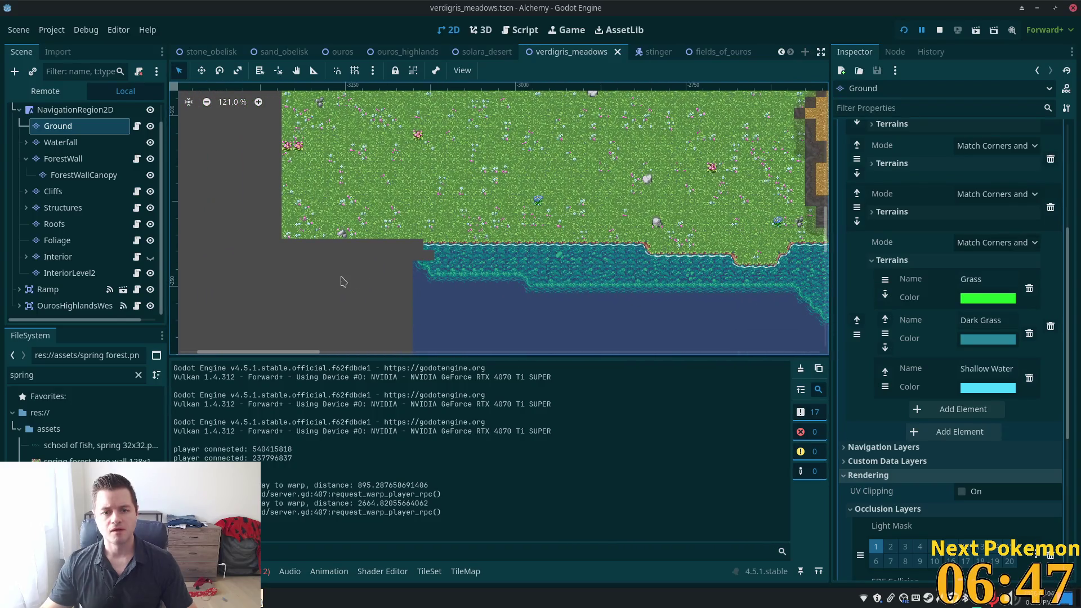
Select the Ground layer and choose the spring grass-and-water tileset in the Tiles palette.
left_click_drag(403, 297, 390, 300)
left_click(86, 128)
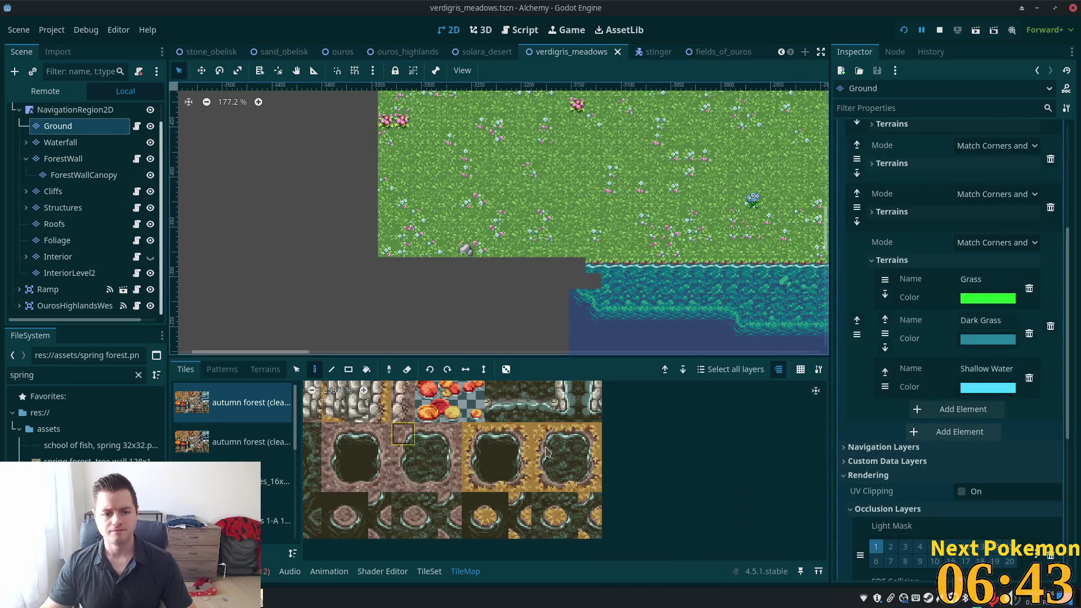
scroll(529, 443, "down", 2)
scroll(234, 428, "down", 3)
left_click(276, 500)
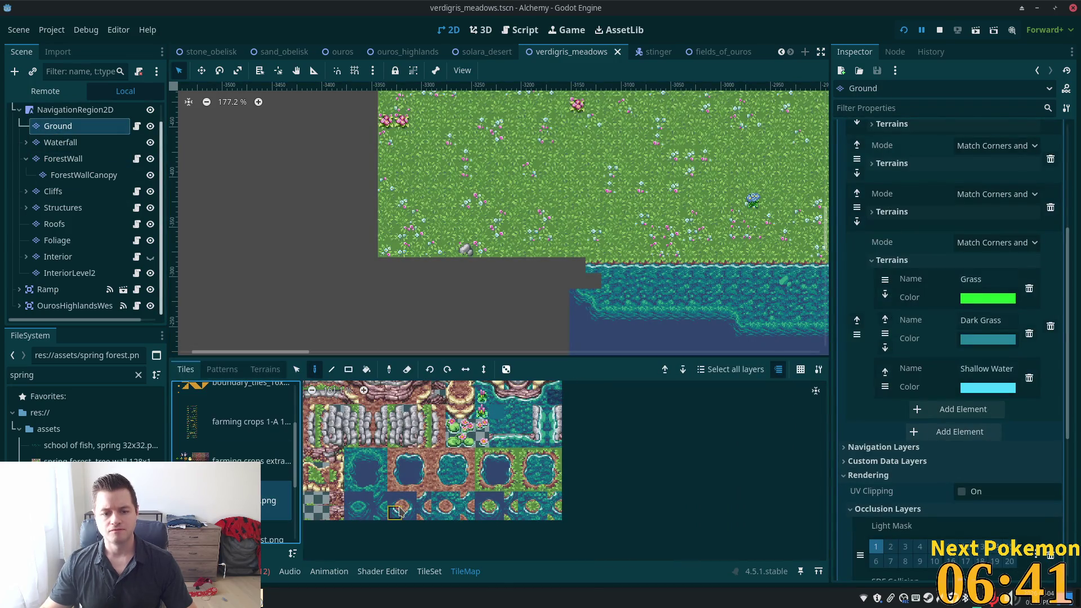